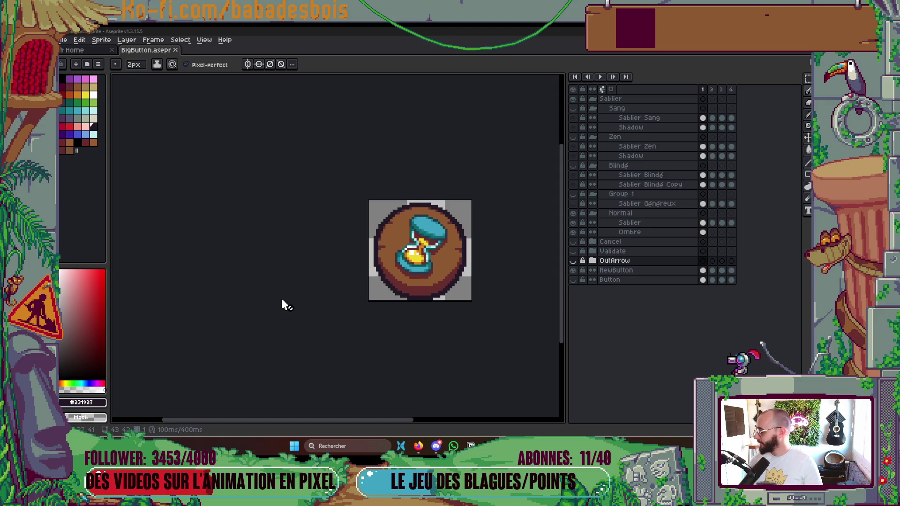
Step: Preview the hourglass frames, undo an accidental new frame, and collapse the Sablier group
scroll(389, 324, "up", 1)
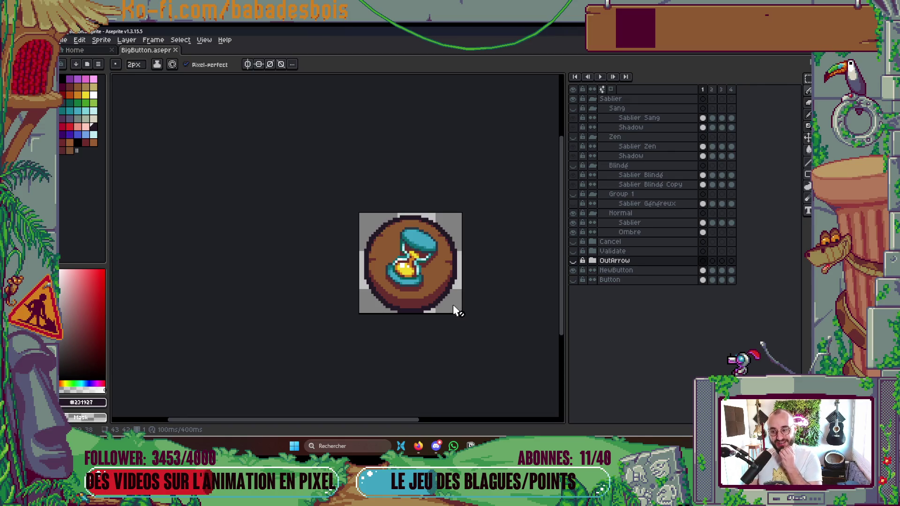
scroll(434, 261, "up", 3)
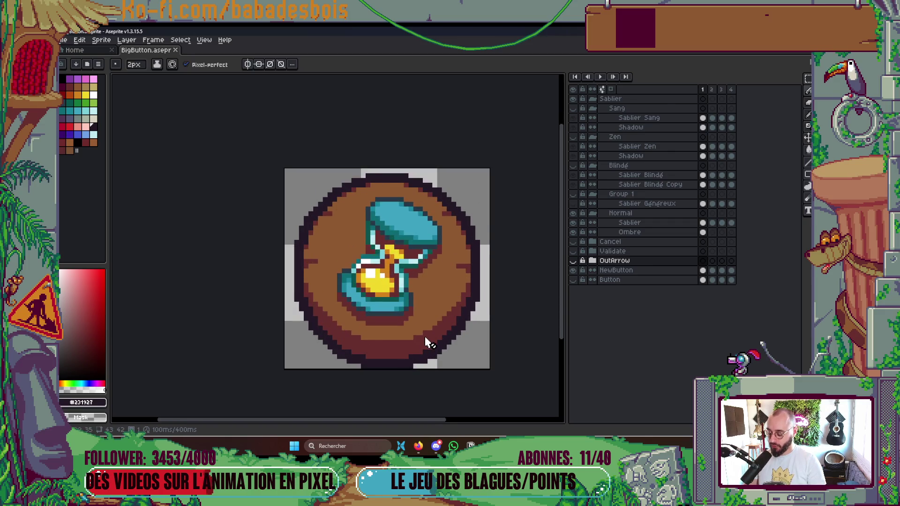
left_click_drag(396, 324, 393, 335)
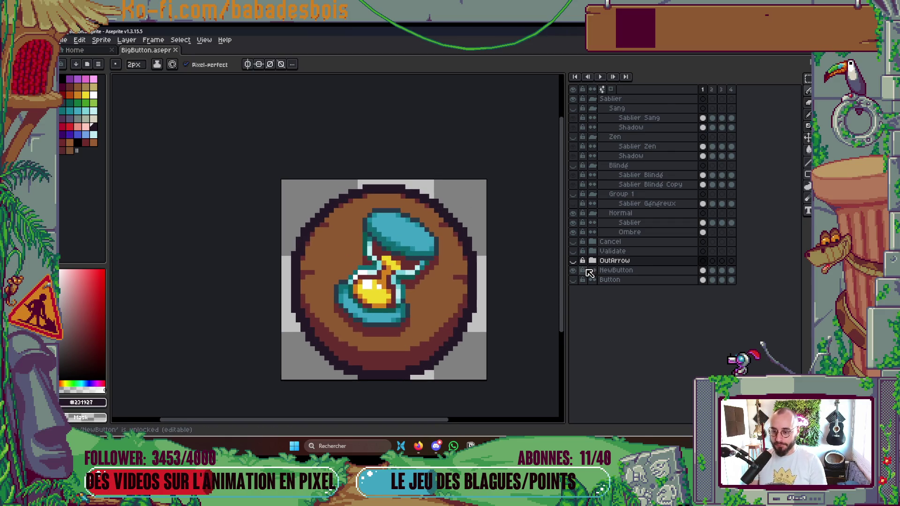
left_click(712, 90)
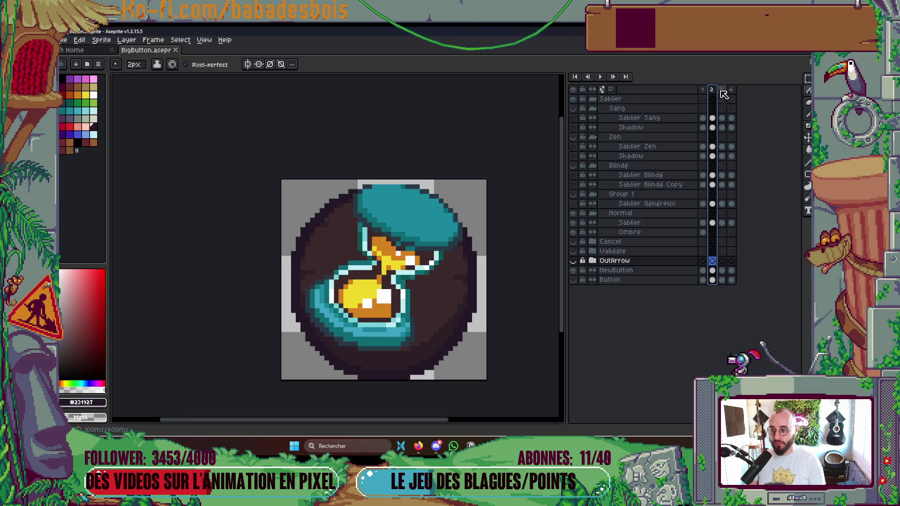
left_click(722, 90)
left_click(703, 89)
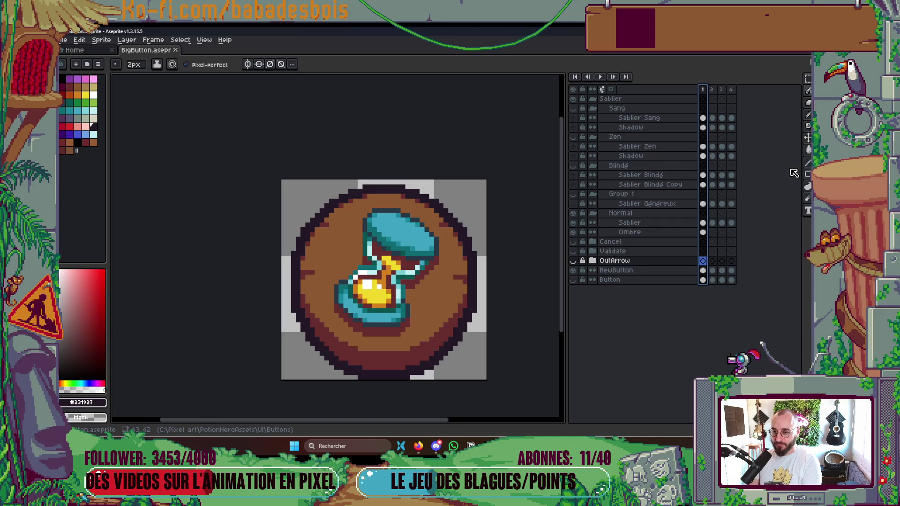
key("alt+n")
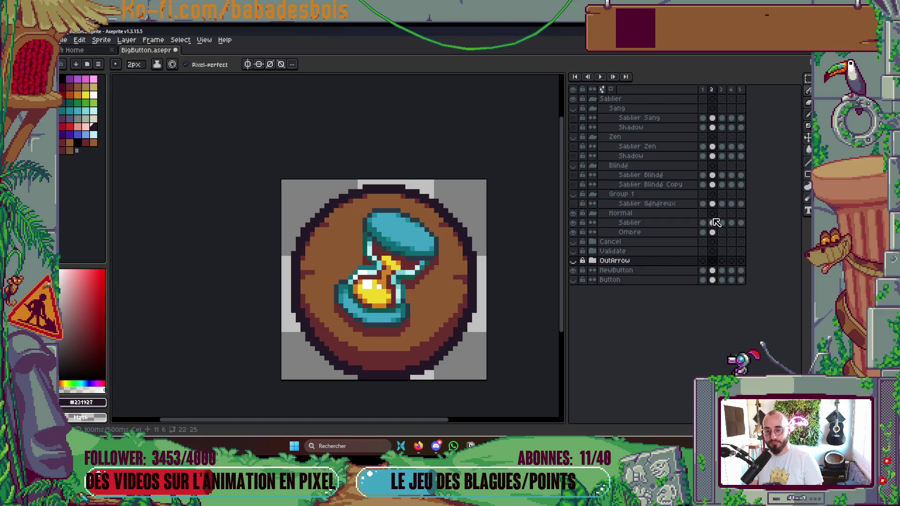
key("ctrl+z")
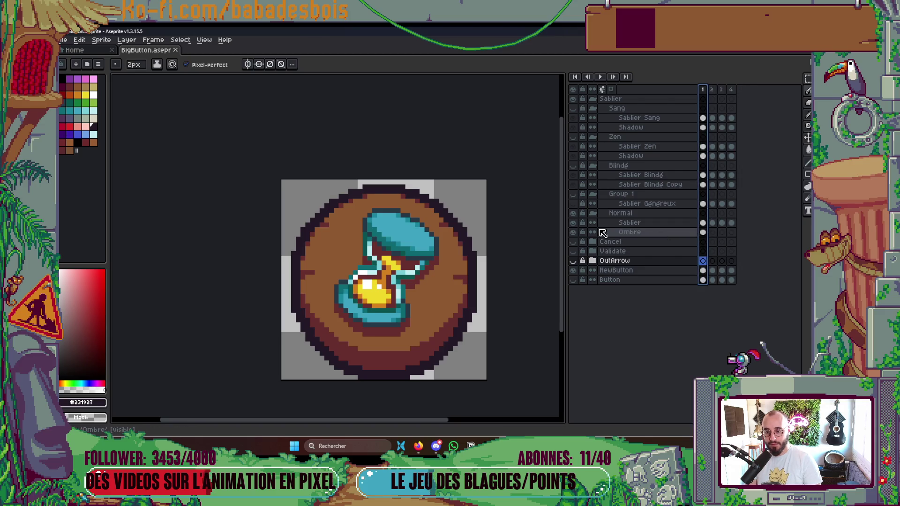
left_click(594, 100)
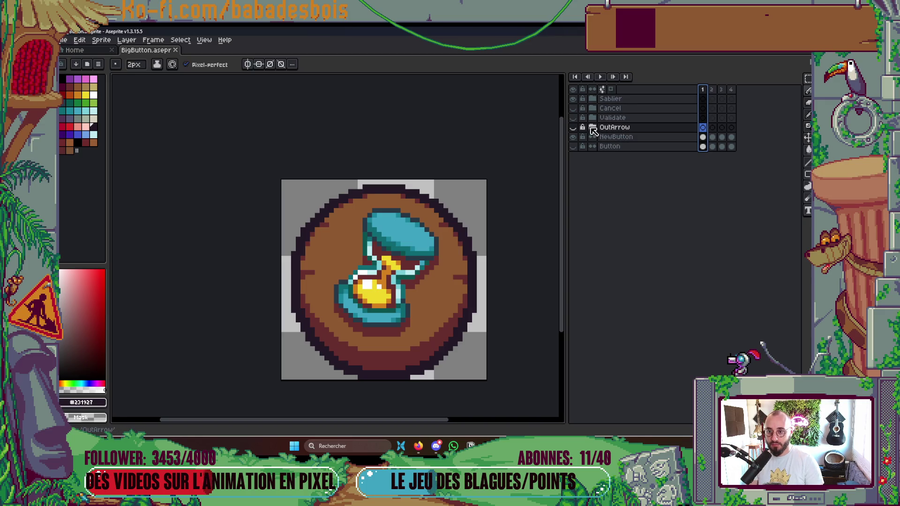
Step: Rename the group SablierOld, add a new empty layer, and hide SablierOld
double_click(617, 102)
key("End")
key("Return")
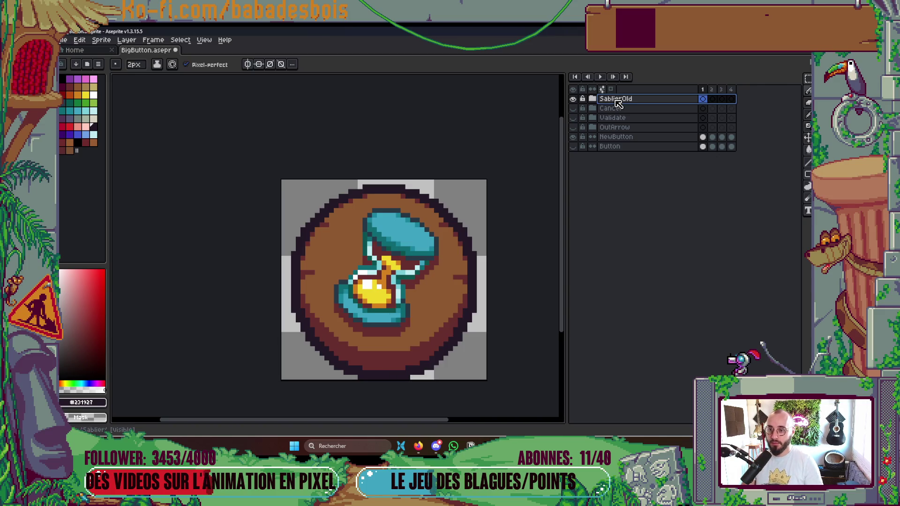
right_click(618, 103)
mouse_move(631, 117)
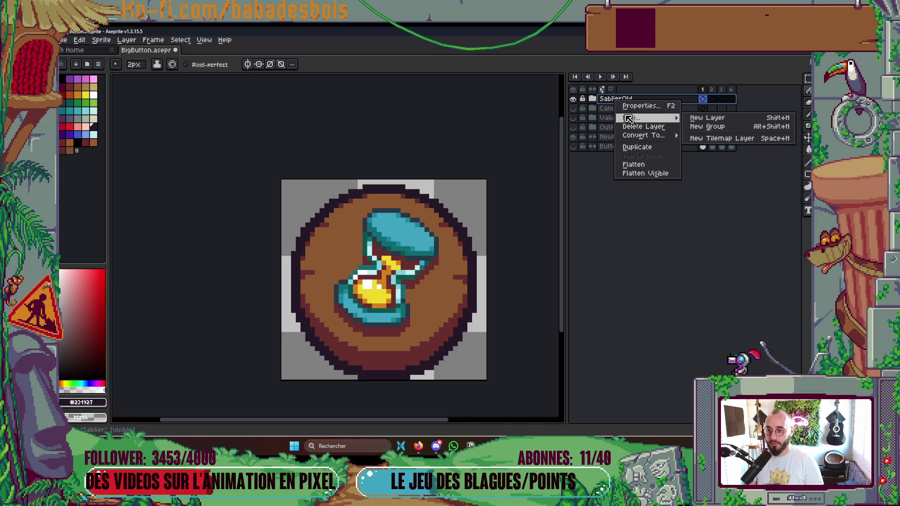
left_click(707, 118)
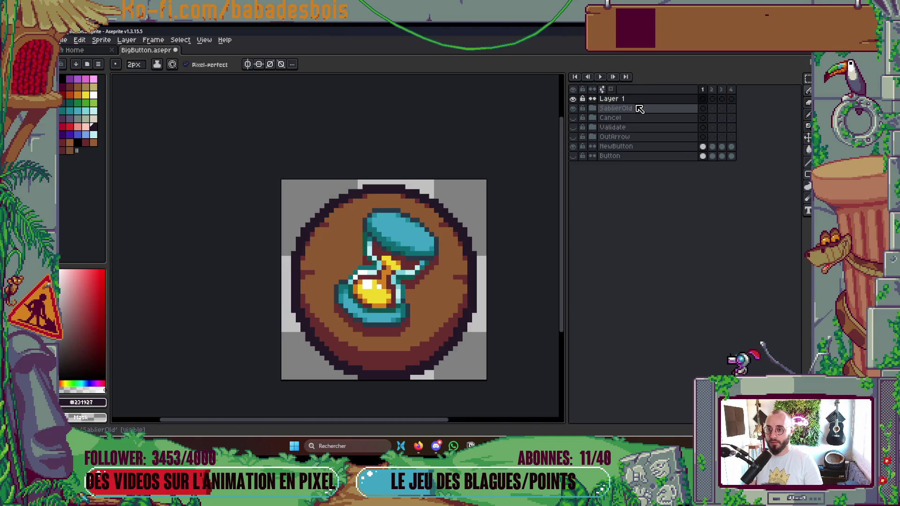
left_click(573, 109)
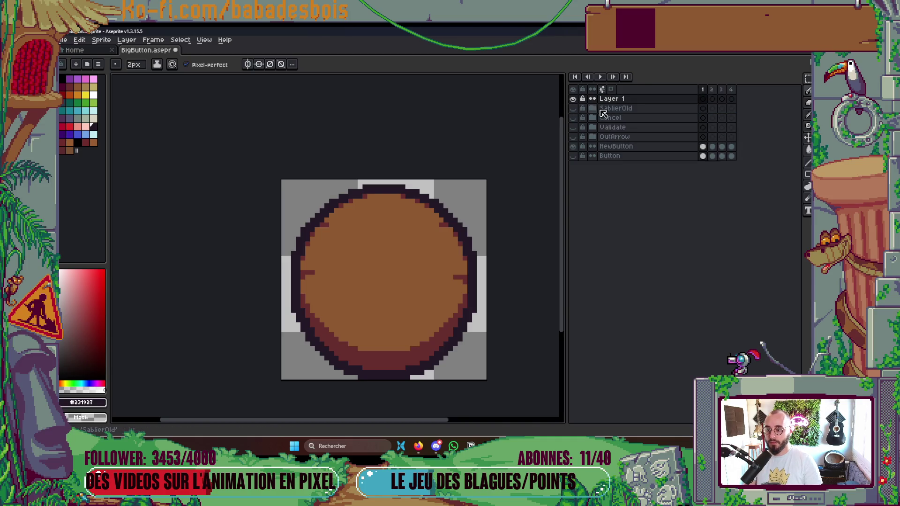
Step: Name the new layer Sablier and set the brush to 1 pixel
double_click(636, 99)
type("SD")
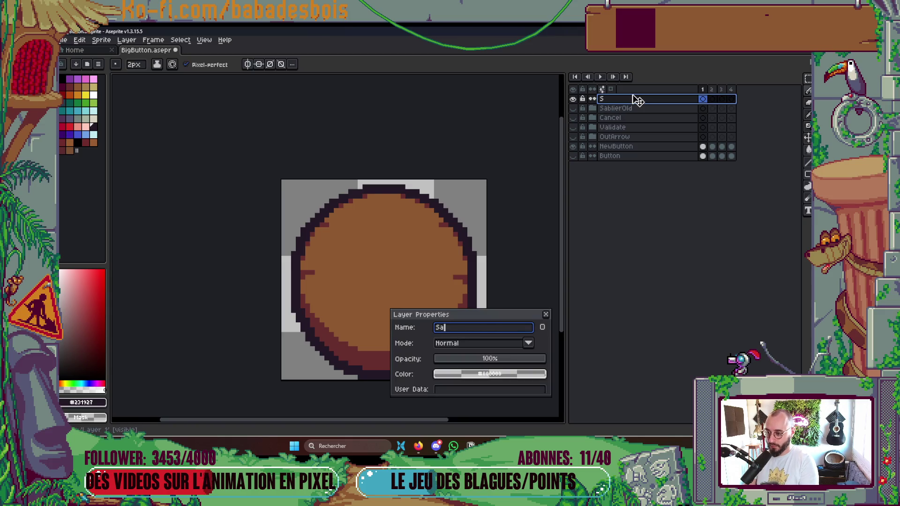
type("r")
key("Return")
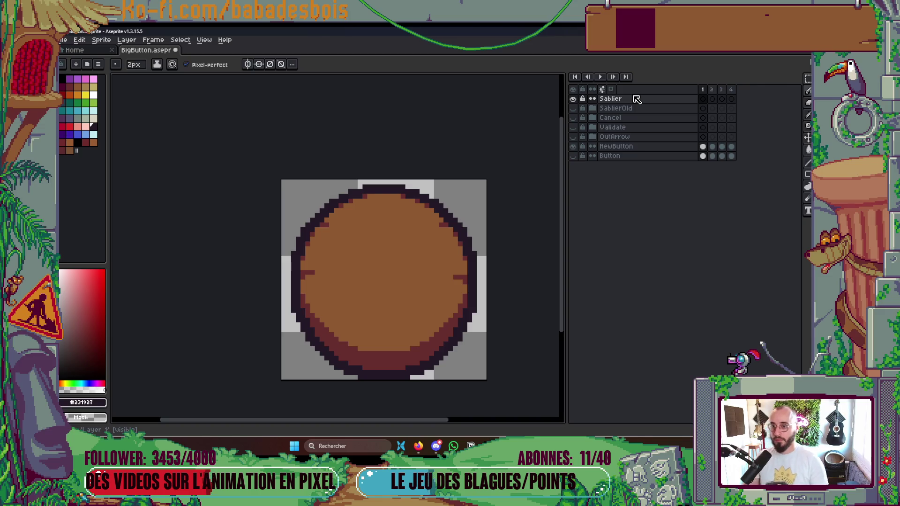
scroll(381, 231, "up", 2)
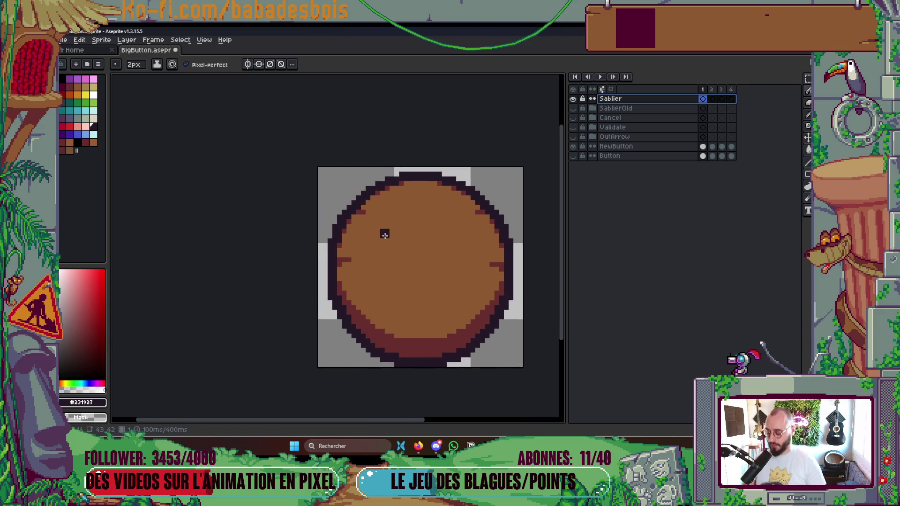
key("minus")
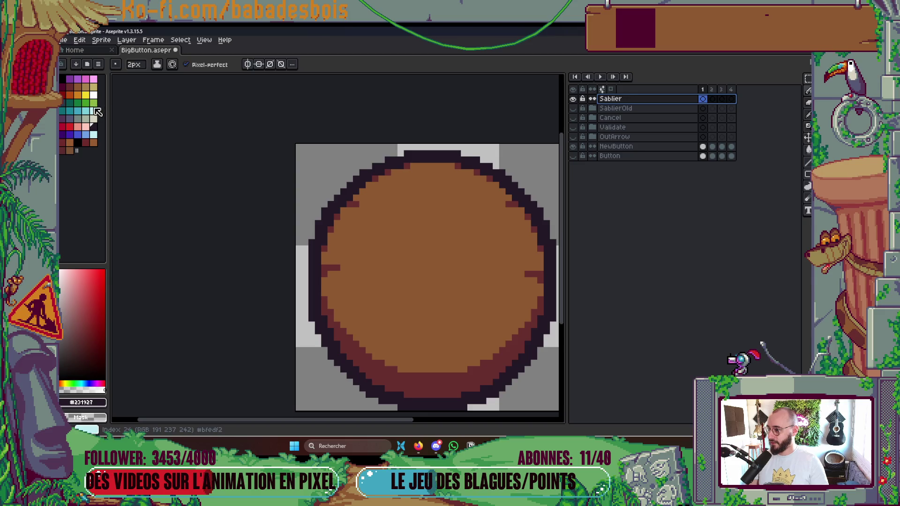
left_click(93, 95)
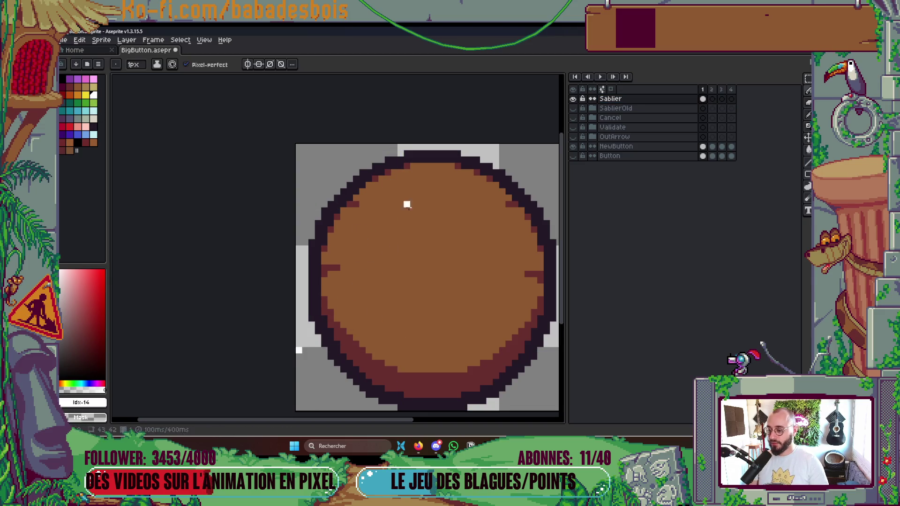
scroll(406, 215, "down", 1)
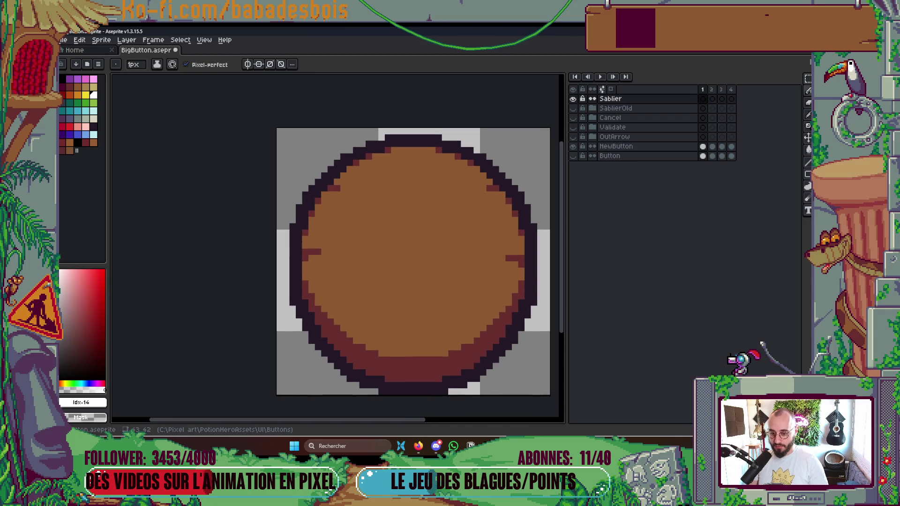
mouse_move(336, 361)
left_mouse_down()
mouse_move(381, 209)
mouse_move(359, 144)
mouse_move(376, 136)
left_mouse_up()
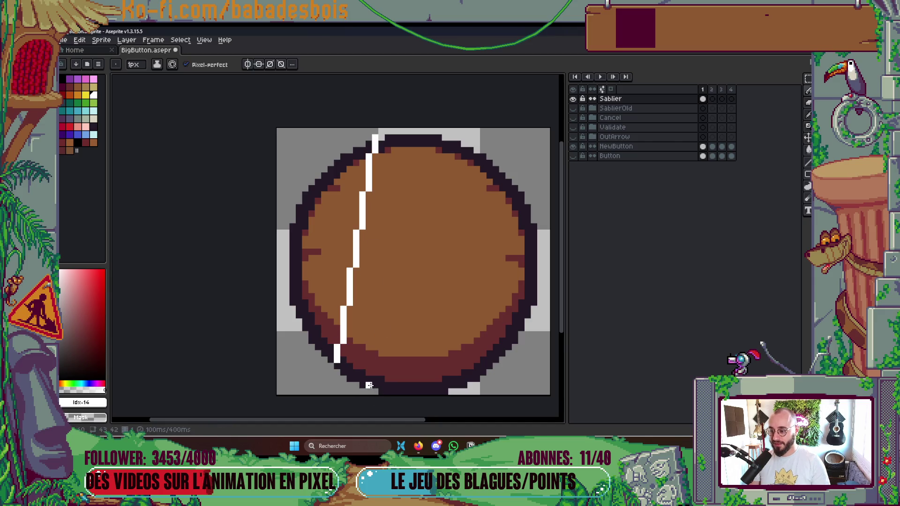
mouse_move(363, 384)
left_mouse_down()
mouse_move(451, 244)
mouse_move(475, 157)
mouse_move(507, 160)
left_mouse_up()
key("ctrl+z")
key("ctrl+z")
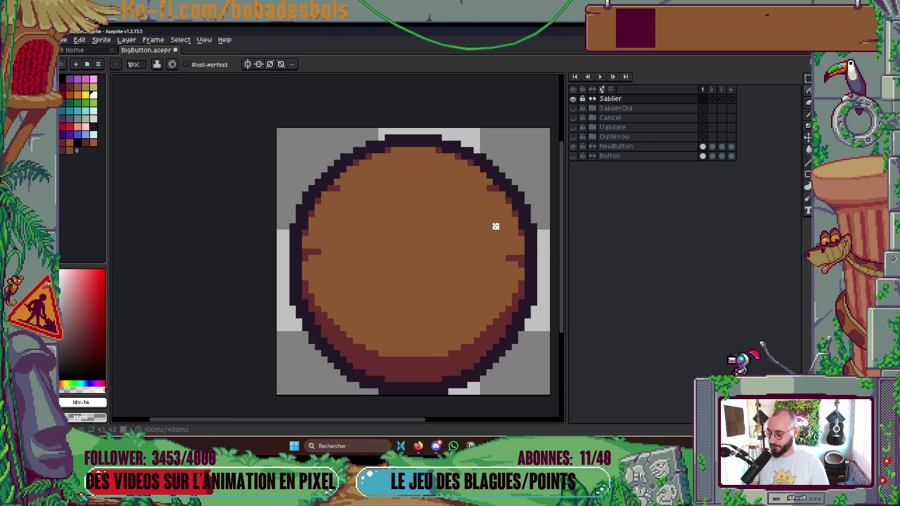
scroll(496, 226, "down", 1)
key("ctrl+alt+c")
Step: Enlarge the canvas to 69×95 px (Left 26, Bottom 53) and draw a white line across the circle
mouse_move(396, 309)
left_mouse_down()
mouse_move(358, 378)
mouse_move(370, 417)
left_mouse_up()
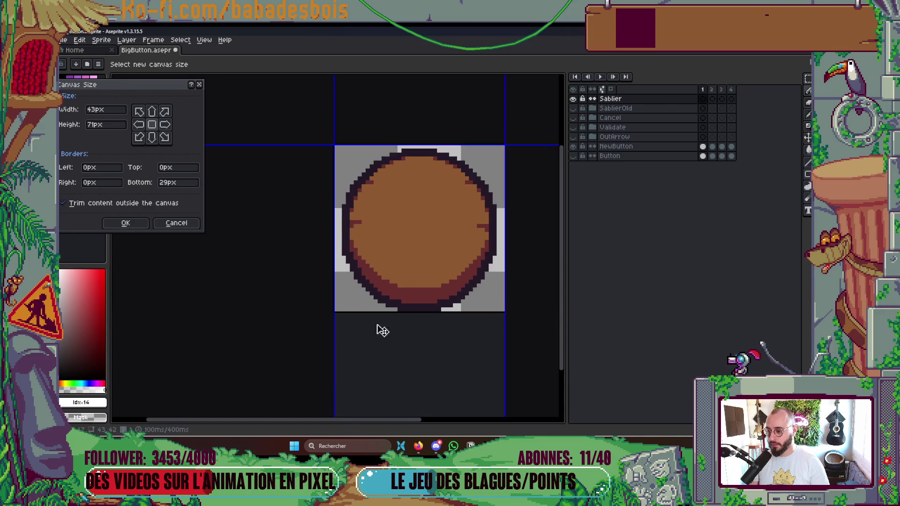
scroll(382, 331, "down", 2)
scroll(380, 305, "up", 1)
mouse_move(384, 356)
left_mouse_down()
mouse_move(387, 408)
mouse_move(334, 357)
mouse_move(279, 356)
left_mouse_up()
scroll(394, 352, "down", 1)
left_click_drag(393, 372, 394, 390)
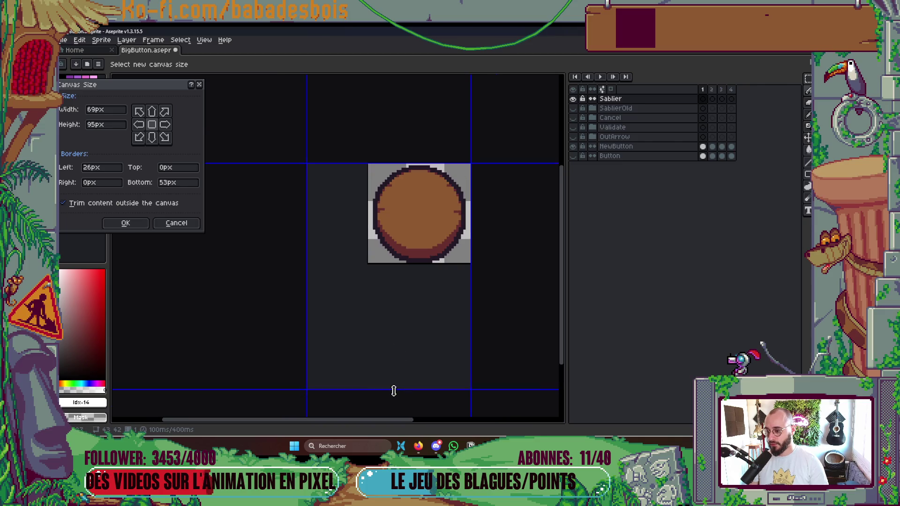
key("Return")
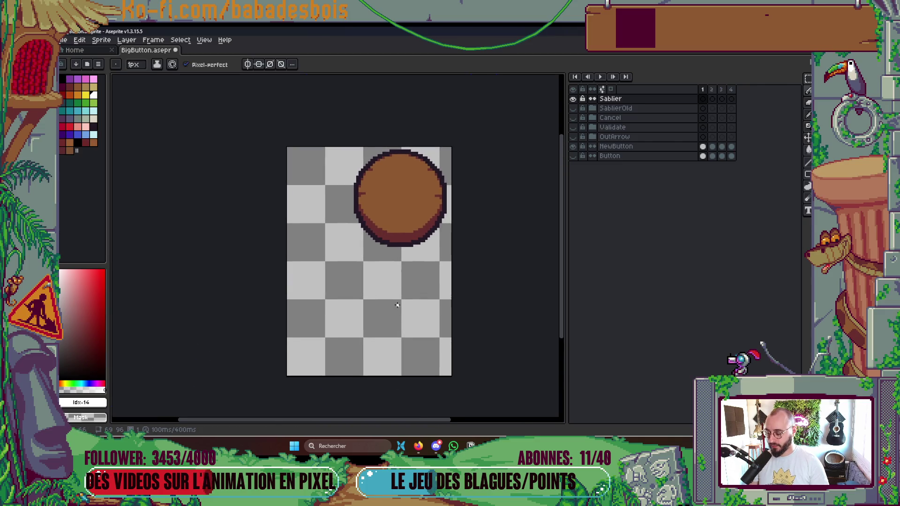
left_click_drag(339, 349, 434, 177)
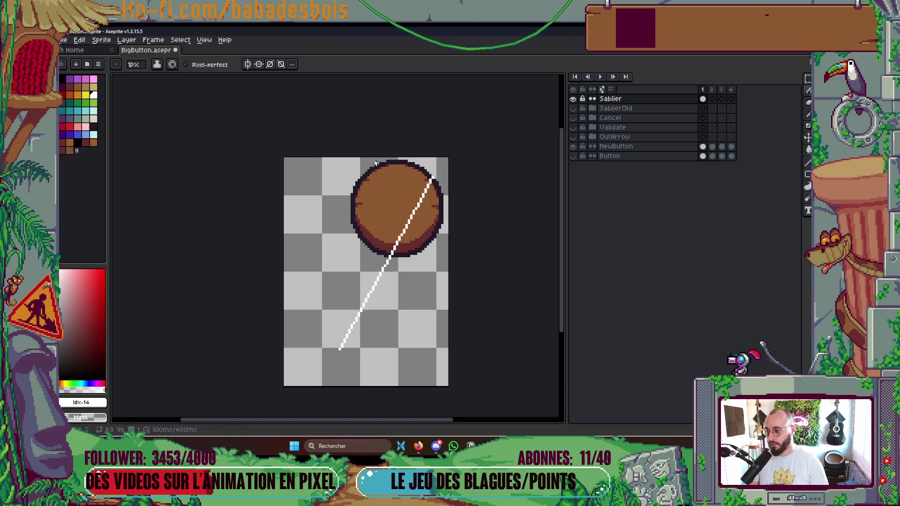
Step: Draw two 1 px white lines from the shared lower point to the circle's top and top-right
mouse_move(380, 163)
left_mouse_down()
mouse_move(329, 382)
mouse_move(433, 177)
left_mouse_up()
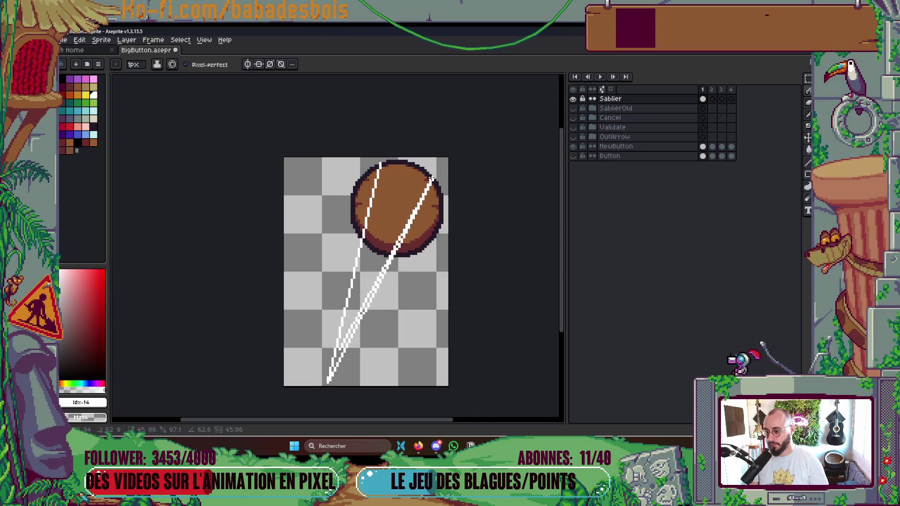
left_click_drag(432, 178, 342, 350)
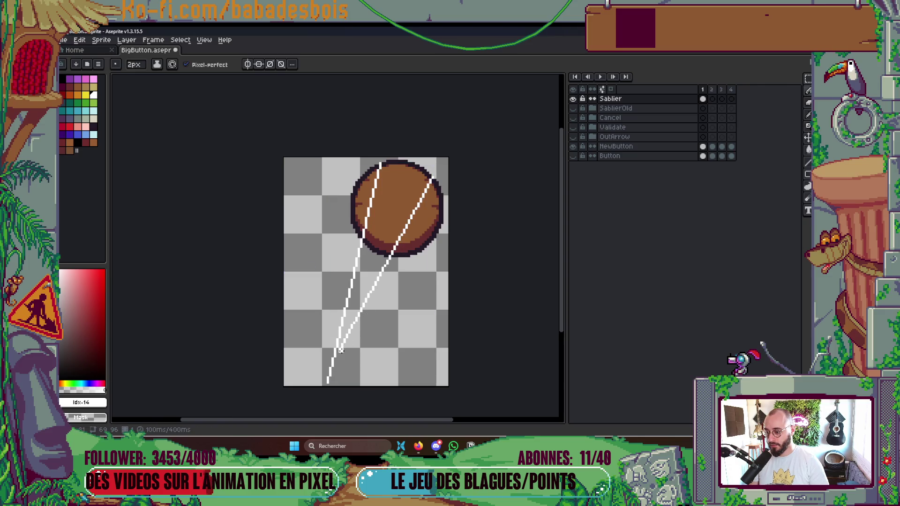
key("minus")
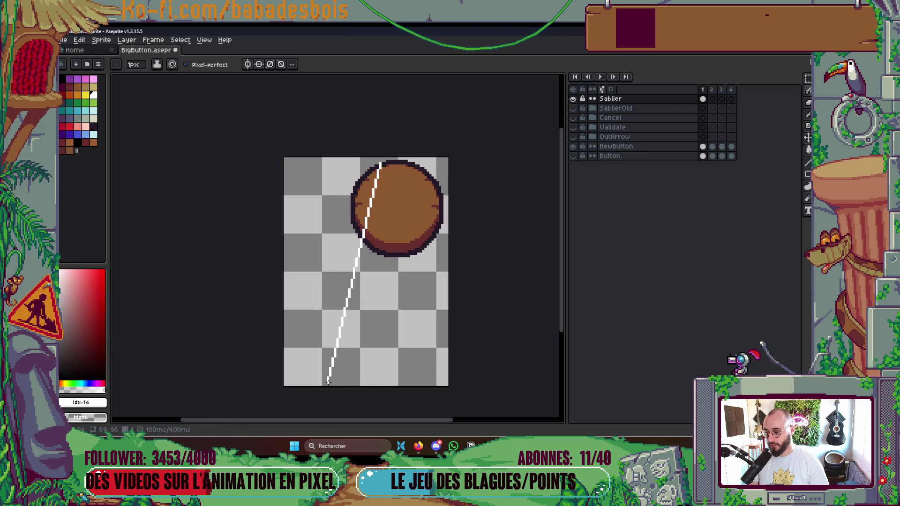
mouse_move(328, 382)
left_mouse_down()
mouse_move(428, 257)
mouse_move(437, 178)
left_mouse_up()
scroll(412, 194, "up", 2)
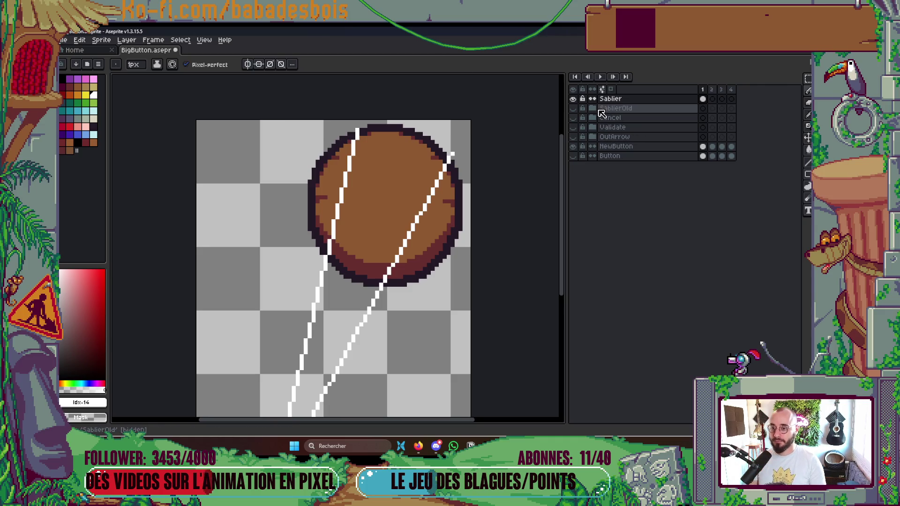
double_click(617, 100)
type("Perspecti")
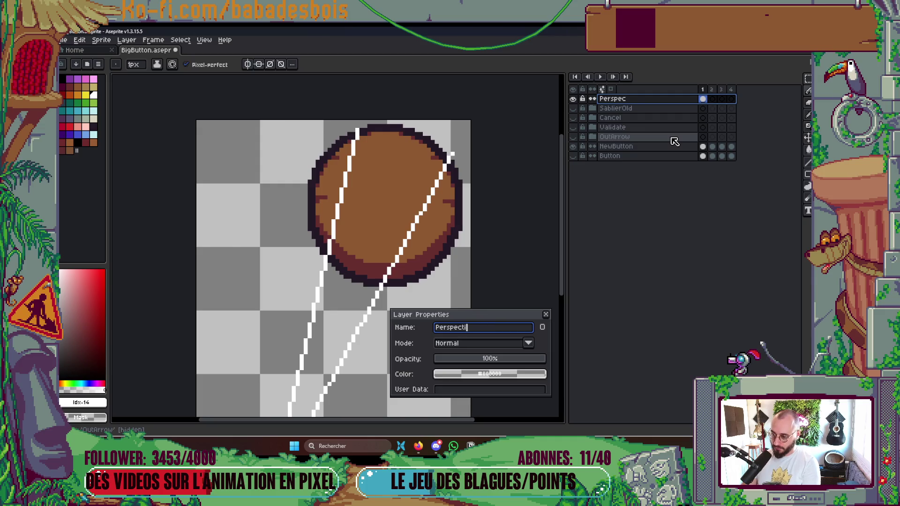
Step: Name the lines' layer Perspective and add a new layer above it
type("ve")
key("Return")
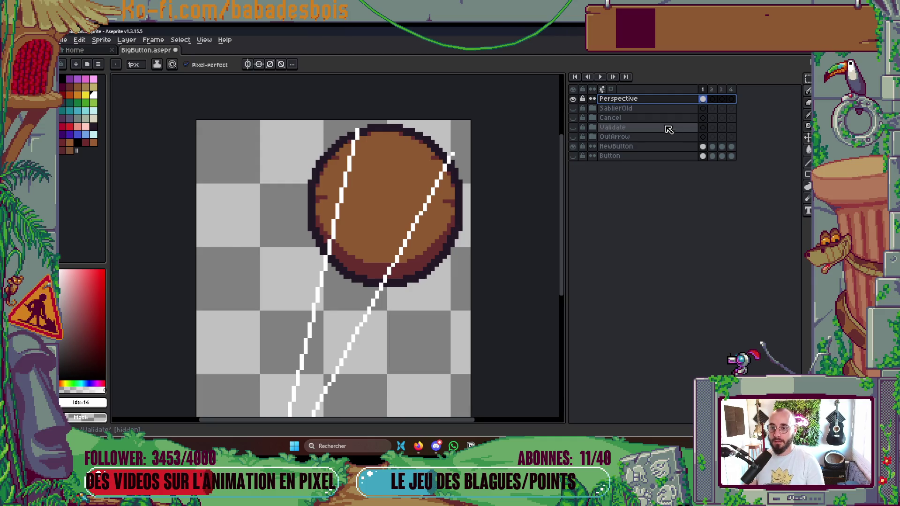
right_click(647, 99)
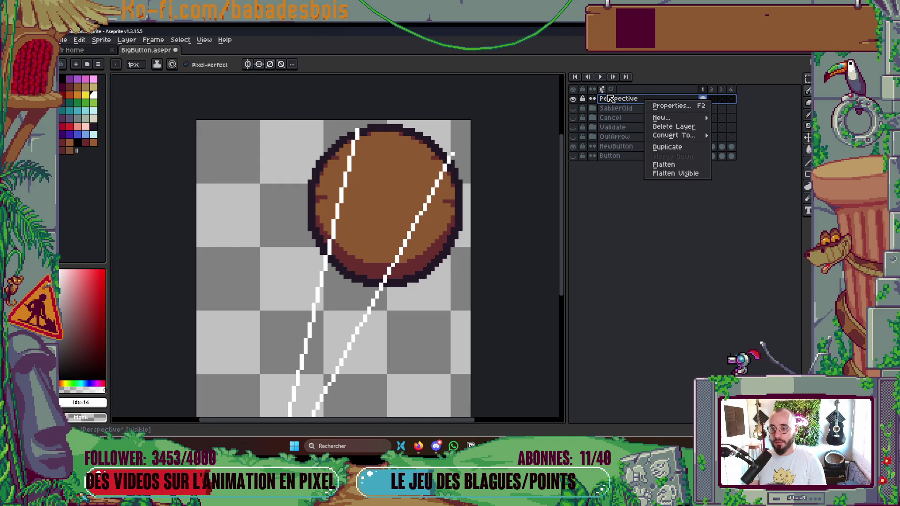
left_click(621, 99)
right_click(620, 100)
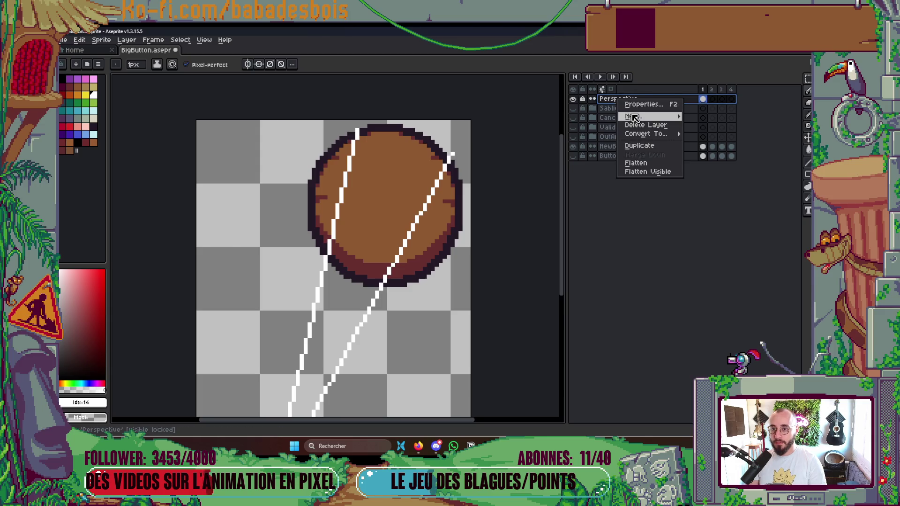
mouse_move(632, 117)
left_click(705, 117)
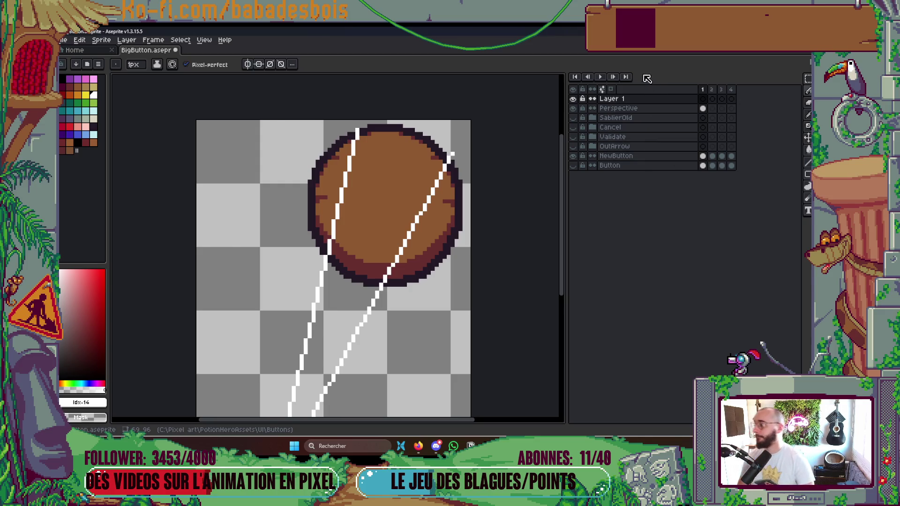
Step: Rename the new layer Sablier and pick cyan as the drawing colour
double_click(633, 100)
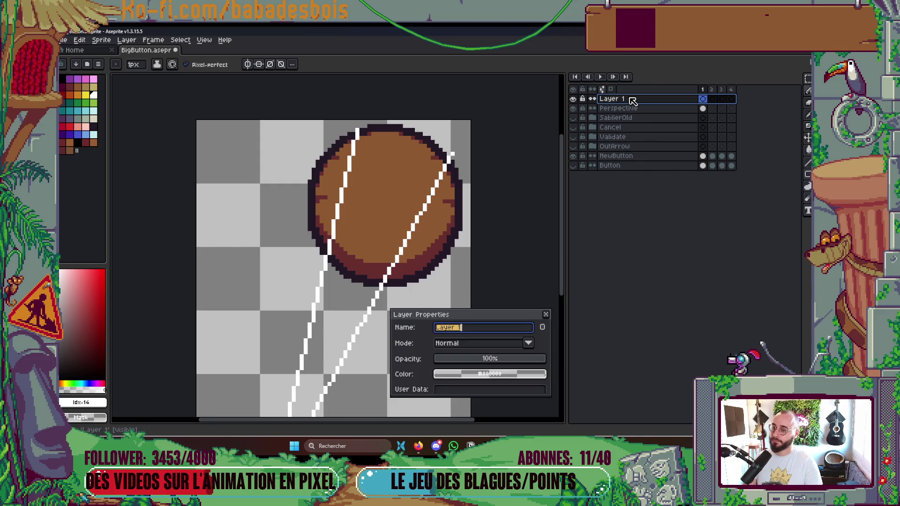
key("BackSpace")
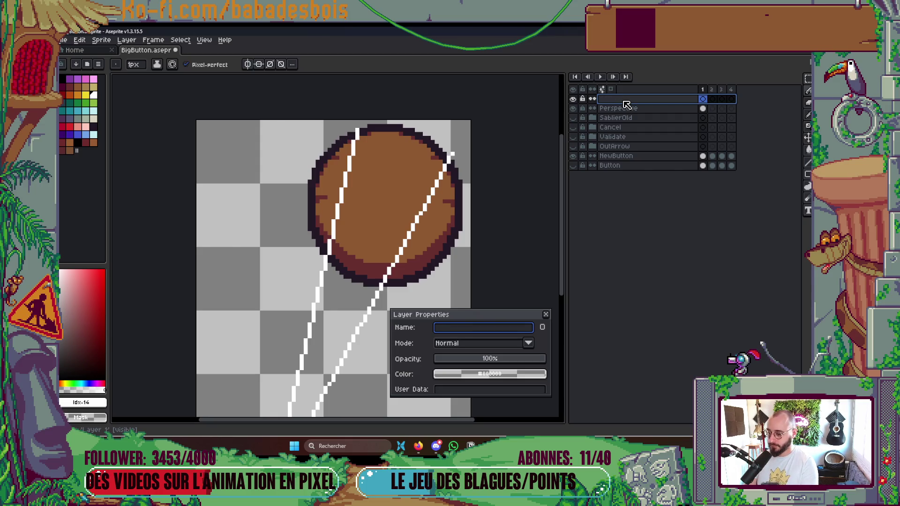
type("Sablier")
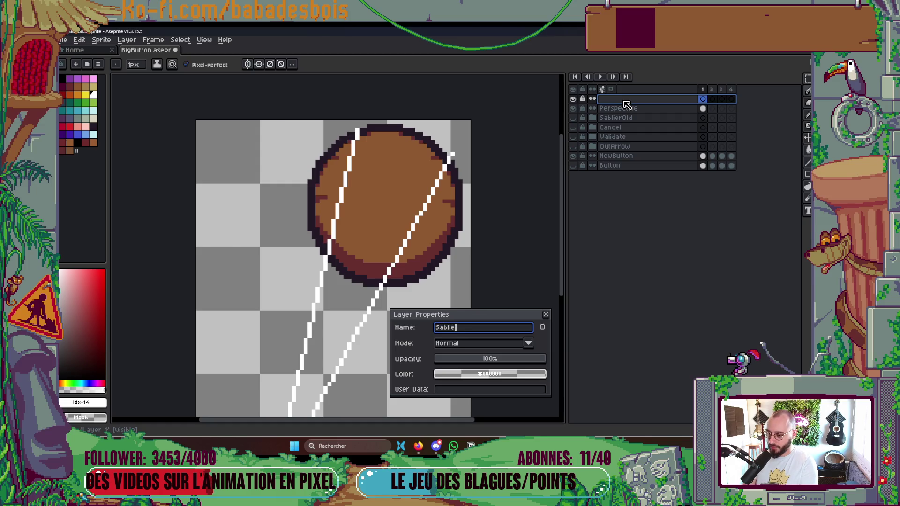
key("Return")
scroll(394, 195, "up", 2)
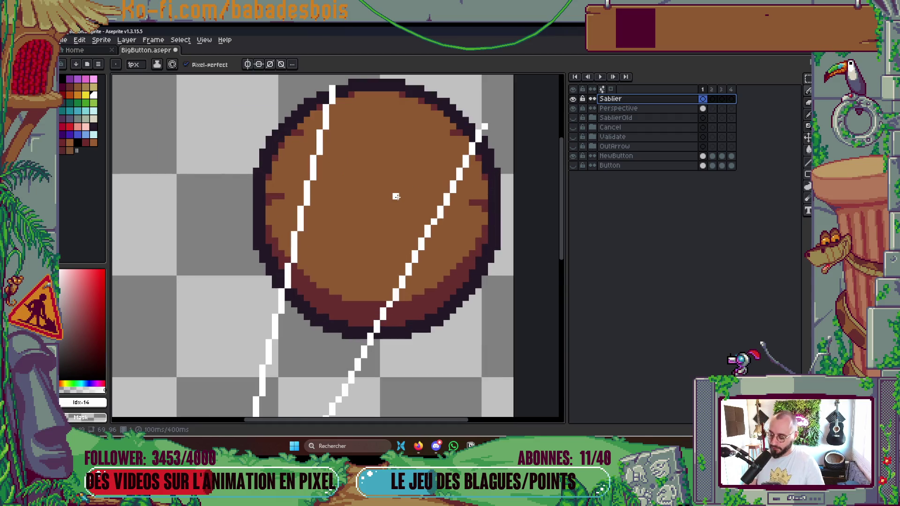
key("v")
key("b")
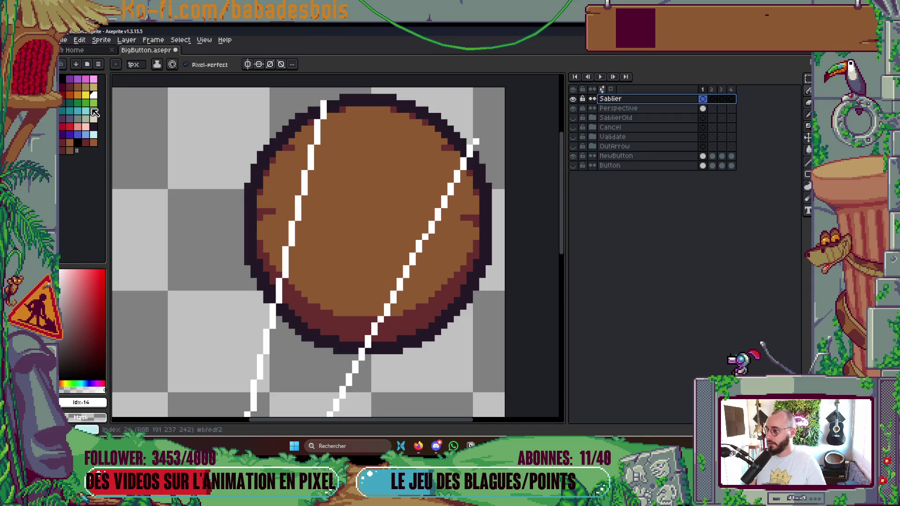
left_click(77, 110)
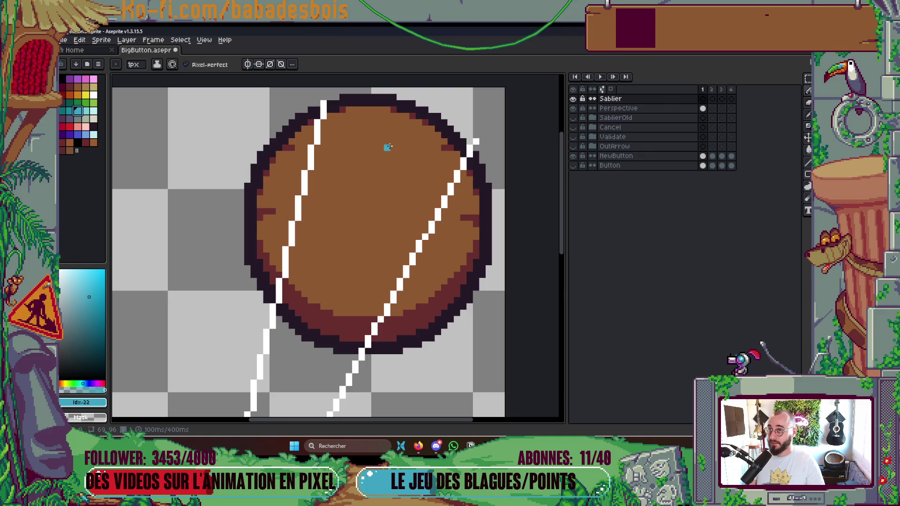
Step: Try a cyan stroke, undo it, and insert a new Layer 1 above Perspective
mouse_move(325, 122)
left_mouse_down()
mouse_move(328, 145)
mouse_move(455, 184)
left_mouse_up()
key("ctrl+z")
scroll(389, 144, "down", 1)
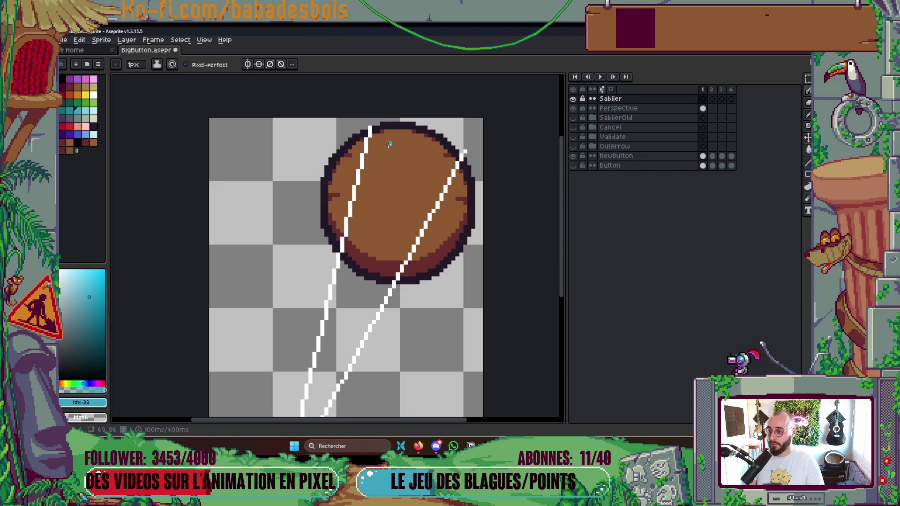
left_click(629, 109)
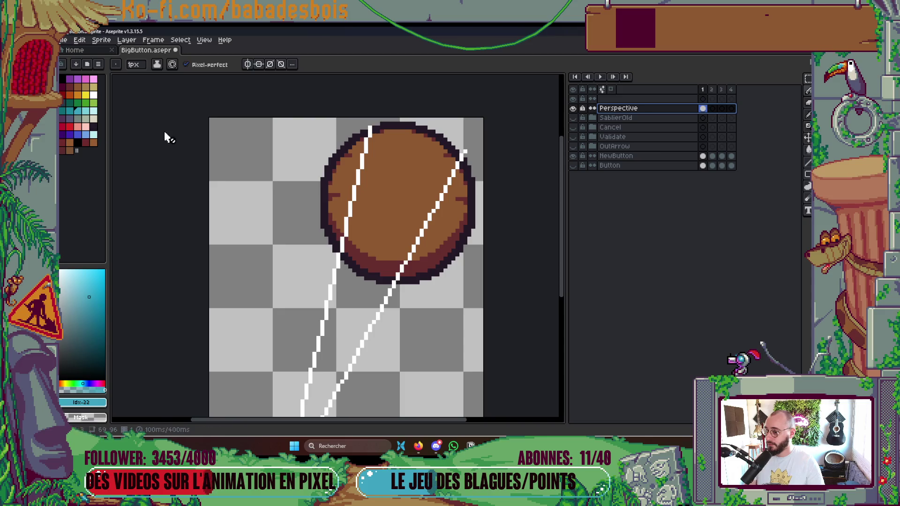
right_click(643, 119)
mouse_move(652, 128)
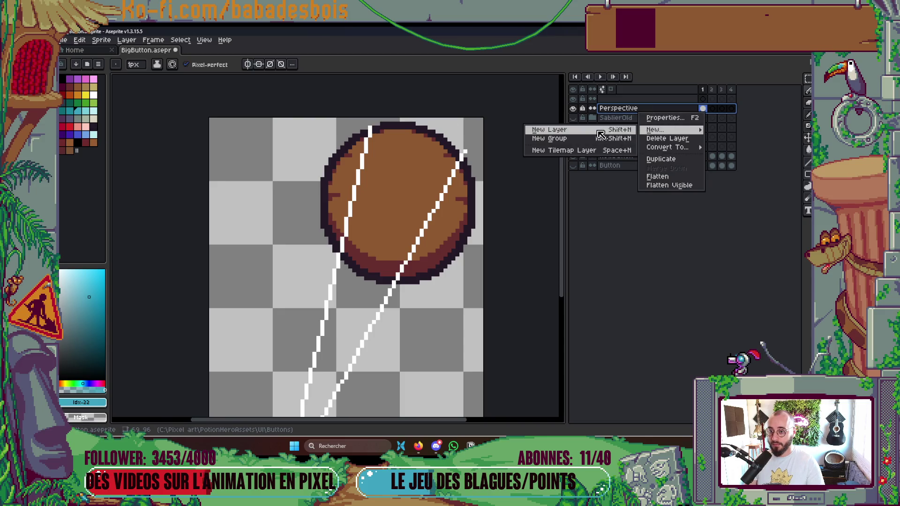
left_click(546, 129)
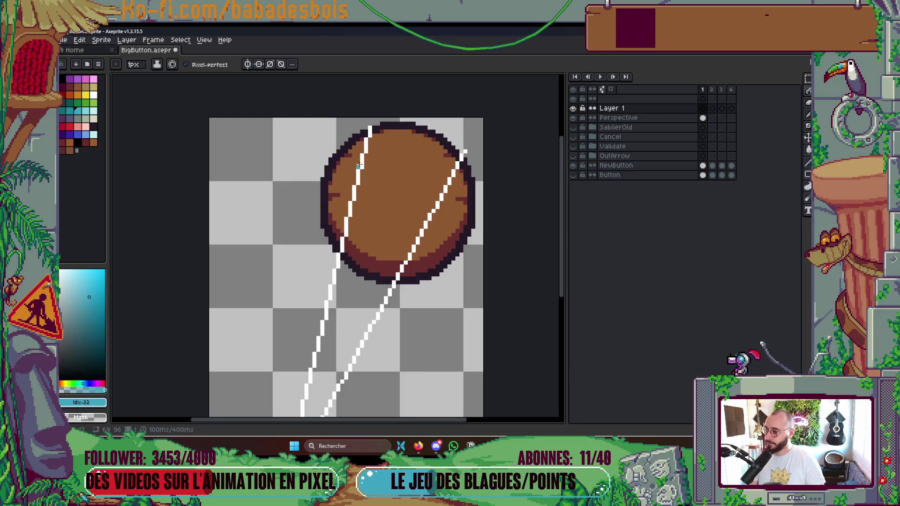
left_click_drag(422, 152, 451, 109)
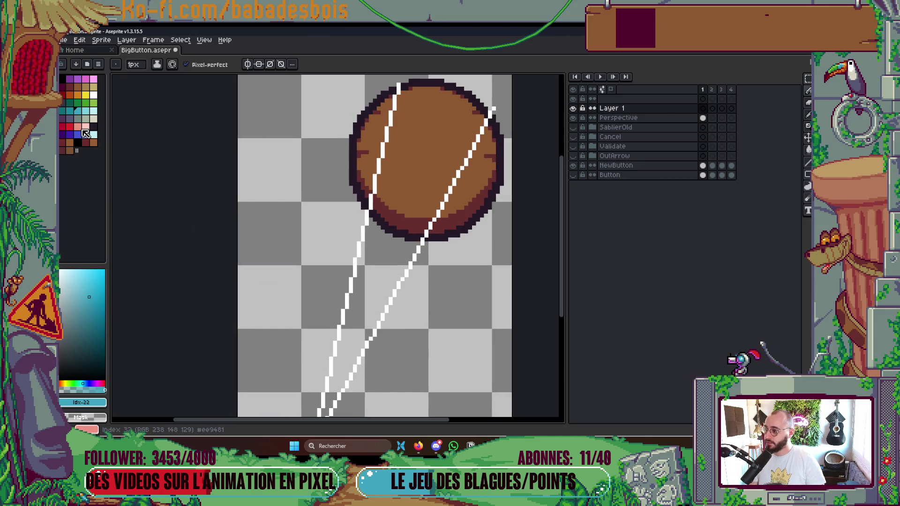
Step: Draw a pink line from the button's top down to the vanishing point, plus a branch
left_click(86, 79)
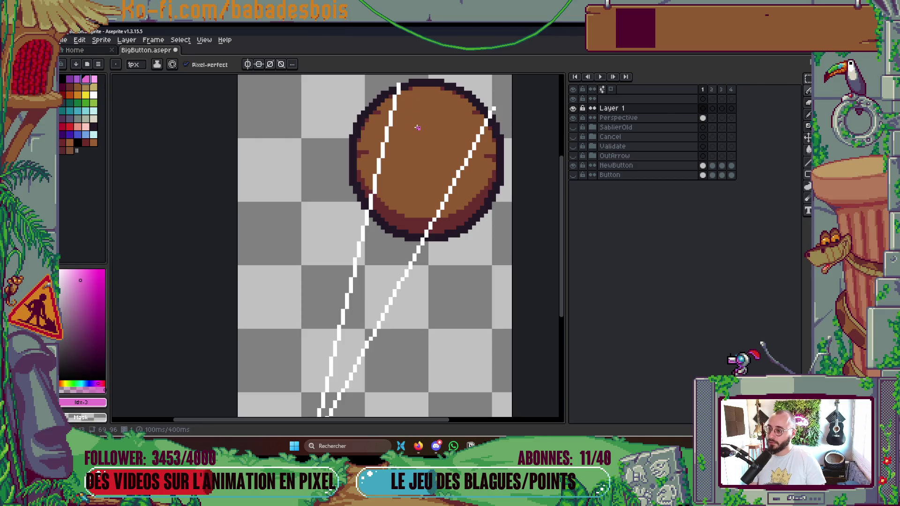
mouse_move(446, 92)
left_mouse_down()
mouse_move(422, 328)
mouse_move(413, 301)
mouse_move(379, 304)
left_mouse_up()
left_click_drag(474, 214, 397, 398)
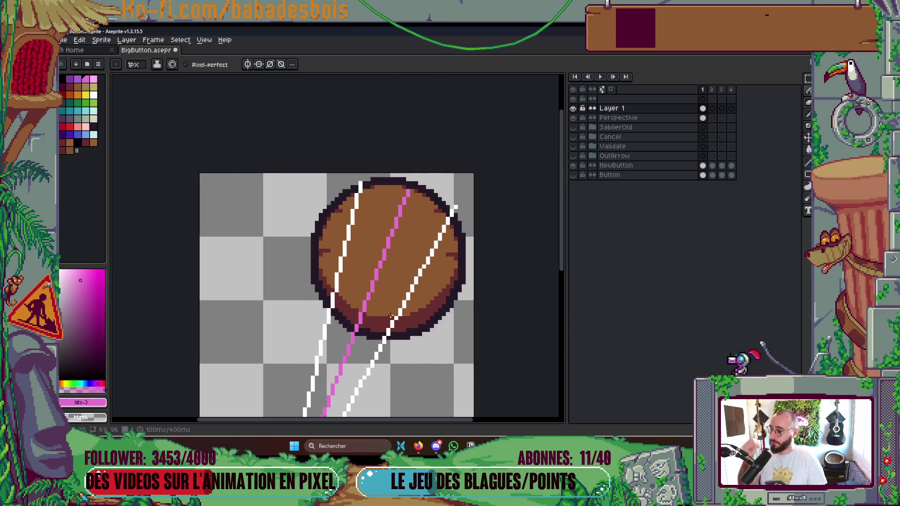
scroll(372, 255, "up", 1)
left_click_drag(355, 208, 383, 260)
key("Escape")
mouse_move(354, 203)
left_mouse_down()
mouse_move(386, 250)
mouse_move(466, 225)
mouse_move(414, 192)
mouse_move(354, 203)
left_mouse_up()
Step: Undo the extra pink branches and enlarge the canvas to 133×159 (59 px top, 64 px right)
scroll(455, 218, "down", 3)
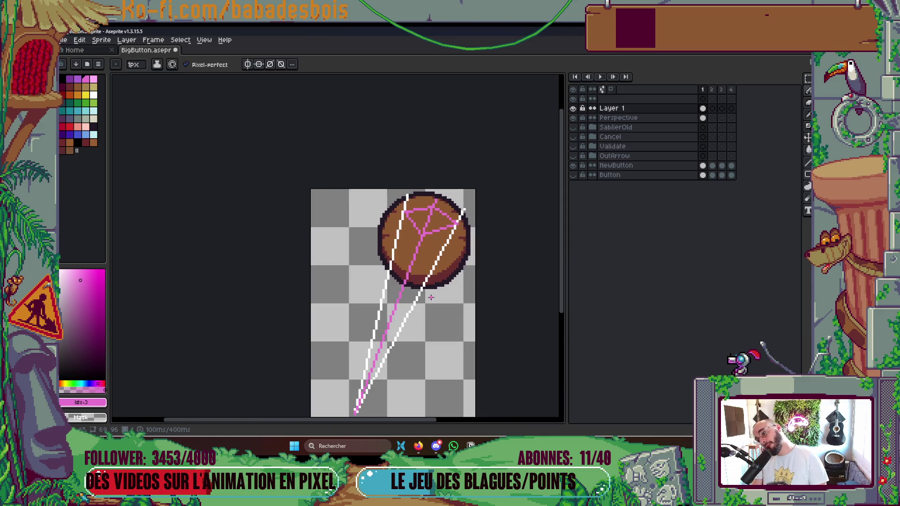
scroll(410, 256, "up", 1)
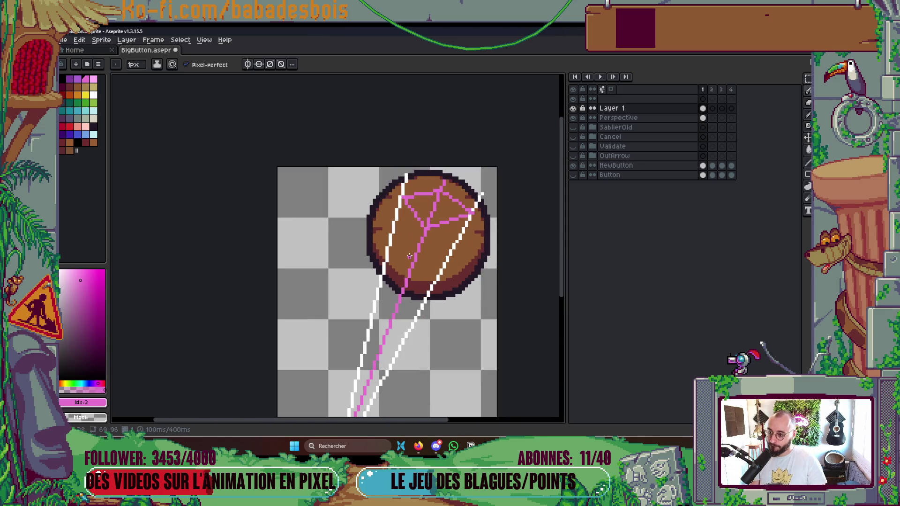
scroll(409, 255, "up", 2)
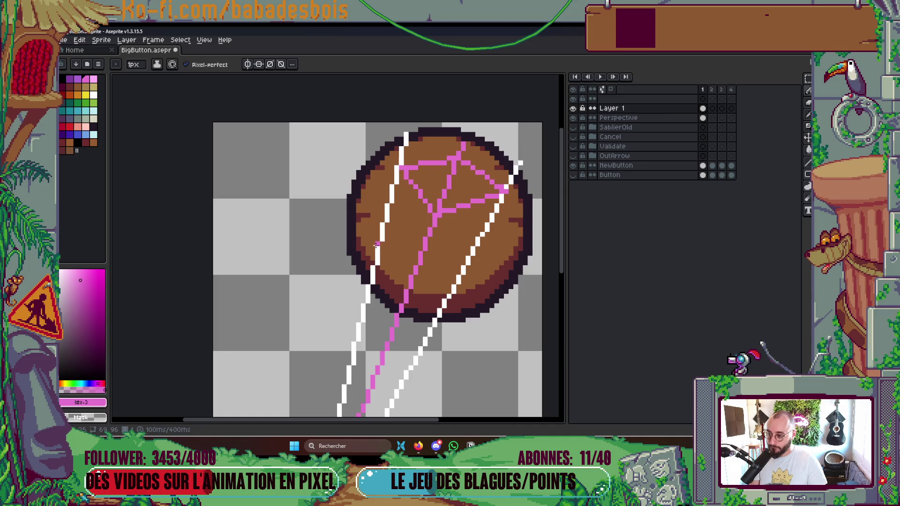
key("ctrl+z")
scroll(380, 246, "down", 3)
left_click_drag(389, 225, 380, 277)
scroll(351, 205, "down", 3)
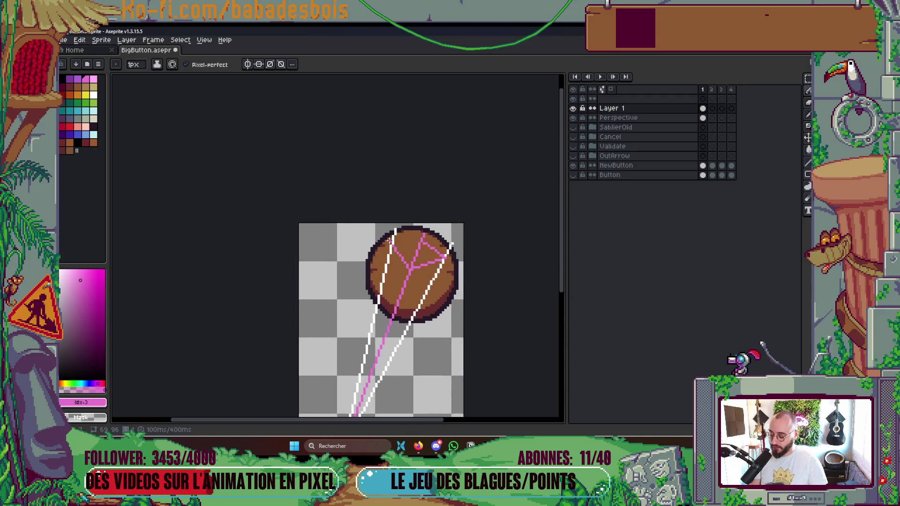
key("ctrl+alt+c")
left_click_drag(395, 229, 404, 124)
left_click_drag(442, 203, 541, 209)
left_click(126, 223)
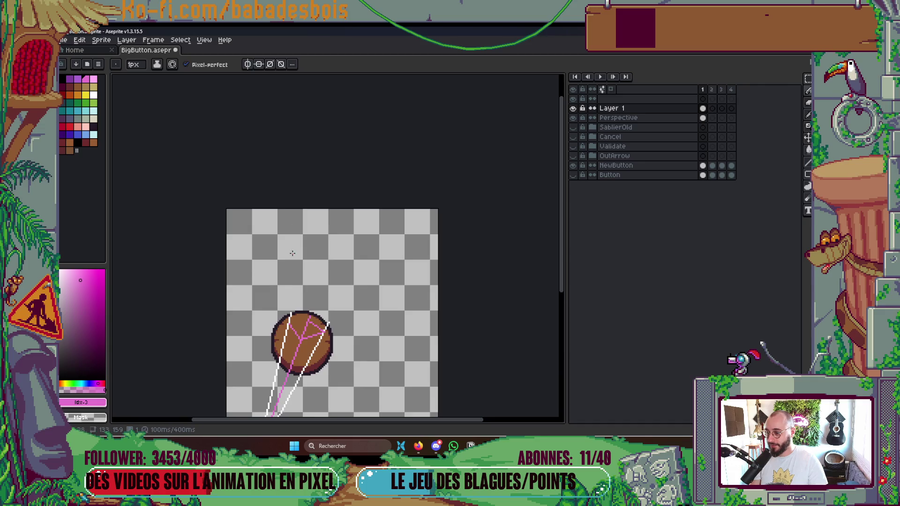
Step: Widen the canvas 28 px on the left to 161 px, revert it, and set a 2 px brush
left_click_drag(242, 329, 317, 260)
key("ctrl+alt+c")
mouse_move(301, 296)
left_mouse_down()
mouse_move(254, 297)
mouse_move(234, 244)
left_mouse_up()
left_click(126, 223)
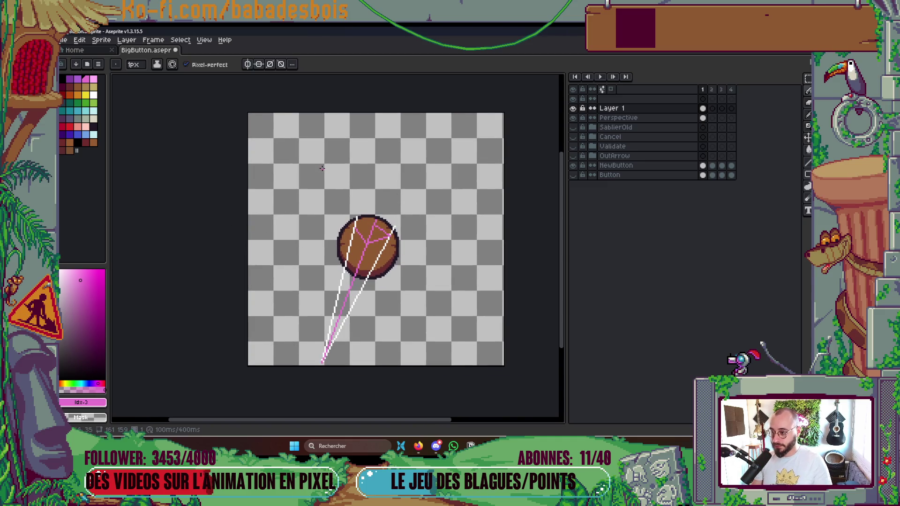
scroll(366, 196, "up", 2)
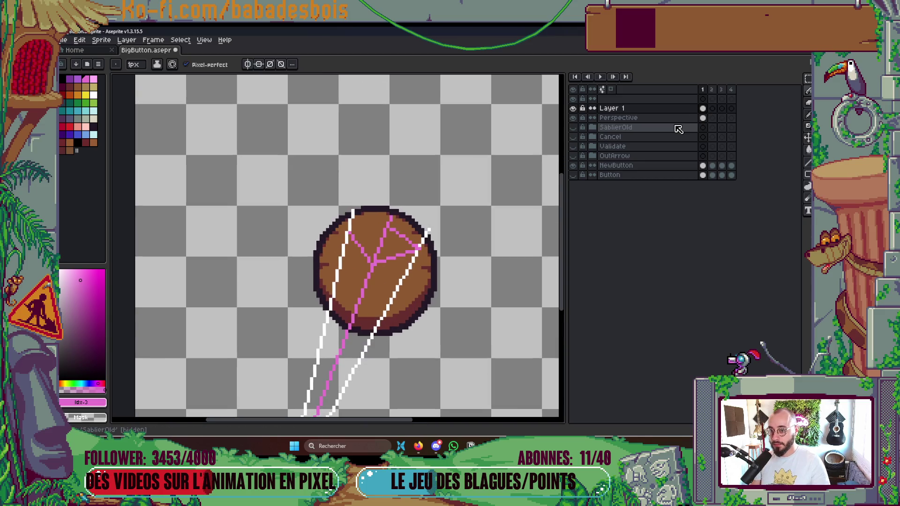
scroll(291, 151, "down", 1)
key("ctrl+z")
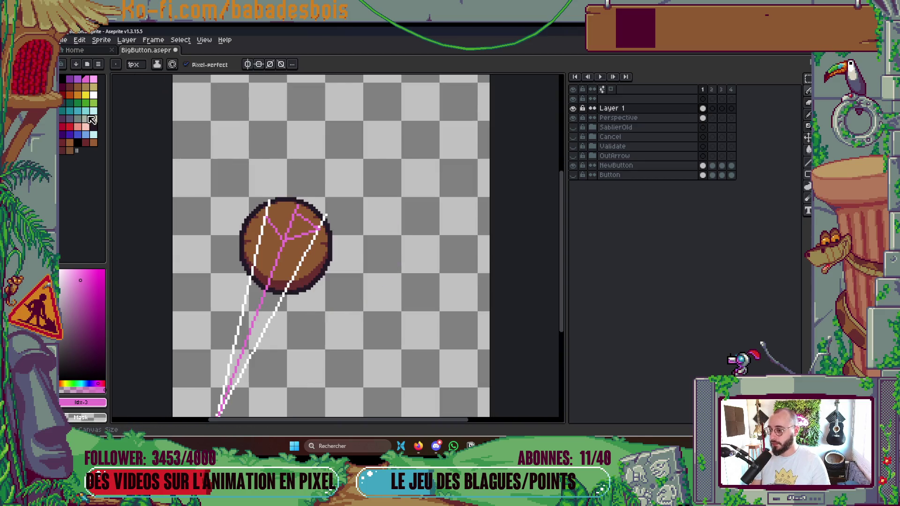
scroll(349, 237, "up", 3)
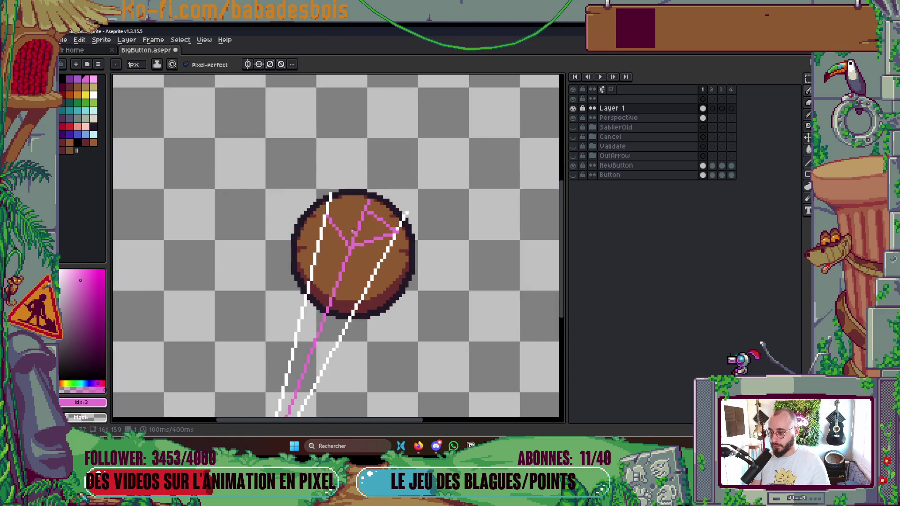
key("plus")
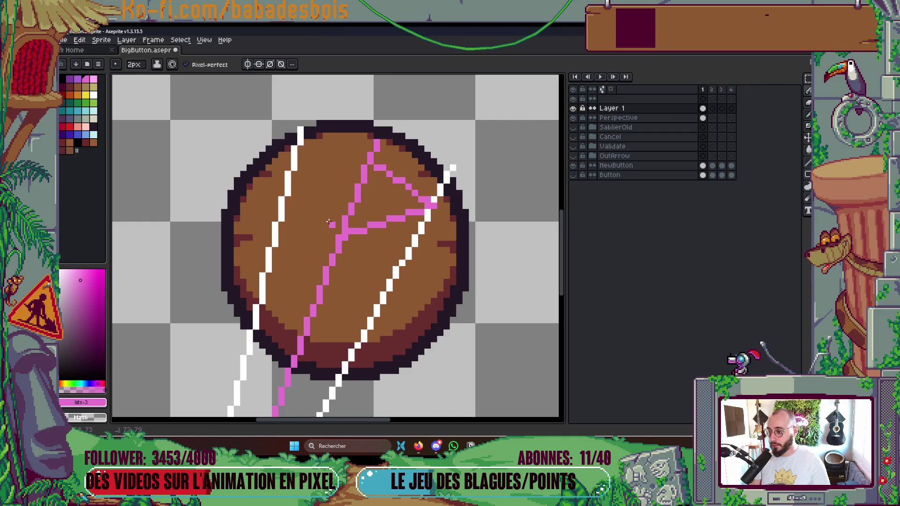
Step: Paint over the pink branch in brown at 2 px, return to 1 px, and pick red
mouse_move(347, 229)
left_mouse_down()
mouse_move(371, 232)
mouse_move(427, 212)
mouse_move(382, 171)
left_mouse_up()
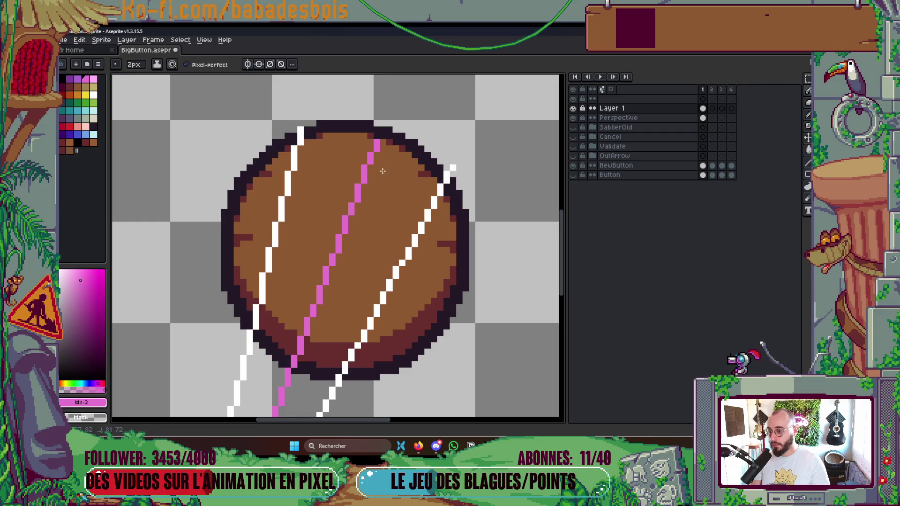
scroll(383, 171, "down", 5)
scroll(473, 207, "up", 2)
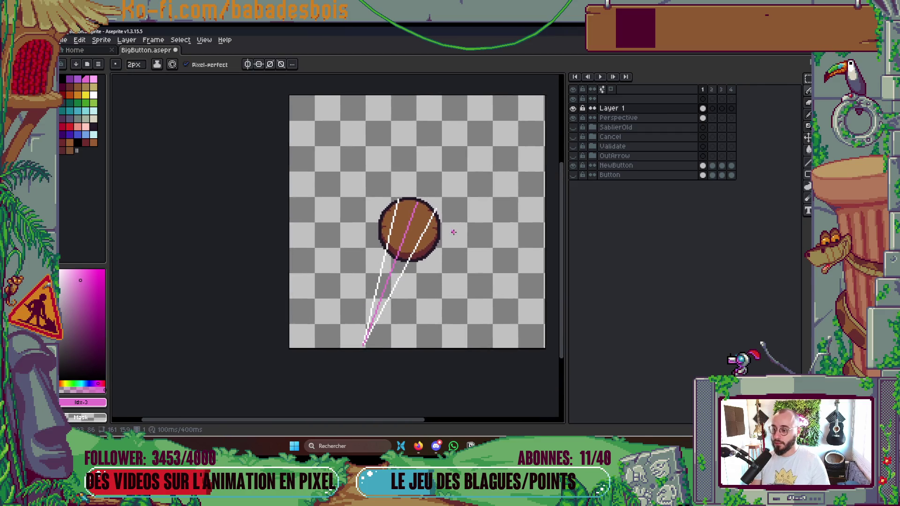
key("minus")
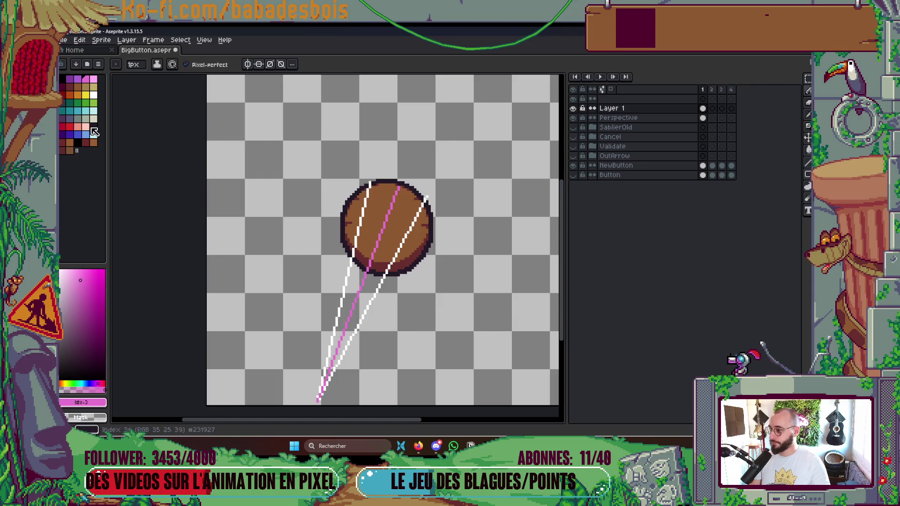
left_click(70, 126)
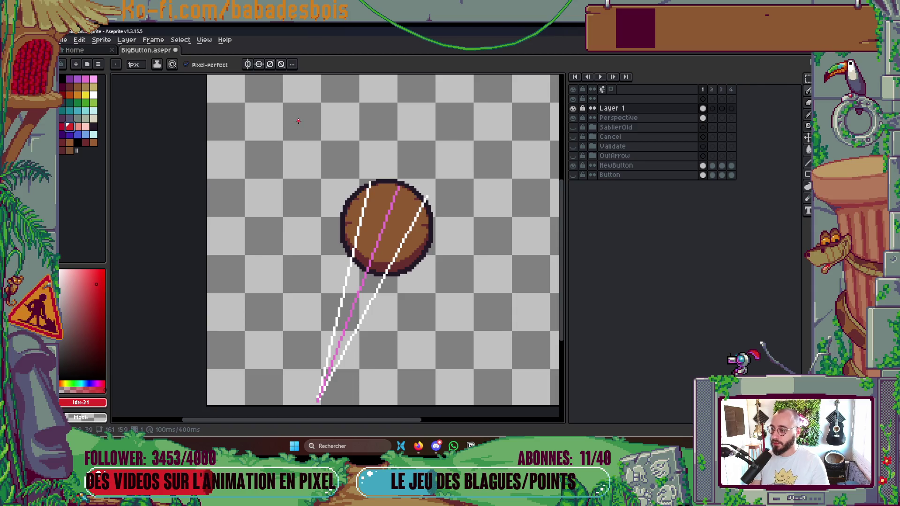
Step: Draw a red guide line from the upper left to the button's top
left_click_drag(289, 126, 390, 214)
left_click(390, 214, "shift")
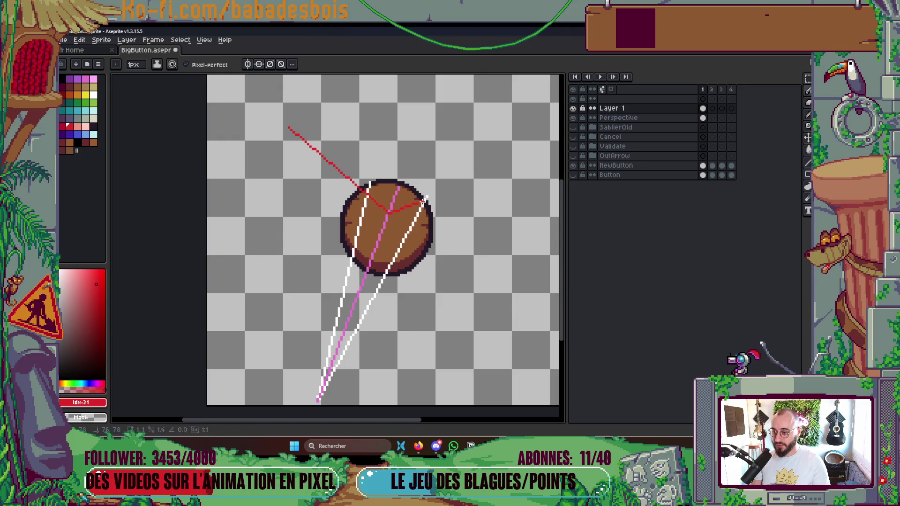
left_click_drag(423, 202, 389, 209)
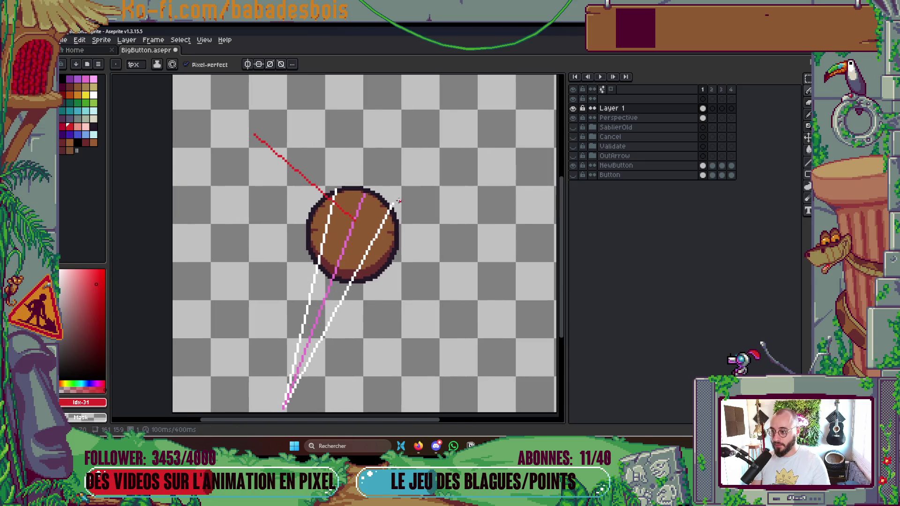
Step: Draw two green guide lines from the sprite's right side converging on the circle
left_click(93, 103)
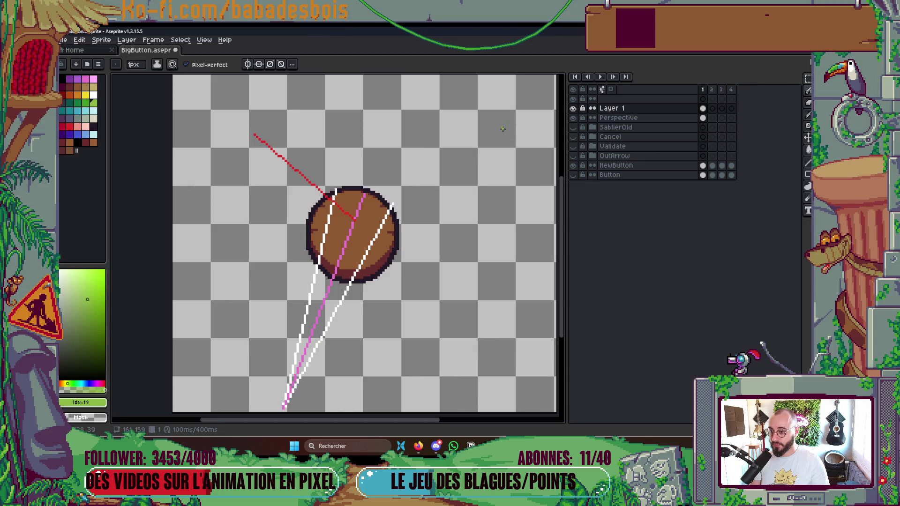
left_click_drag(503, 127, 494, 150)
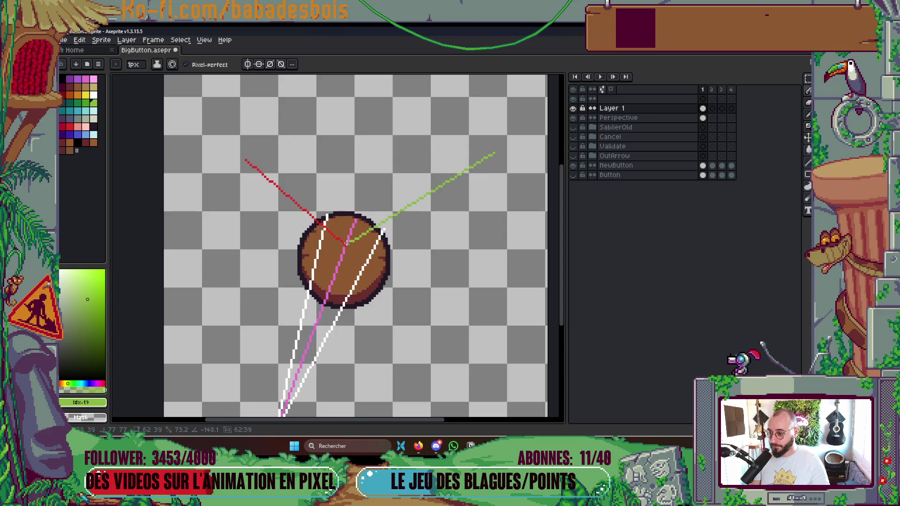
left_click_drag(486, 225, 344, 245)
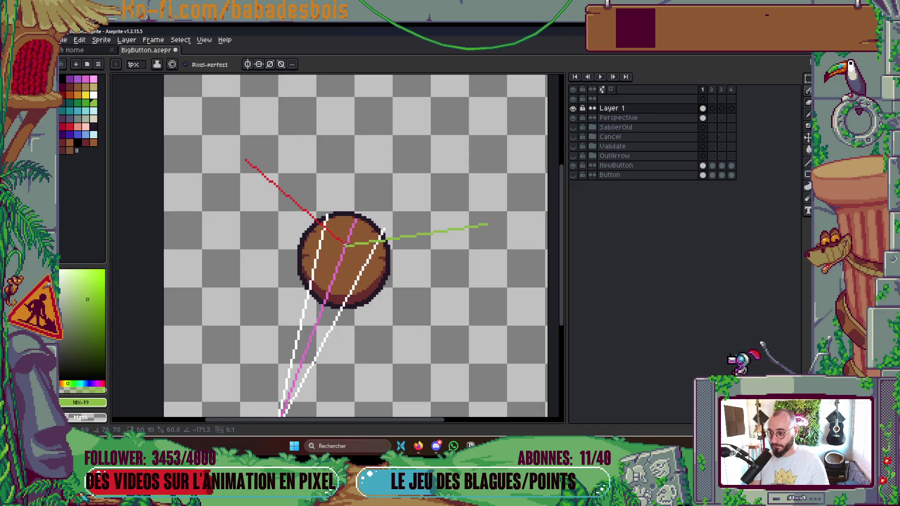
scroll(485, 204, "right", 2)
mouse_move(494, 204)
left_mouse_down()
mouse_move(296, 247)
mouse_move(341, 228)
left_mouse_up()
scroll(446, 233, "left", 1)
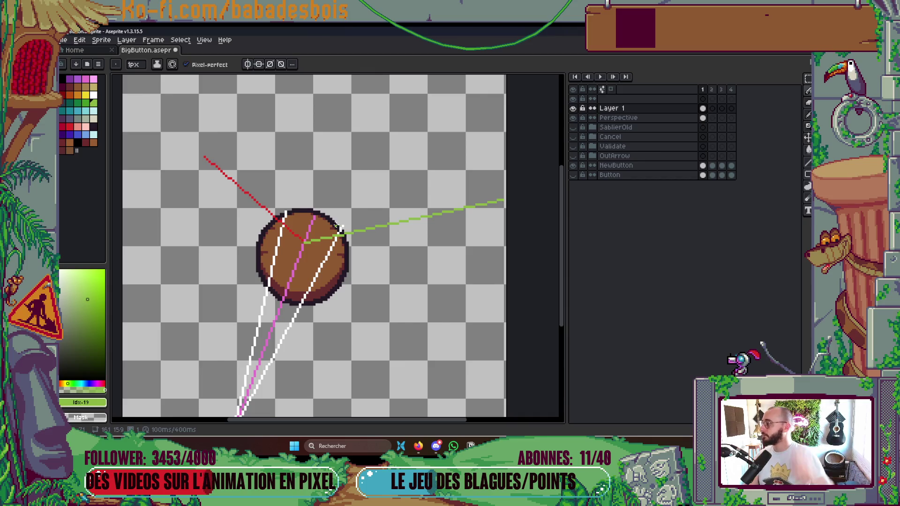
scroll(502, 193, "up", 1)
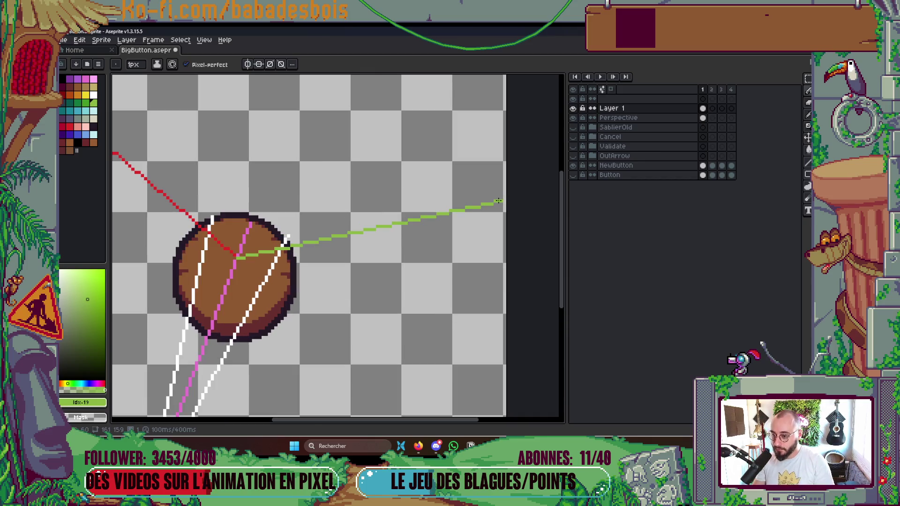
scroll(501, 201, "left", 1)
left_click_drag(554, 191, 263, 221)
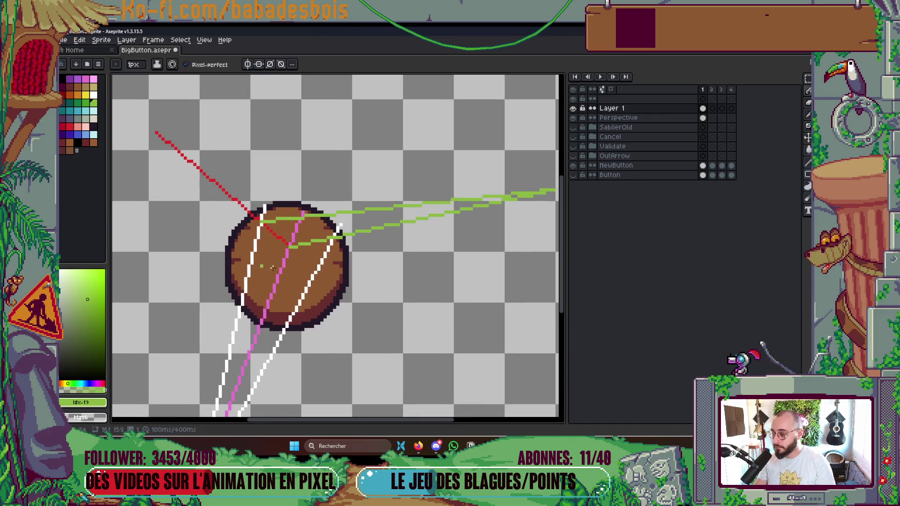
scroll(262, 221, "left", 1)
left_click(68, 133)
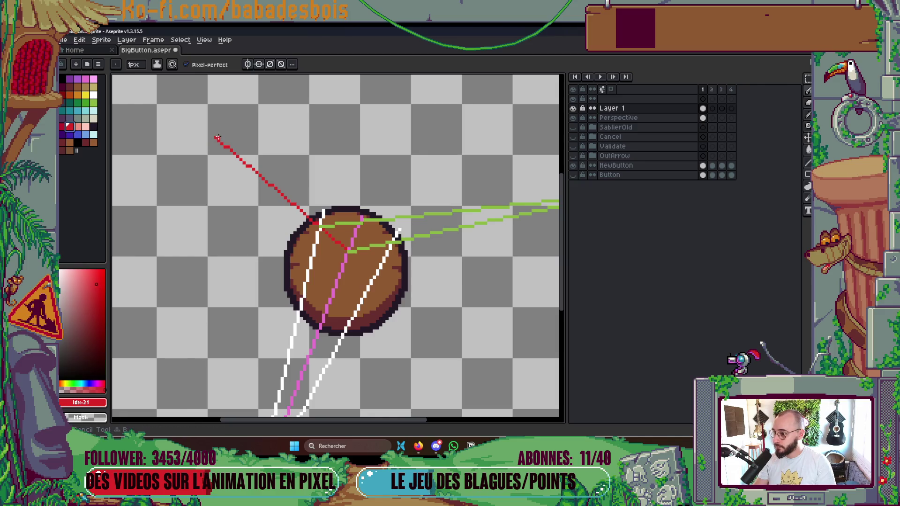
Step: Draw a red guide to the circle's right edge and two more green lines from the right
mouse_move(215, 137)
left_mouse_down()
mouse_move(345, 220)
mouse_move(393, 240)
left_mouse_up()
scroll(430, 229, "down", 3)
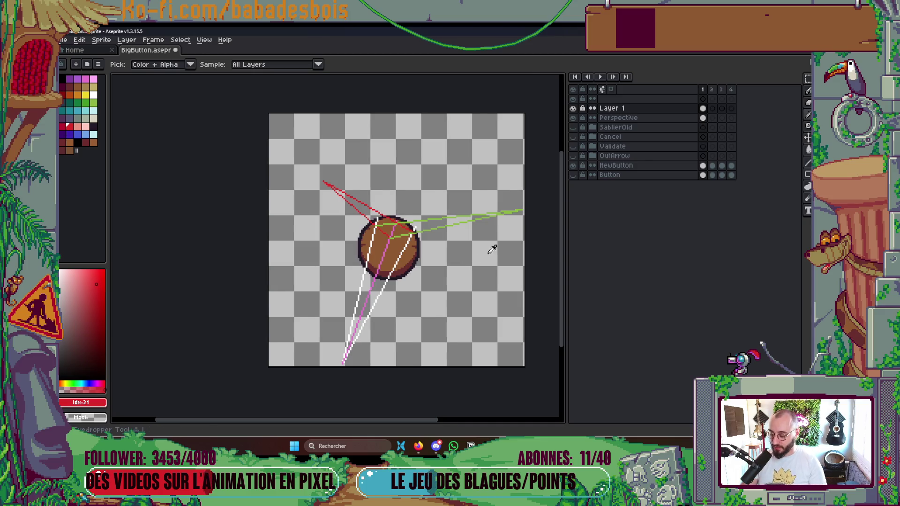
scroll(499, 242, "up", 1)
left_click(531, 196, "alt")
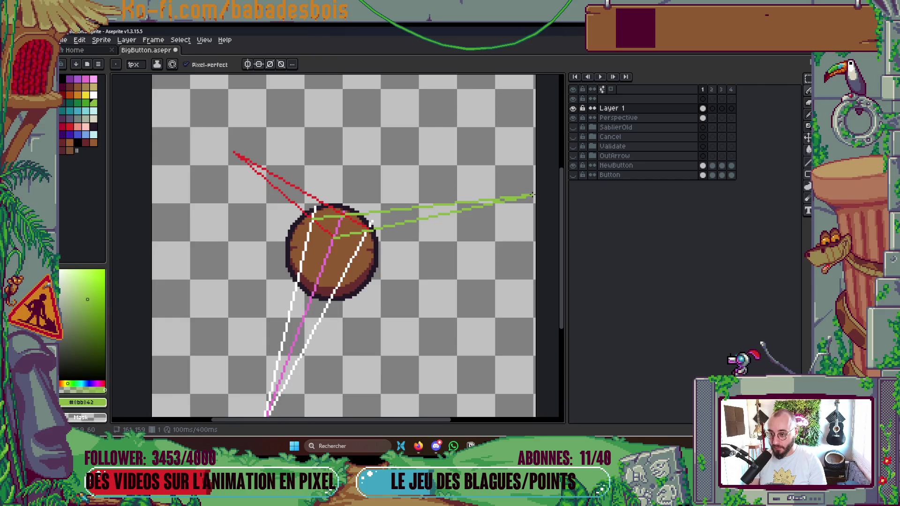
mouse_move(418, 278)
left_mouse_down()
mouse_move(366, 260)
mouse_move(316, 286)
mouse_move(321, 276)
left_mouse_up()
left_click(320, 275)
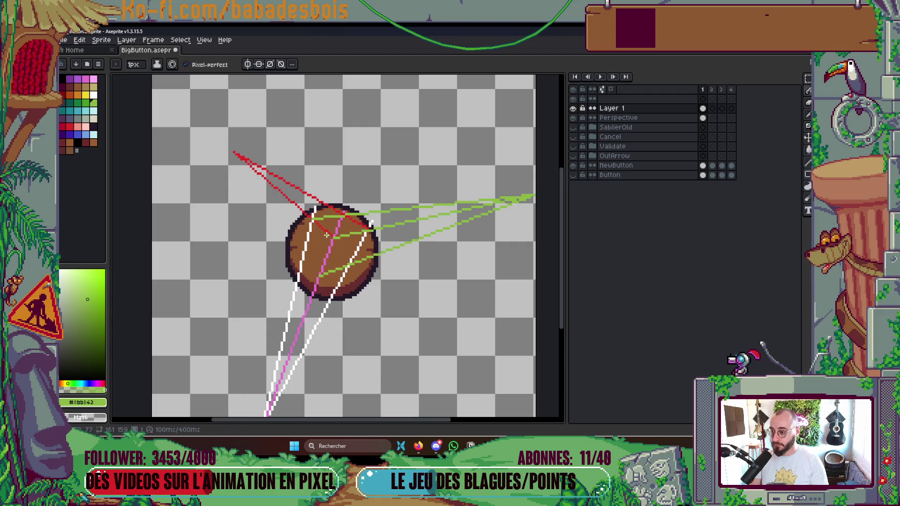
left_click_drag(532, 196, 302, 259)
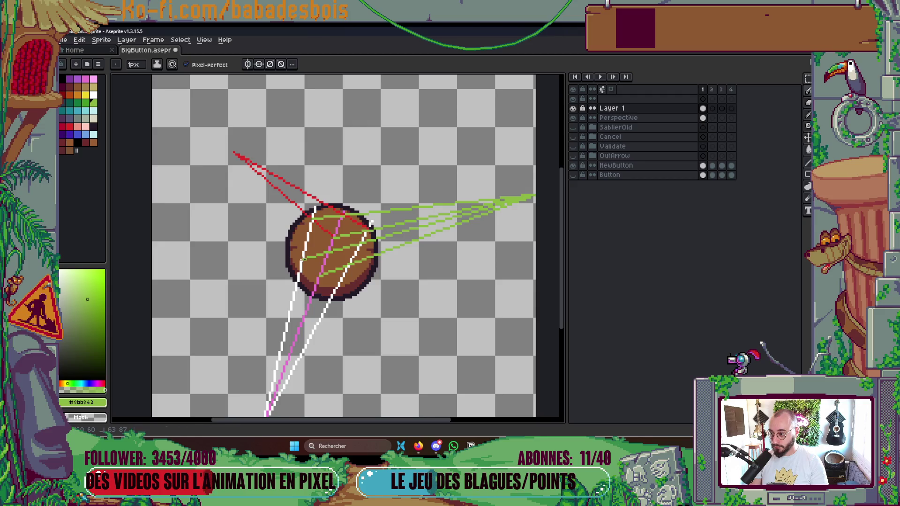
Step: Draw a second red line from the circle toward the upper-left vanishing point
left_click(72, 127)
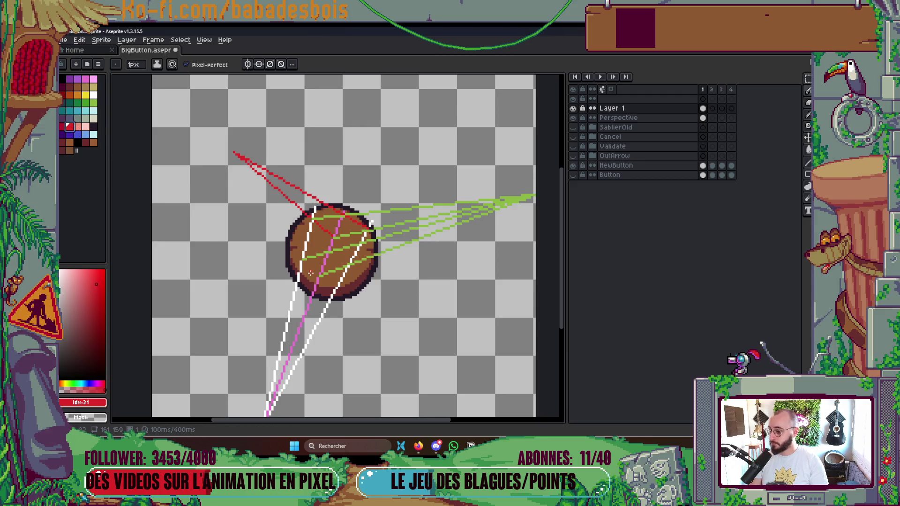
scroll(318, 277, "up", 1)
left_click_drag(321, 277, 208, 112)
scroll(336, 216, "down", 2)
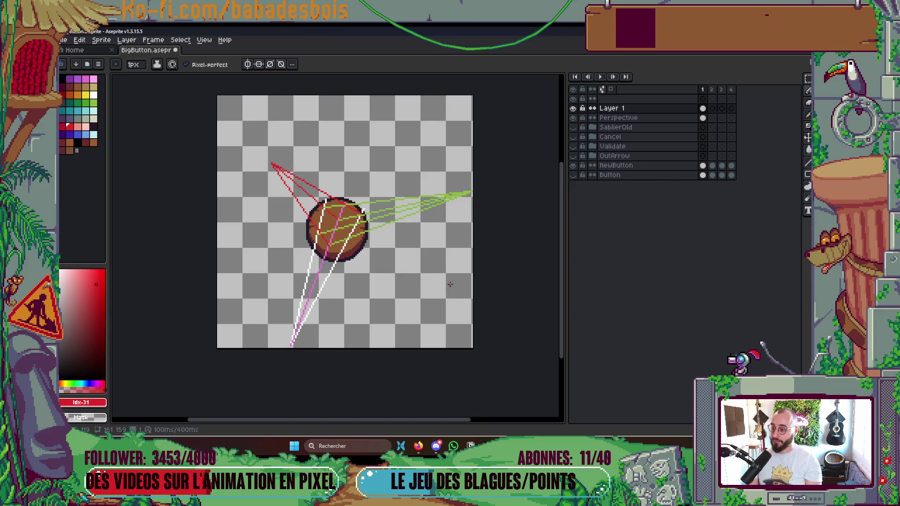
Step: Undo the fanned green guides and draw a new green line from the upper right to the button
key("ctrl")
key("ctrl+z")
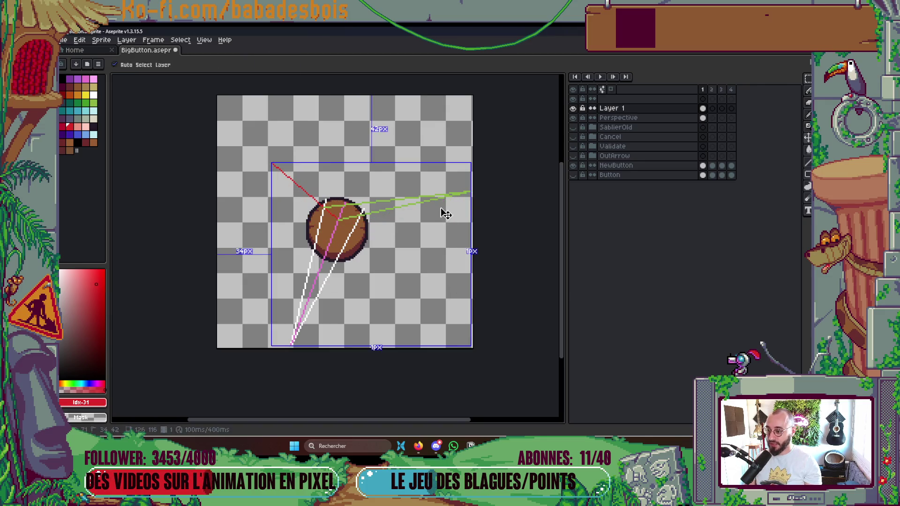
key("ctrl+z")
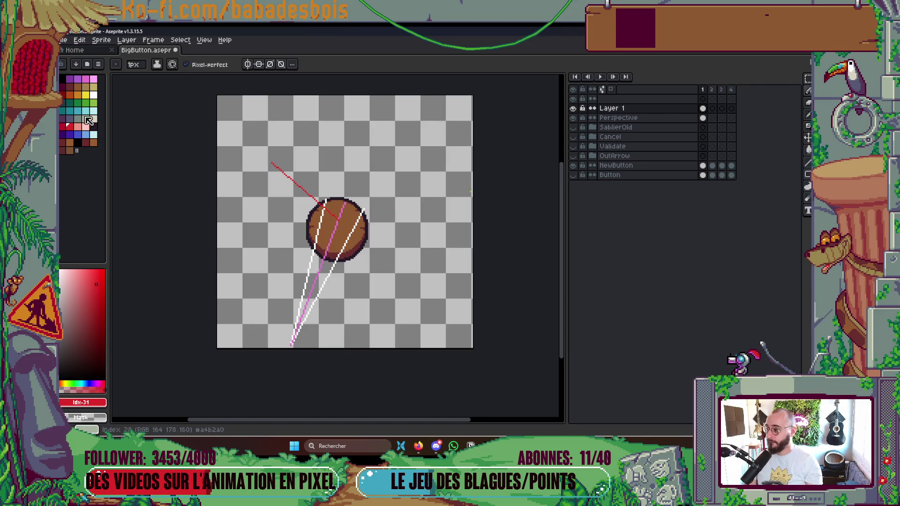
left_click(93, 102)
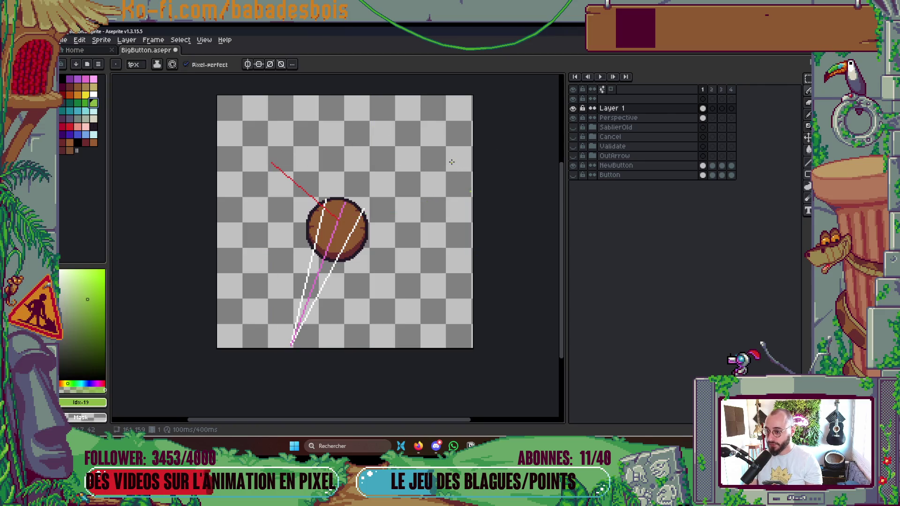
left_click_drag(453, 153, 339, 219)
scroll(354, 198, "up", 2)
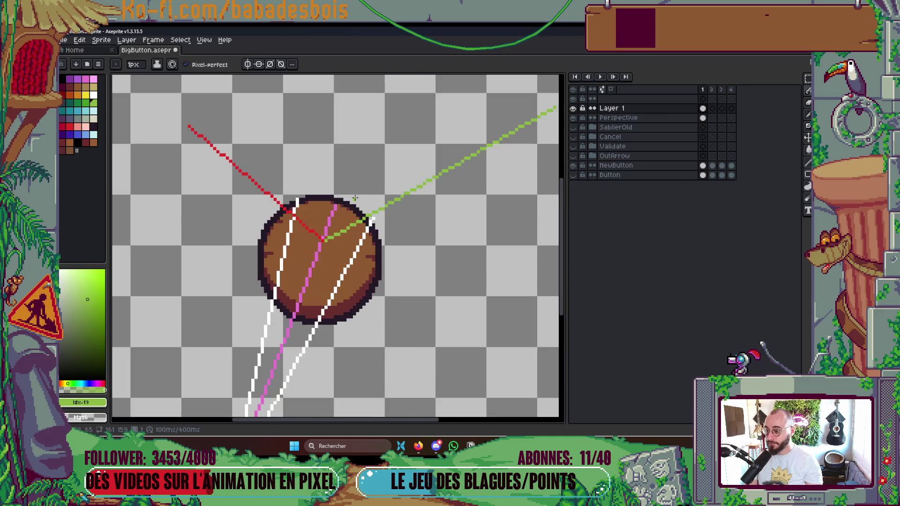
scroll(355, 198, "down", 2)
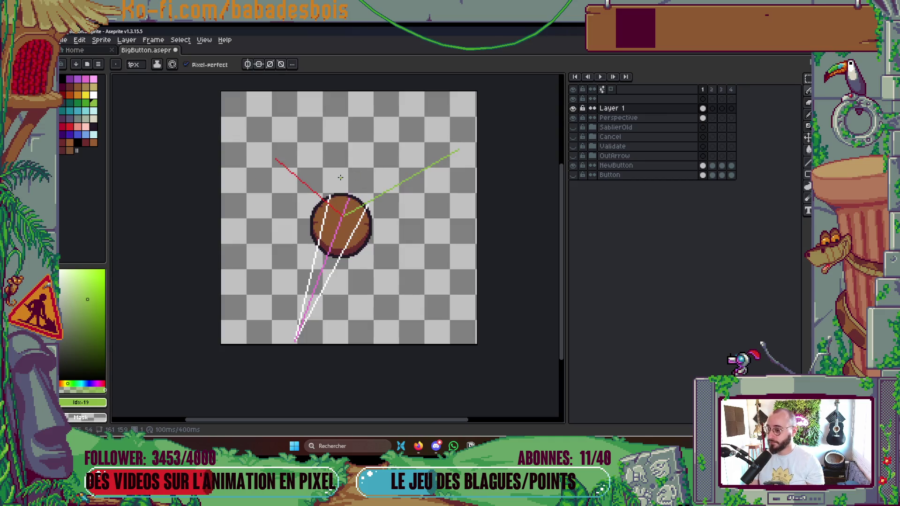
scroll(333, 216, "up", 1)
scroll(336, 219, "up", 1)
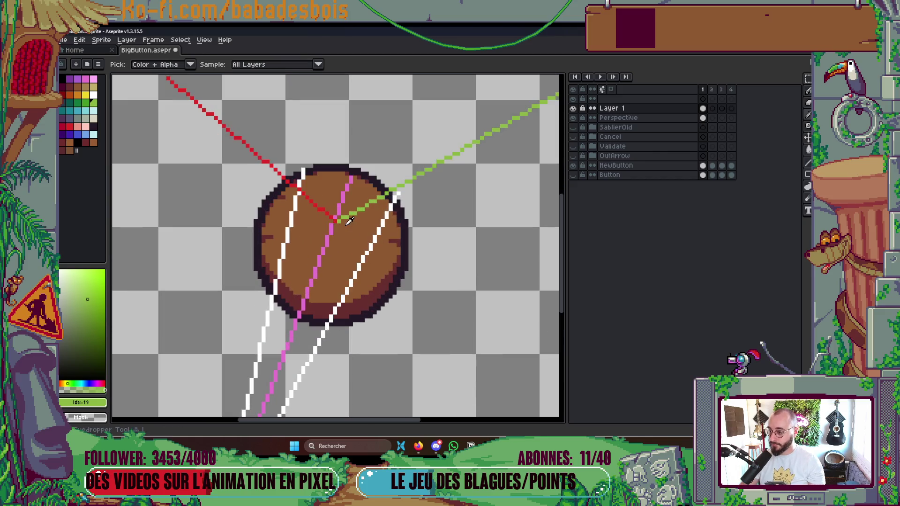
Step: Pick up the red guide colour, erase the old red guide at 2 px, then return to 1 px
left_click(336, 219, "alt")
key("plus")
mouse_move(244, 188)
left_mouse_down()
mouse_move(326, 296)
mouse_move(316, 267)
left_mouse_up()
left_click_drag(238, 165, 390, 294)
key("ctrl+z")
key("minus")
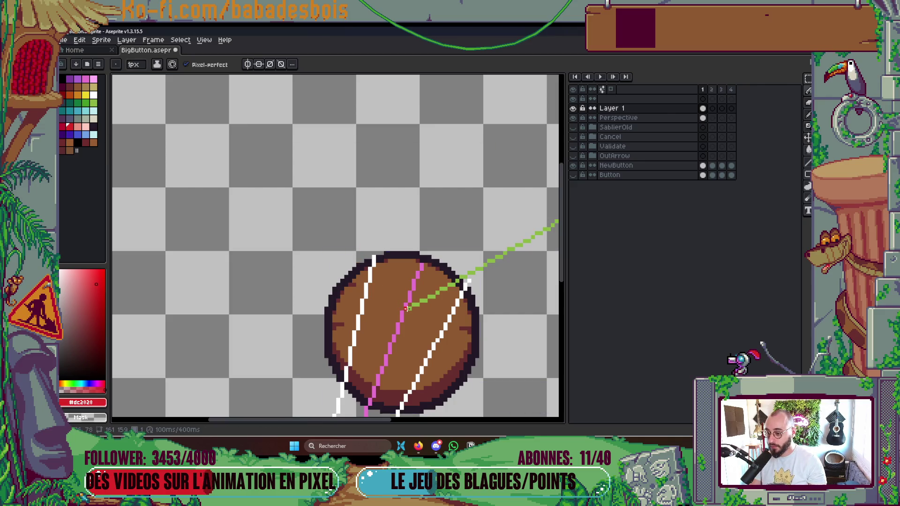
Step: Draw a red line up-left from the button's centre and a second green line to the circle
scroll(407, 308, "down", 1)
mouse_move(407, 302)
left_mouse_down()
mouse_move(288, 187)
mouse_move(276, 154)
mouse_move(446, 283)
left_mouse_up()
scroll(446, 283, "down", 1)
scroll(422, 281, "down", 1)
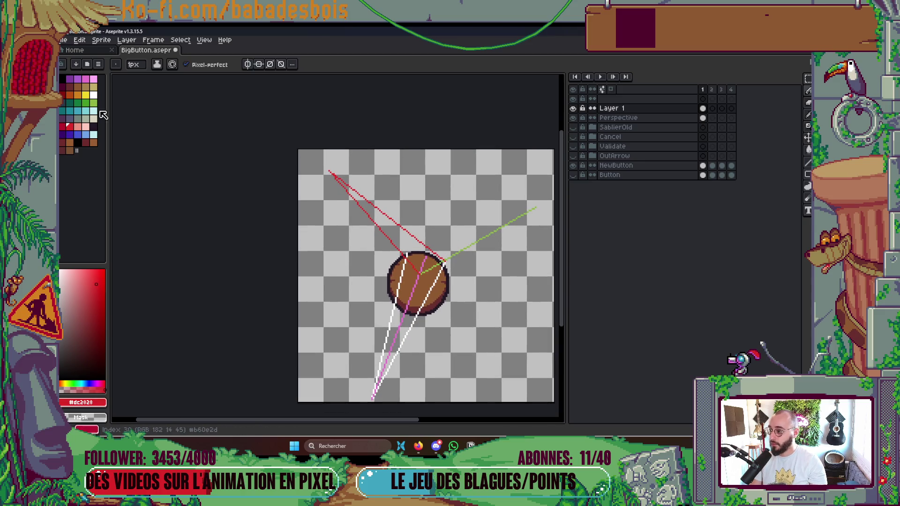
left_click(93, 104)
scroll(422, 197, "up", 3)
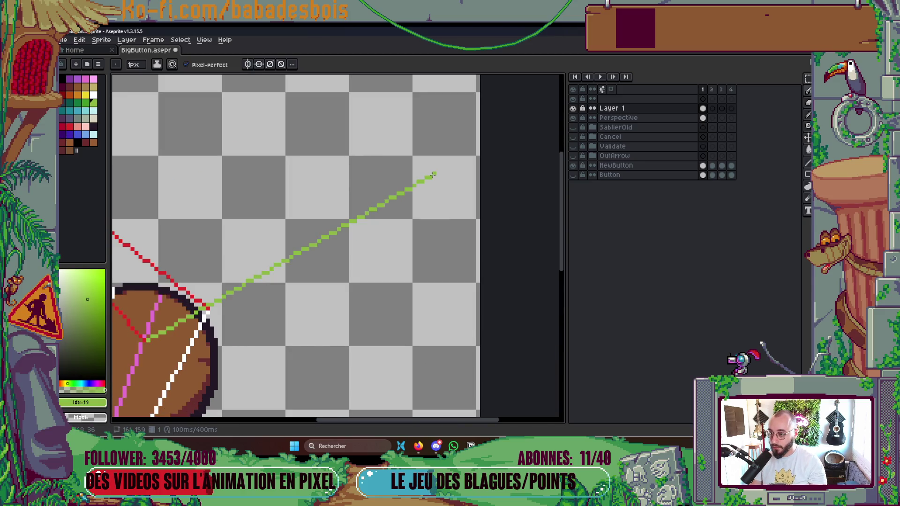
scroll(445, 188, "left", 3)
left_click_drag(558, 161, 232, 285)
scroll(321, 256, "down", 3)
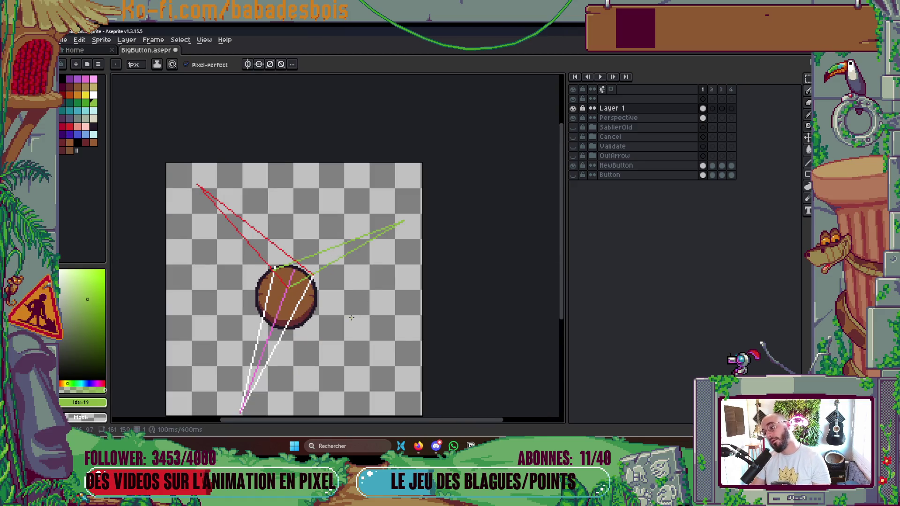
left_click_drag(356, 318, 363, 267)
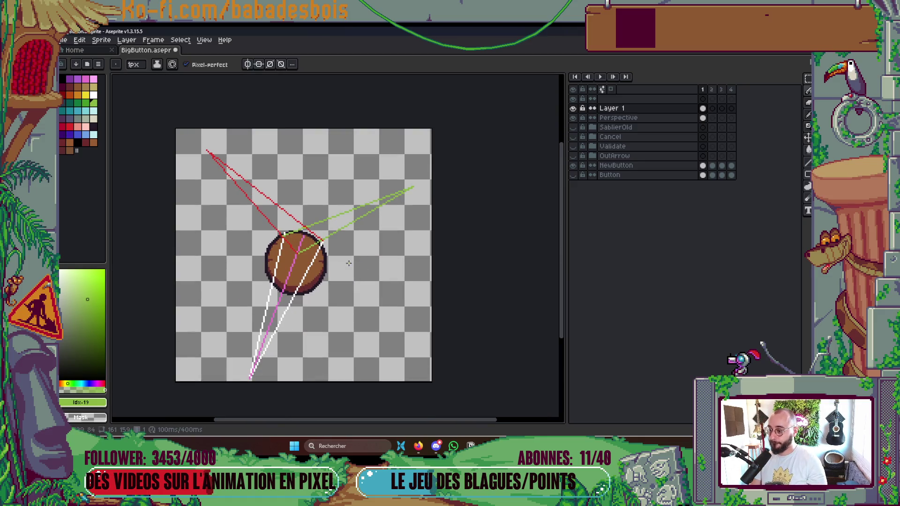
scroll(323, 262, "up", 1)
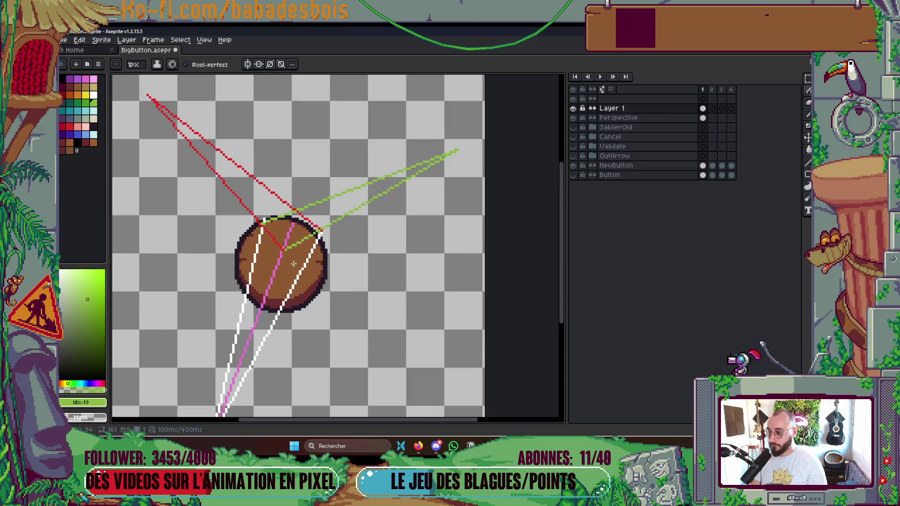
scroll(280, 262, "up", 1)
left_click_drag(280, 262, 328, 308)
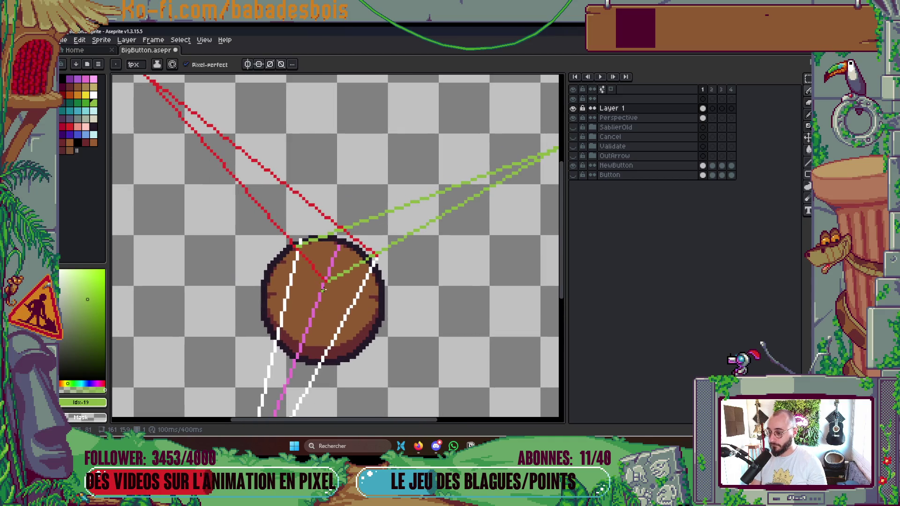
Step: Redo the guides as a red line to the top-left and a green line, with a 2 px red brush
key("ctrl+z")
key("ctrl+z")
key("ctrl+z")
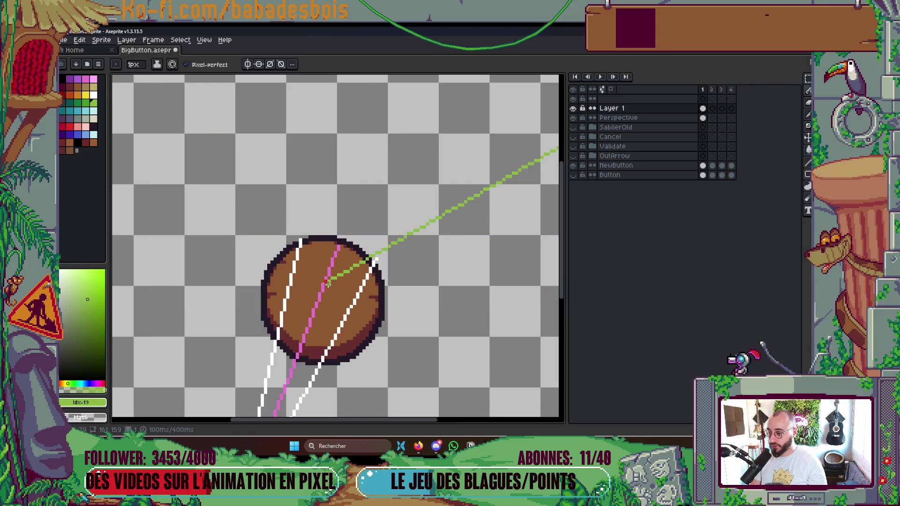
left_click(326, 281)
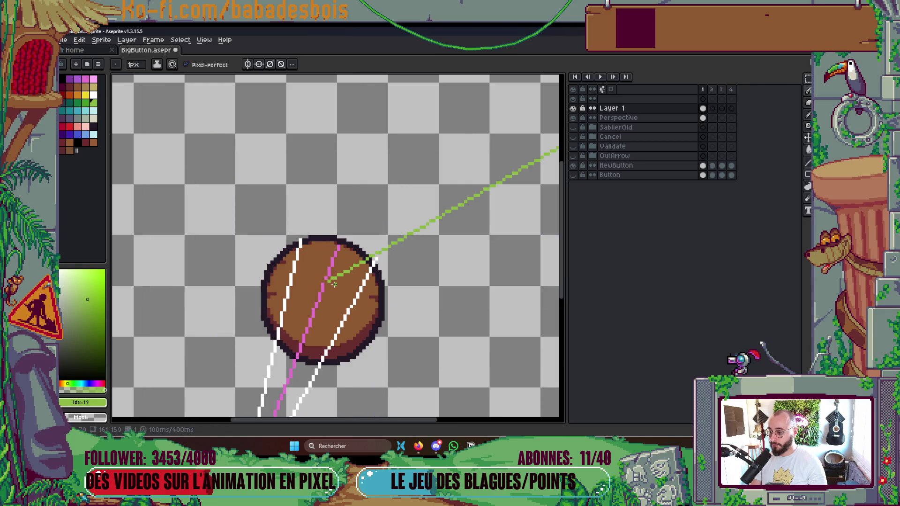
left_click(146, 76, "shift")
scroll(332, 274, "down", 1)
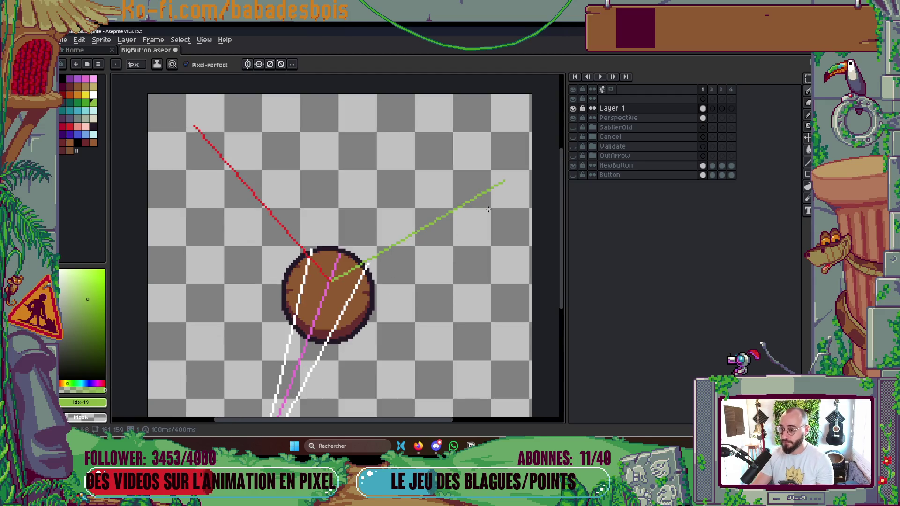
scroll(505, 181, "up", 1)
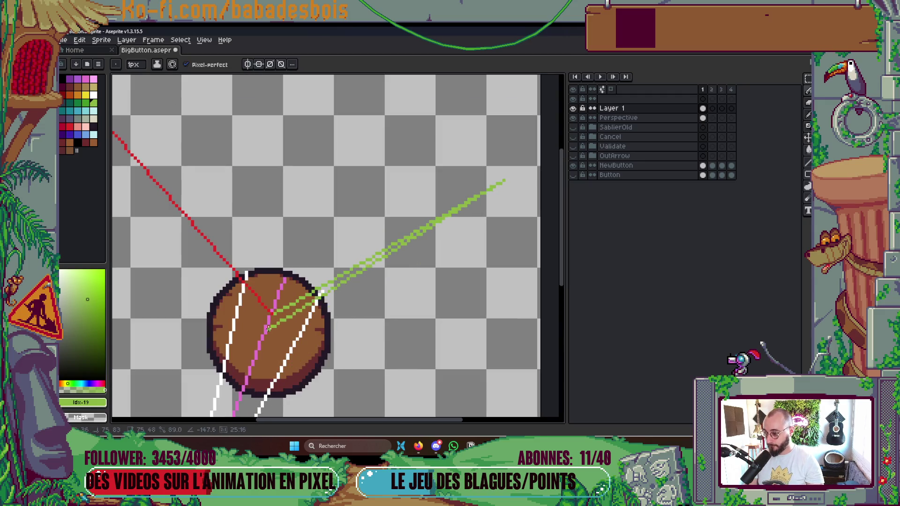
left_click(275, 313, "shift")
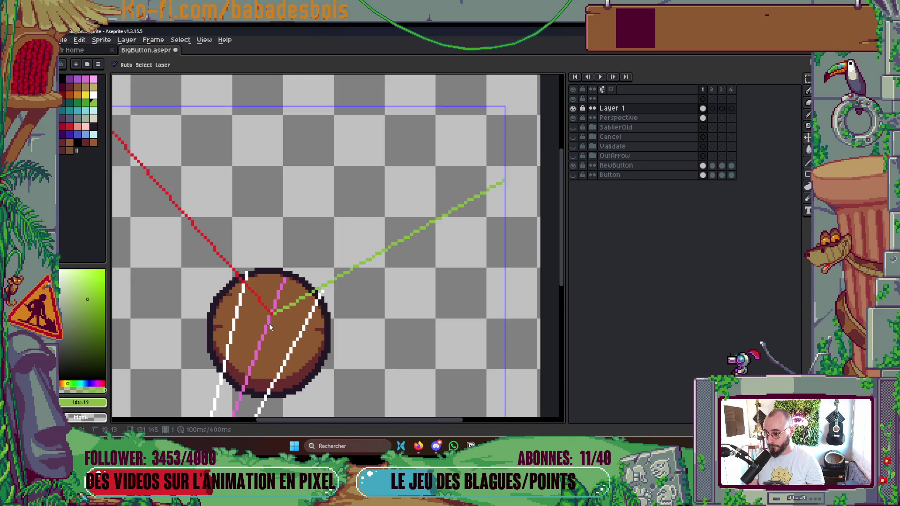
key("plus")
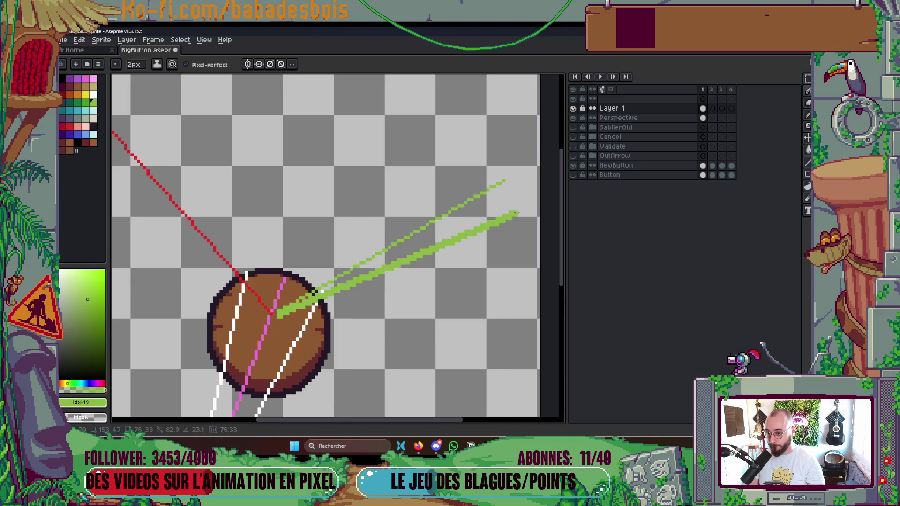
scroll(209, 265, "left", 3)
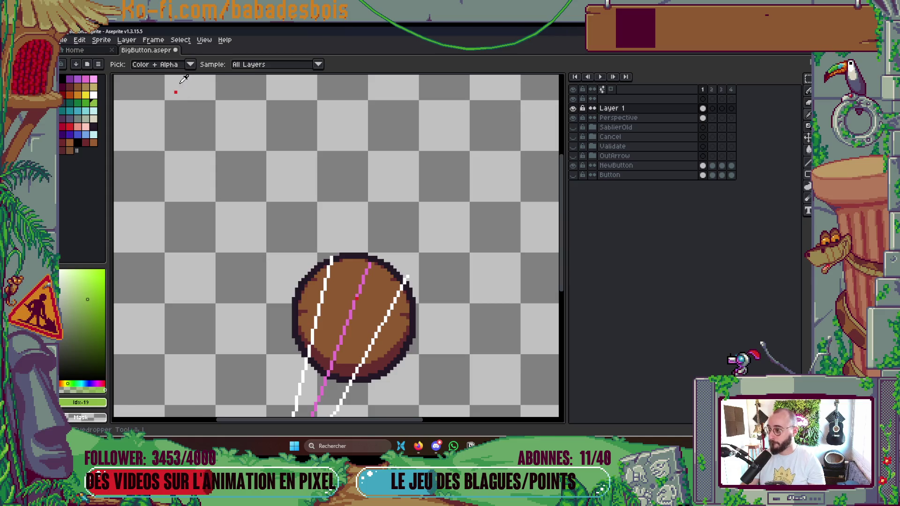
left_click(176, 93, "alt")
Step: Draw a red guide line from the upper left down to the button
mouse_move(176, 93)
left_mouse_down()
mouse_move(302, 296)
mouse_move(353, 305)
left_mouse_up()
scroll(290, 307, "down", 3)
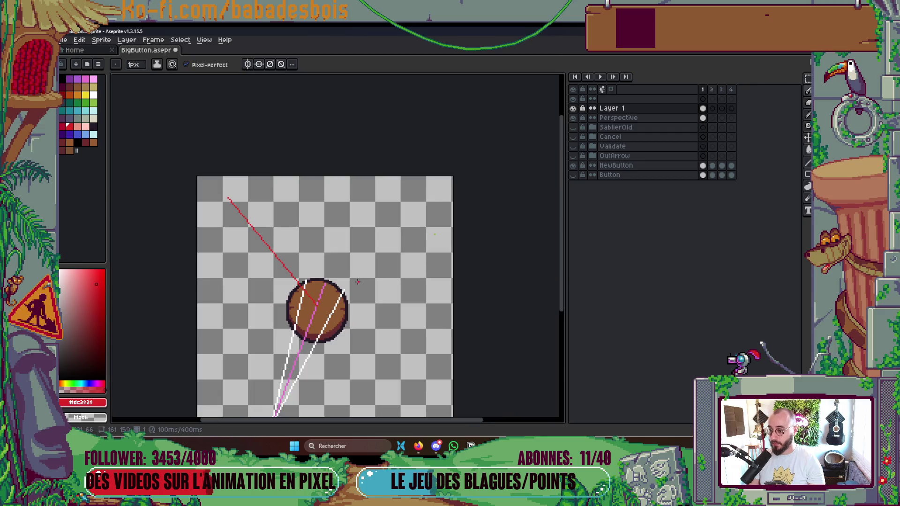
scroll(246, 255, "up", 2)
Step: Draw a green guide line from the button out toward the upper right
left_click(100, 103)
scroll(312, 230, "up", 3)
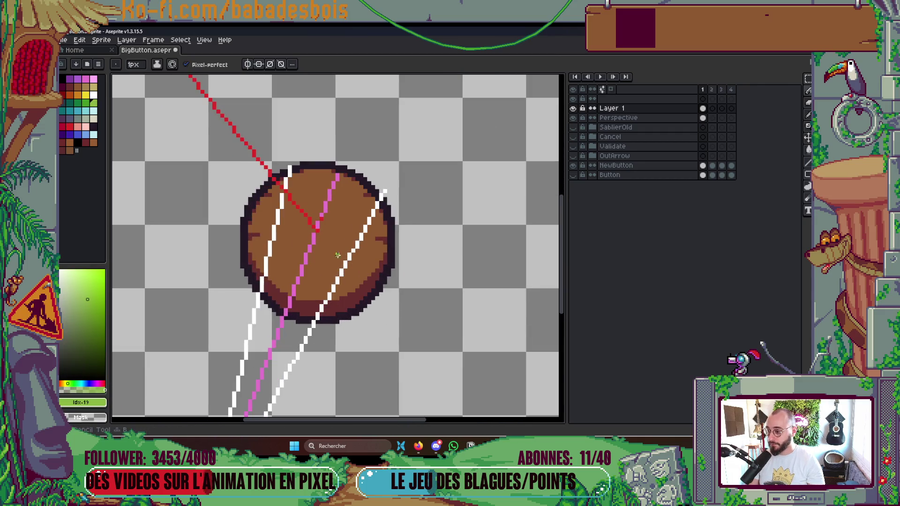
scroll(422, 237, "down", 1)
scroll(440, 195, "up", 1)
left_click(442, 197, "shift")
scroll(436, 211, "down", 1)
scroll(418, 243, "up", 1)
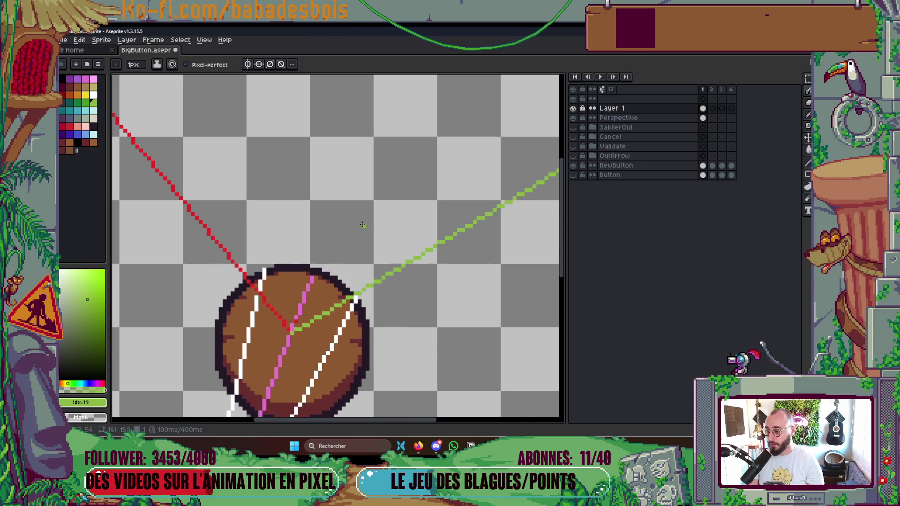
scroll(363, 225, "down", 2)
scroll(336, 305, "up", 1)
scroll(360, 249, "down", 1)
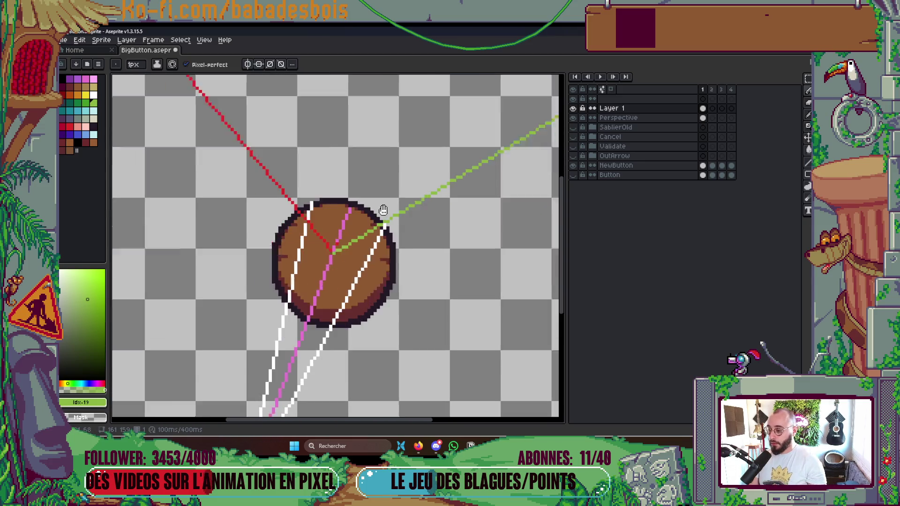
scroll(324, 224, "up", 1)
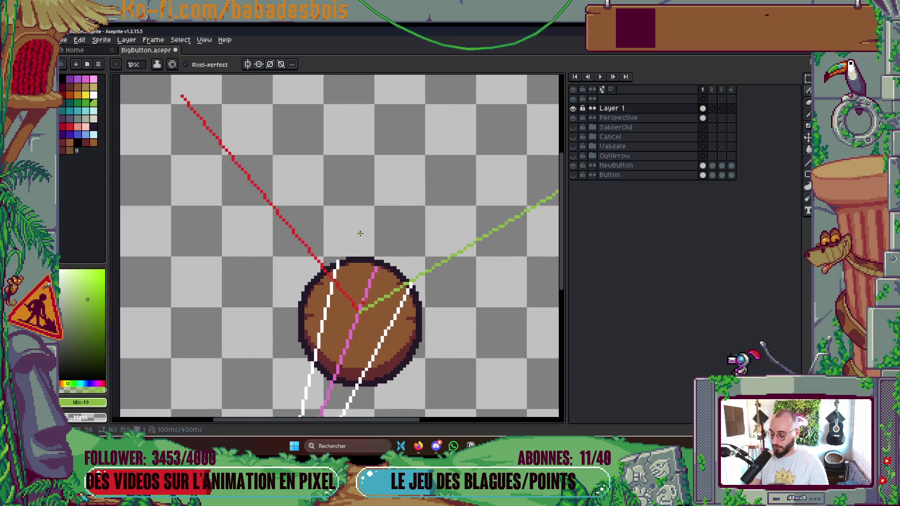
scroll(358, 235, "down", 3)
scroll(364, 323, "up", 3)
Step: Eyedrop the white guide lines' colour and return to the pencil
key("i")
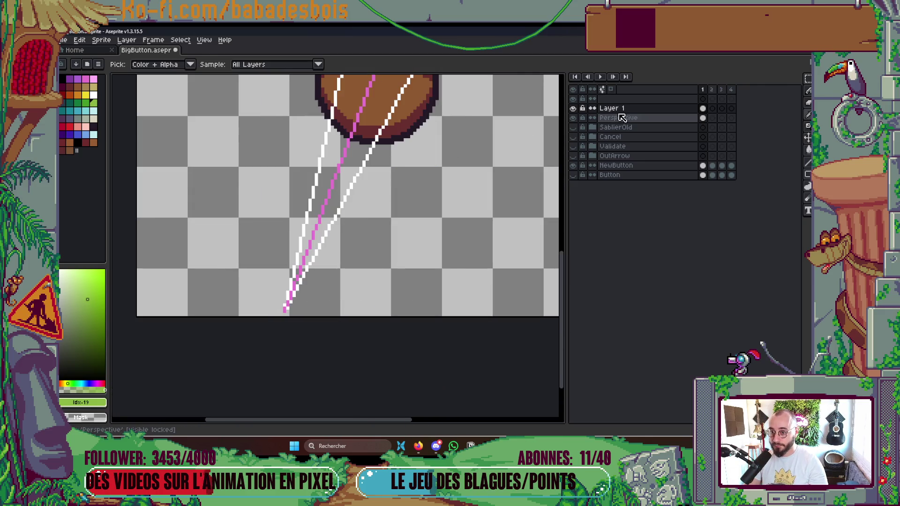
scroll(478, 290, "up", 4)
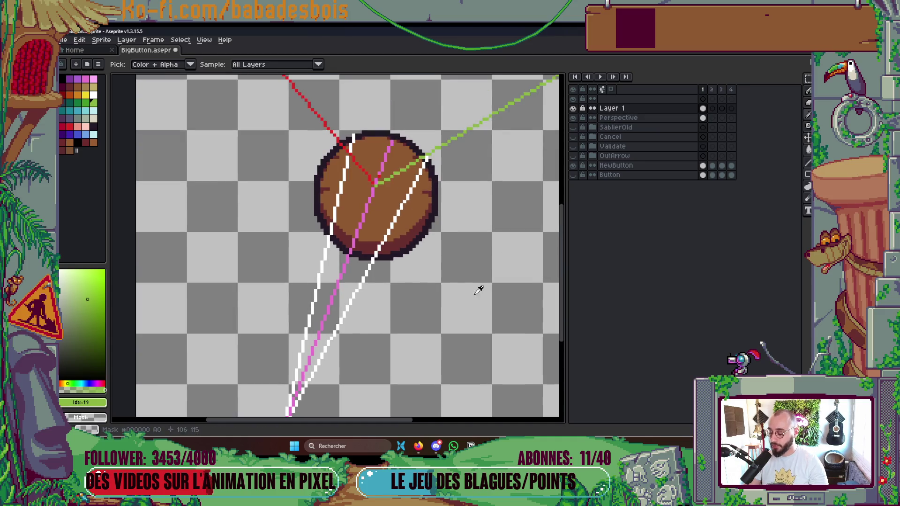
left_click(396, 218)
key("b")
scroll(329, 357, "down", 2)
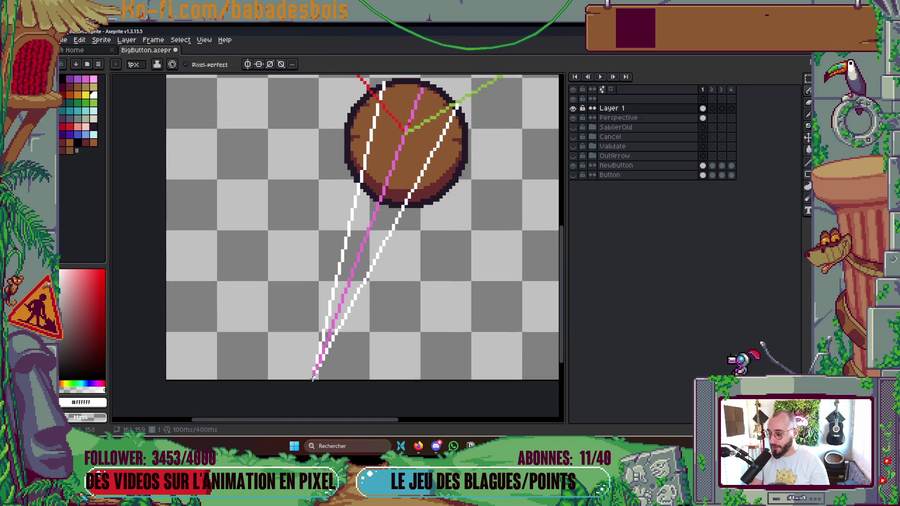
Step: Draw two long white lines from the bottom vanishing point up past the button's top
scroll(314, 376, "up", 3)
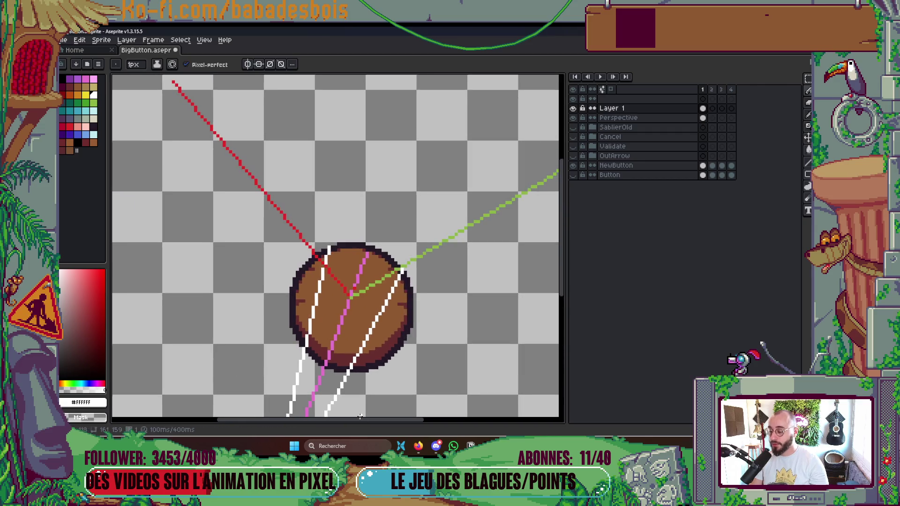
left_click(450, 181, "shift")
scroll(371, 322, "down", 3)
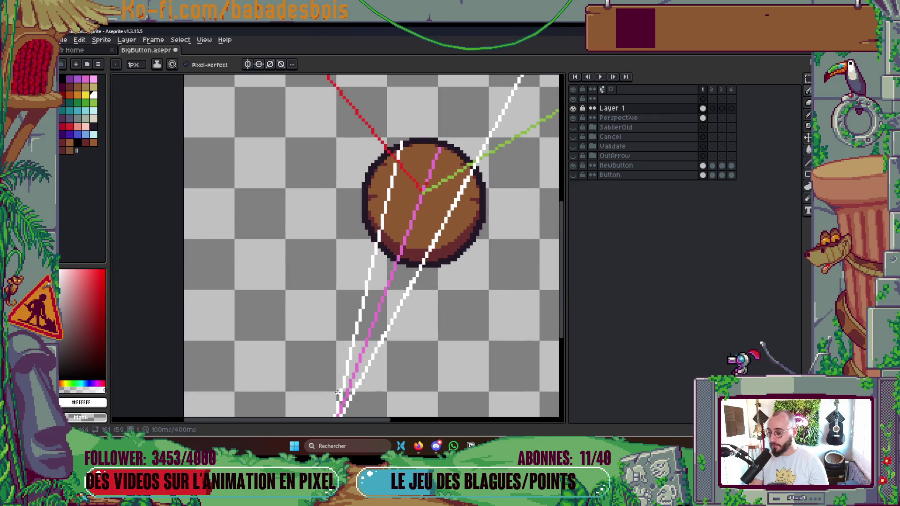
left_click(370, 315)
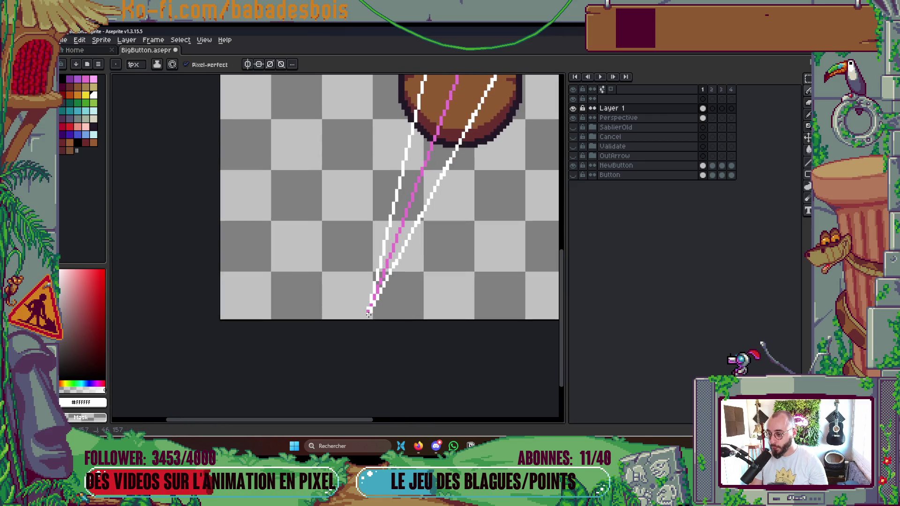
scroll(370, 309, "up", 3)
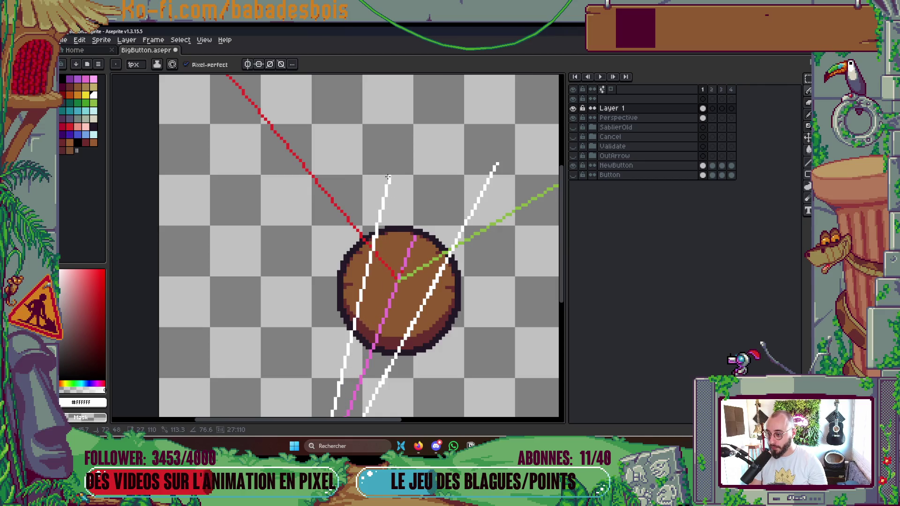
left_click(399, 140)
scroll(431, 159, "down", 2)
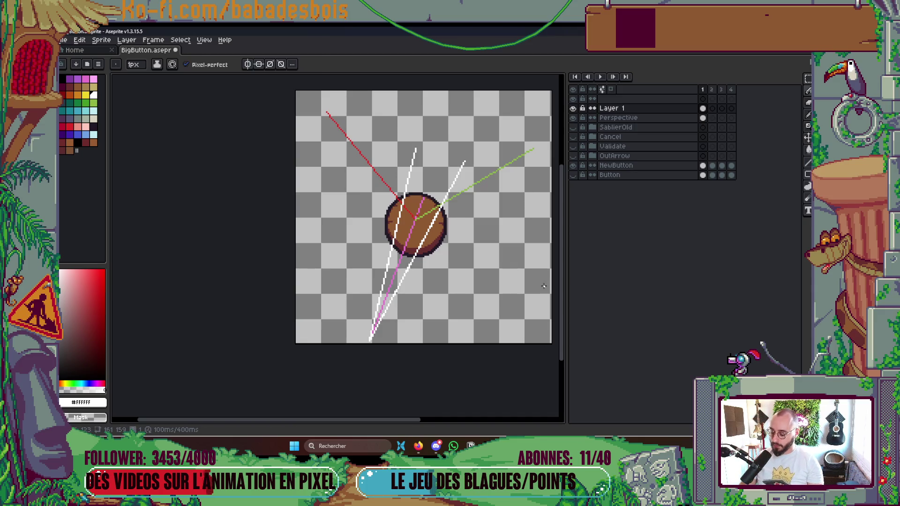
Step: Check Layer 1's guides, magic-wand select the white lines, then deselect and activate Perspective
key("i")
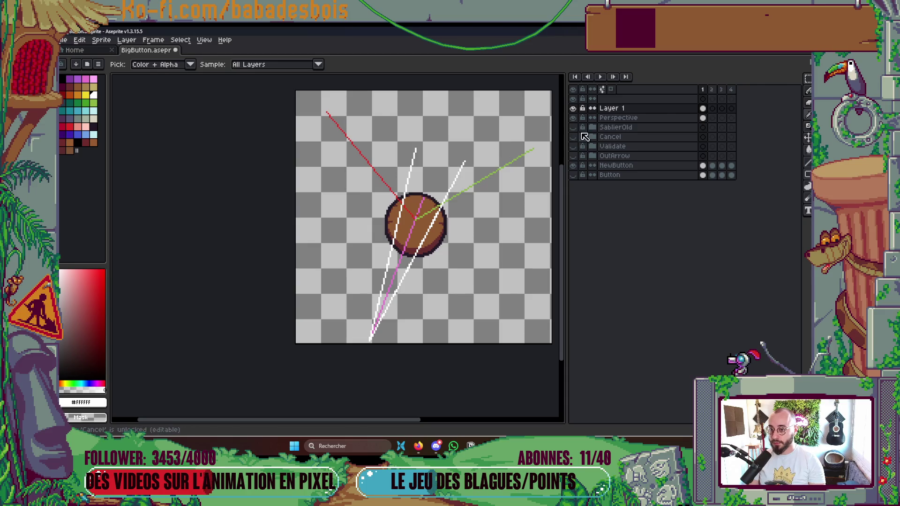
left_click(572, 109)
left_click(573, 108)
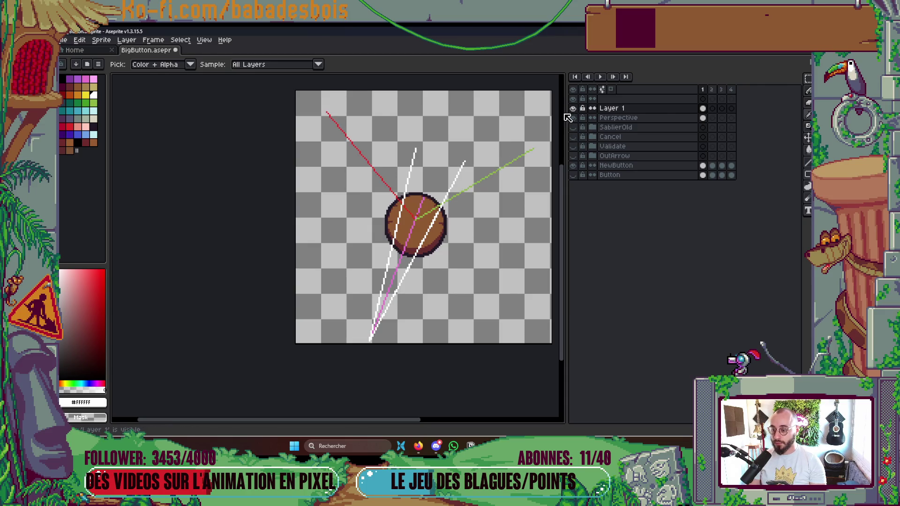
key("w")
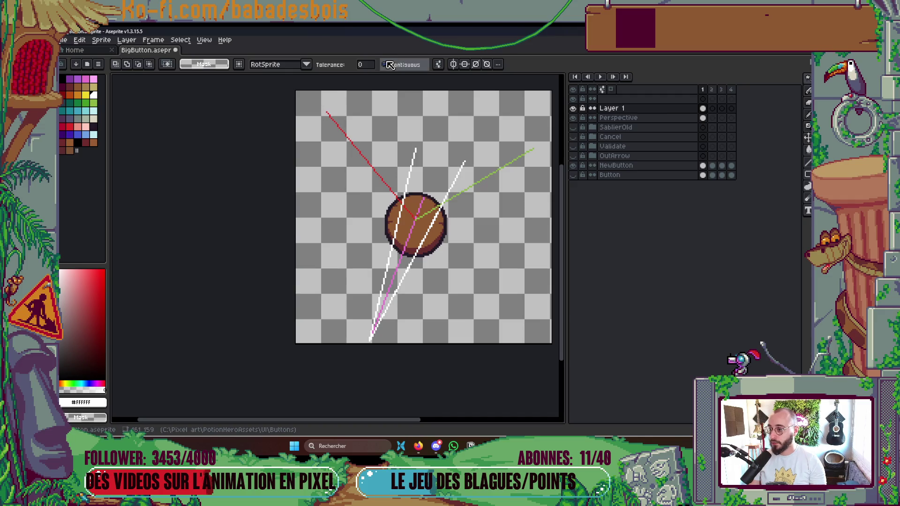
scroll(415, 170, "up", 1)
left_click(414, 165)
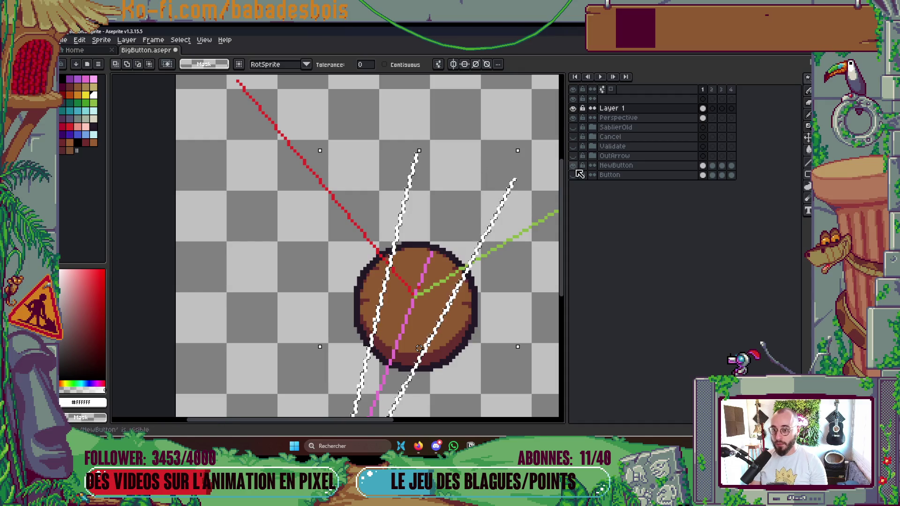
left_click(651, 119)
left_click(470, 180)
key("ctrl+d")
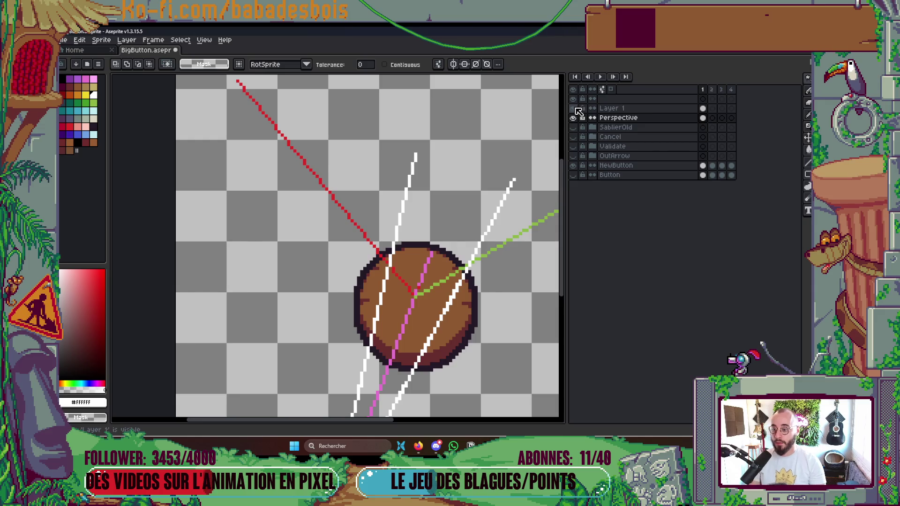
left_click(576, 107)
scroll(491, 332, "down", 2)
Step: Save BigButton.aseprite and pick up the green guide colour for drawing
key("ctrl+s")
scroll(477, 242, "up", 2)
key("i")
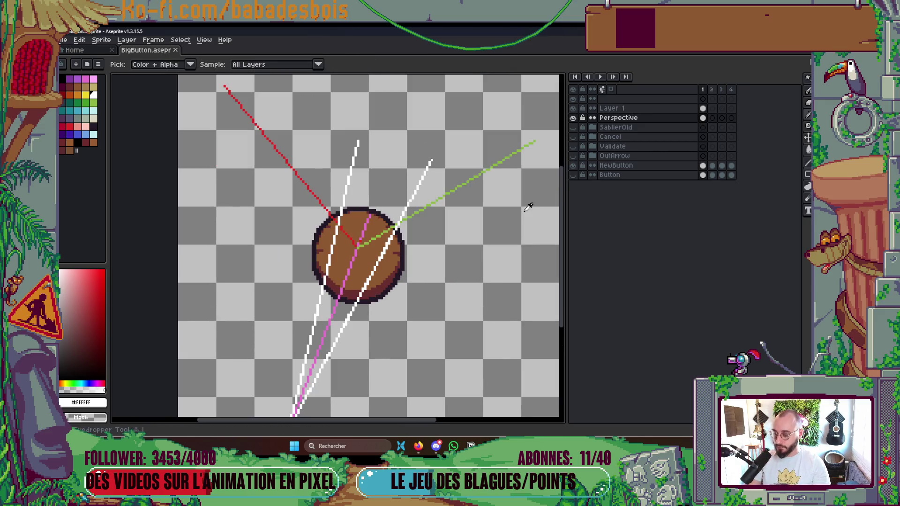
left_click(501, 143)
key("b")
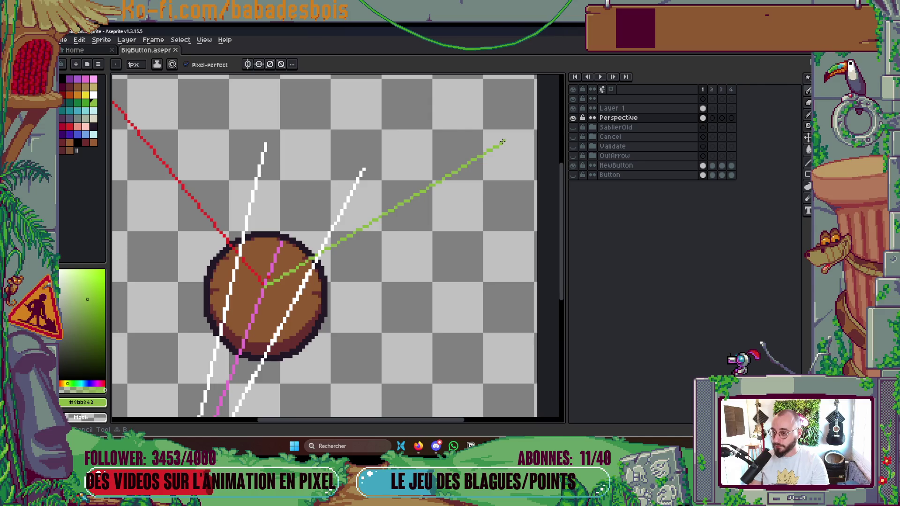
Step: On Layer 1, draw second green lines from the guide's far end to the button's rim
mouse_move(500, 144)
left_mouse_down()
mouse_move(241, 241)
mouse_move(241, 251)
left_mouse_up()
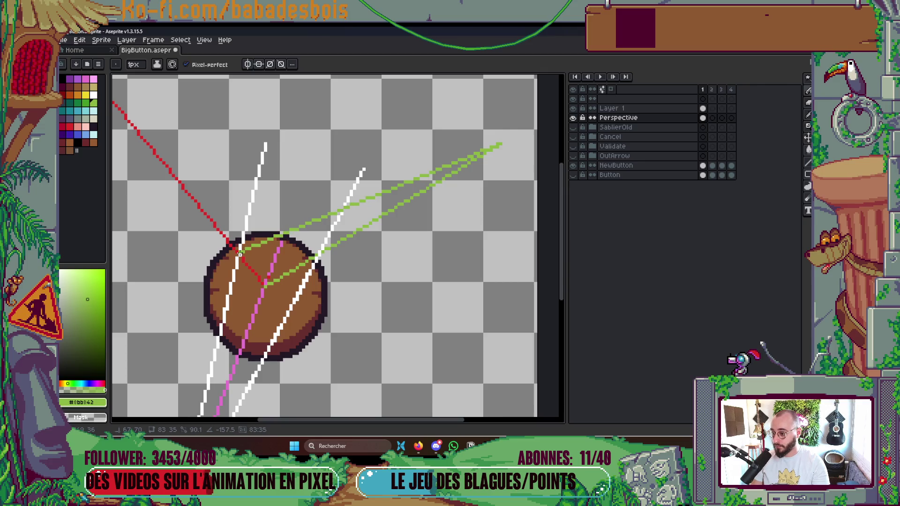
left_click(70, 126)
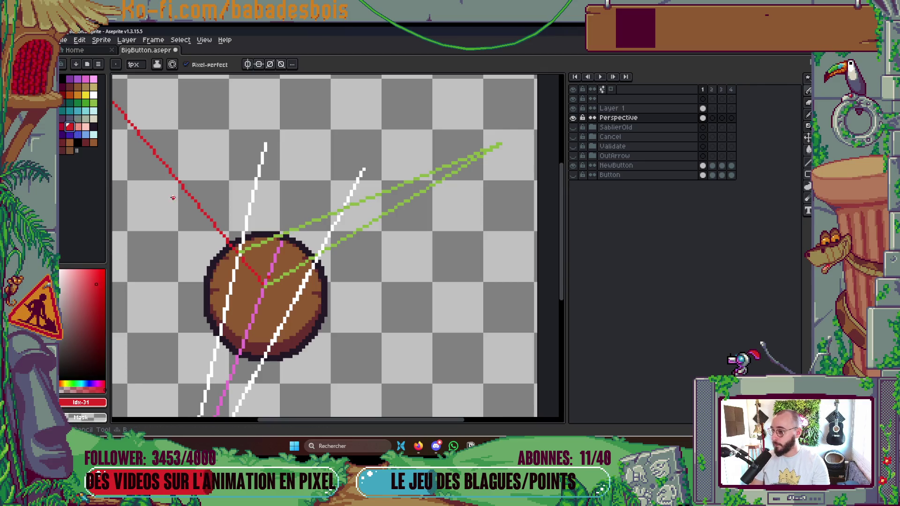
mouse_move(318, 253)
left_mouse_down()
mouse_move(346, 289)
mouse_move(225, 219)
left_mouse_up()
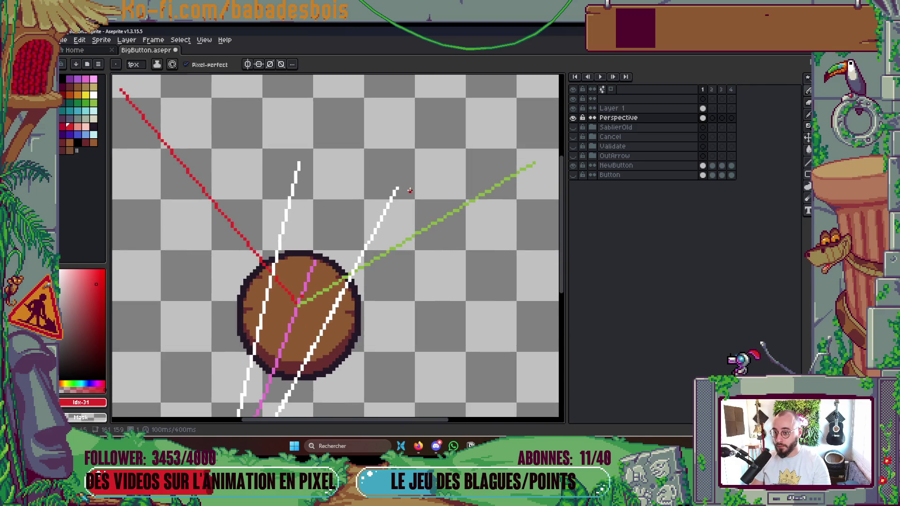
left_click(94, 103)
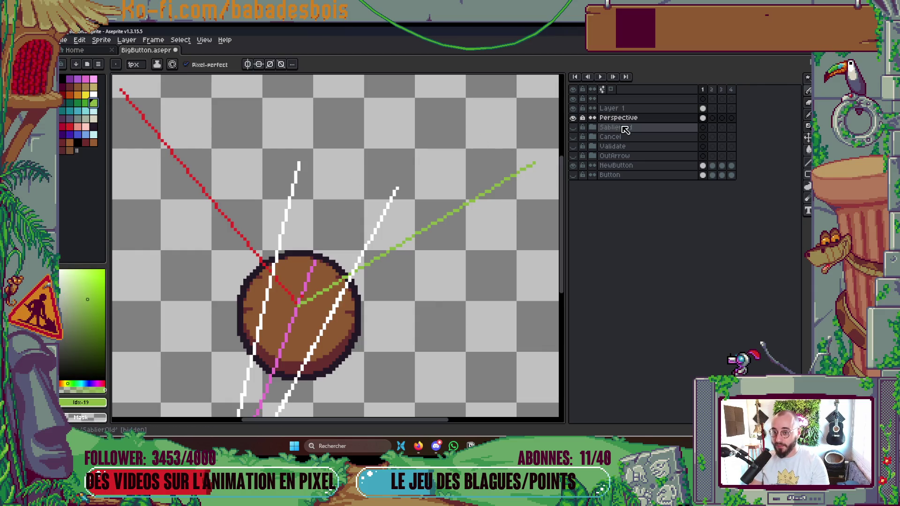
left_click(628, 110)
mouse_move(534, 164)
left_mouse_down()
mouse_move(272, 271)
mouse_move(358, 243)
left_mouse_up()
Step: Draw a red line from the button's right edge up toward the upper left
left_click(344, 229, "alt")
scroll(424, 232, "up", 1)
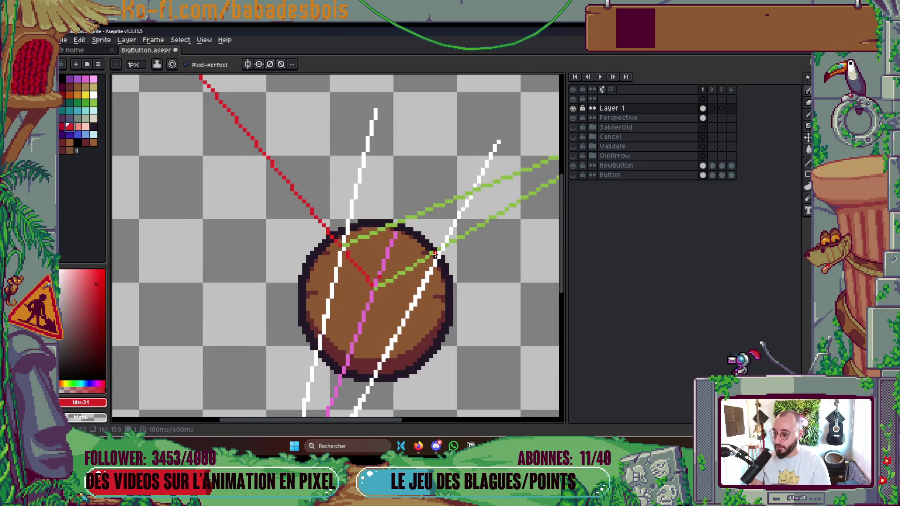
left_click_drag(442, 248, 190, 113)
scroll(386, 311, "down", 3)
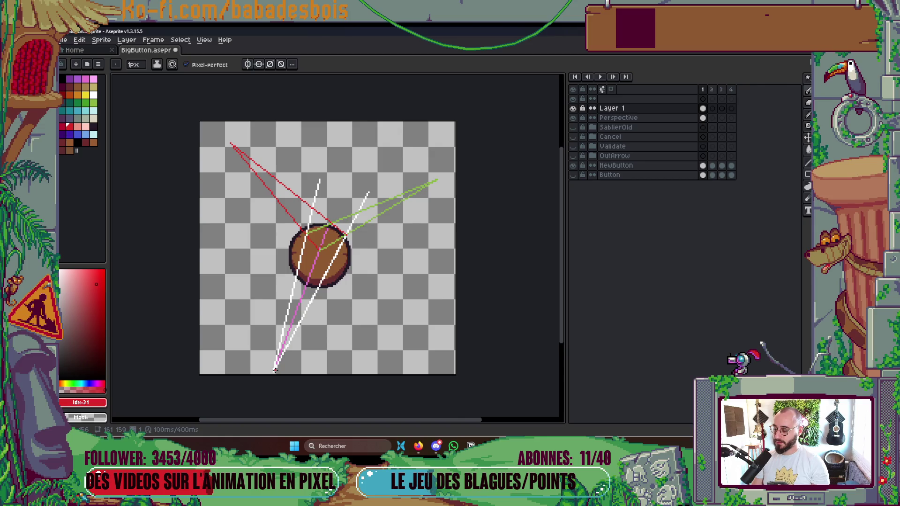
Step: Use the Move tool to pick Layer 1's guide lines, then return to the pencil
key("v")
left_click(276, 371)
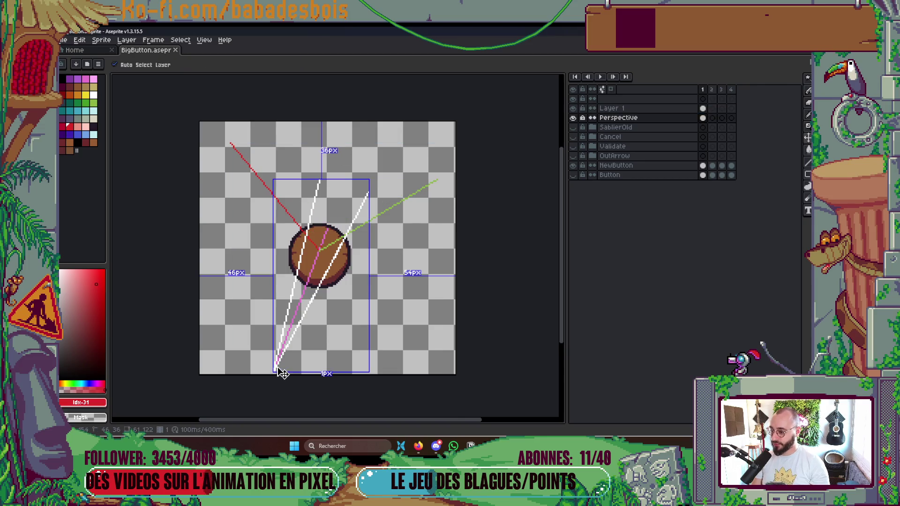
left_click(282, 370)
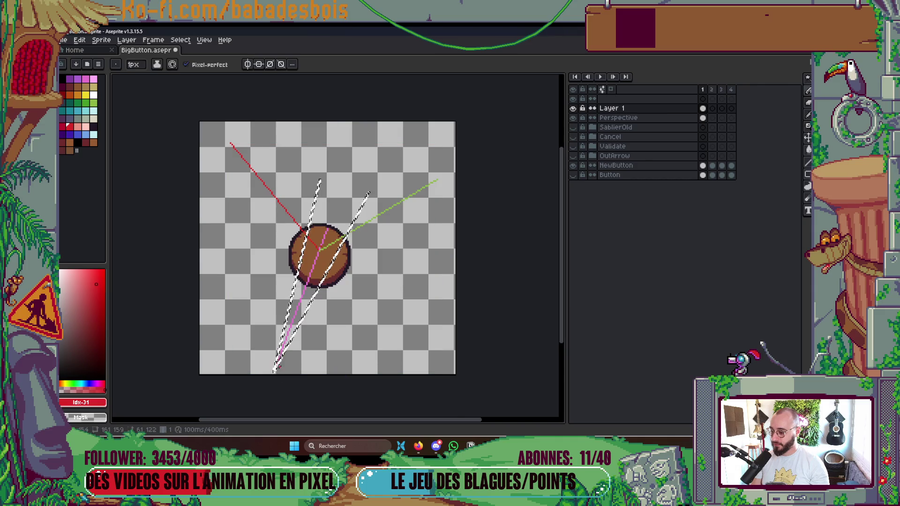
key("b")
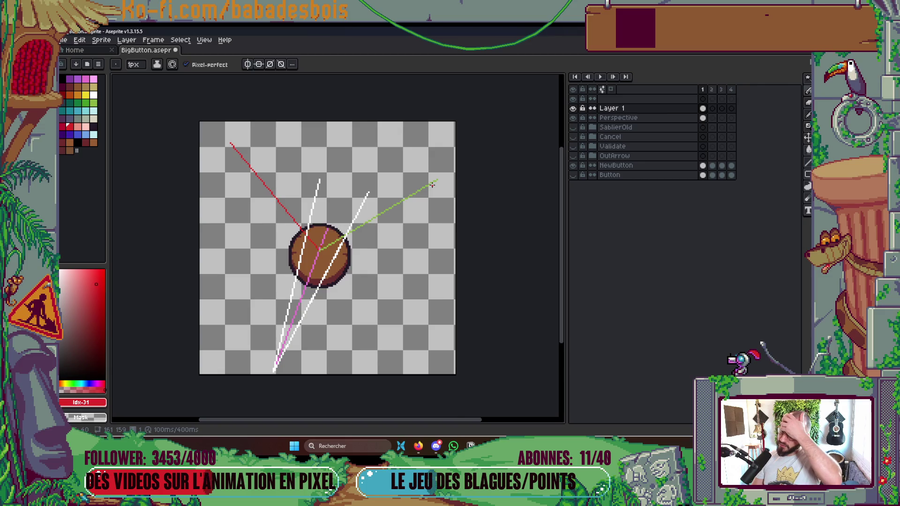
Step: Try a 2 px red line to the button, undo it, and place a red pixel on the rim
scroll(433, 185, "up", 3)
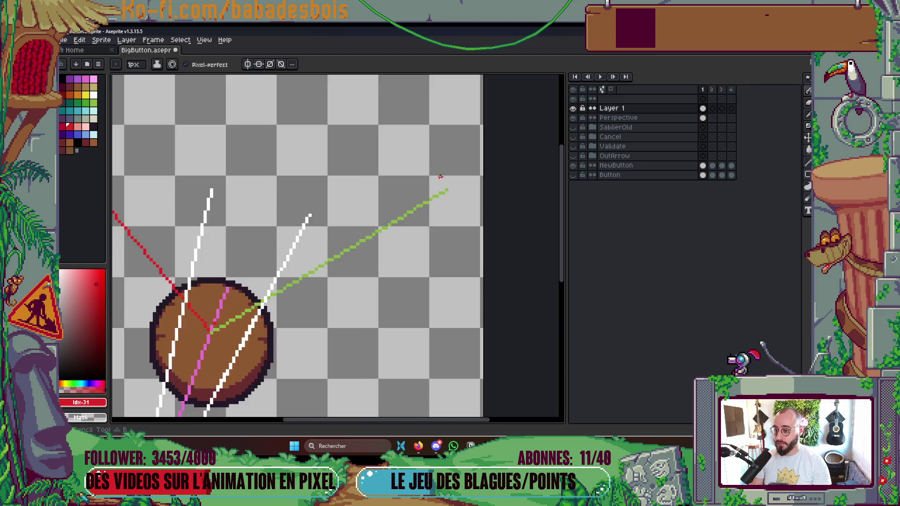
scroll(435, 196, "down", 3)
key("plus")
left_click(428, 195)
scroll(331, 305, "up", 2)
left_click(199, 287, "shift")
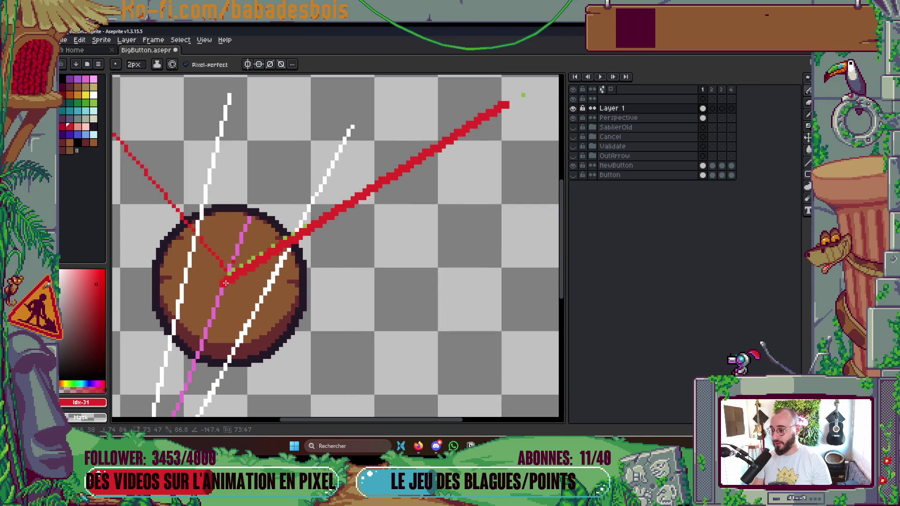
key("ctrl+z")
left_click(297, 269)
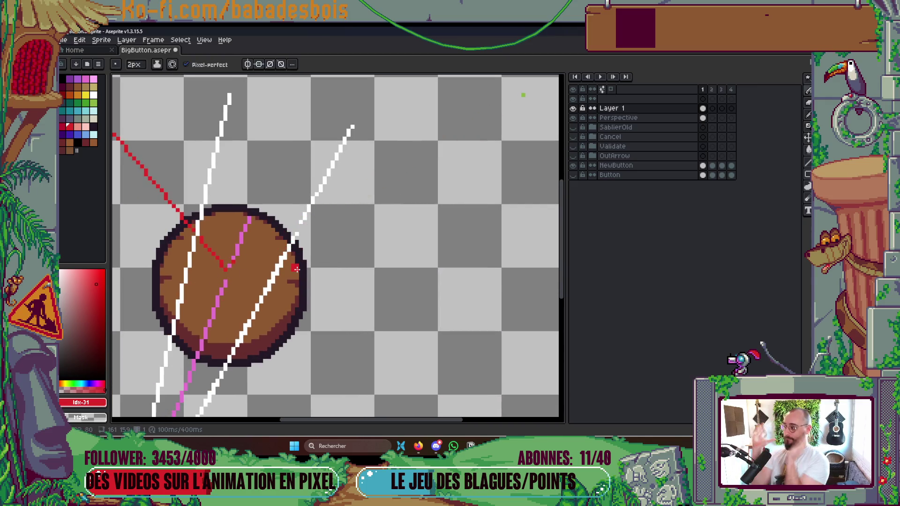
scroll(297, 269, "down", 1)
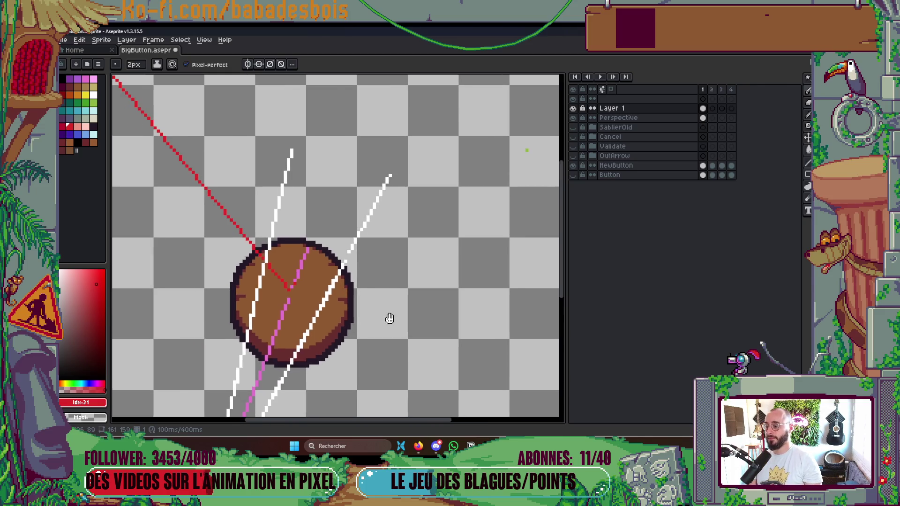
scroll(300, 292, "up", 1)
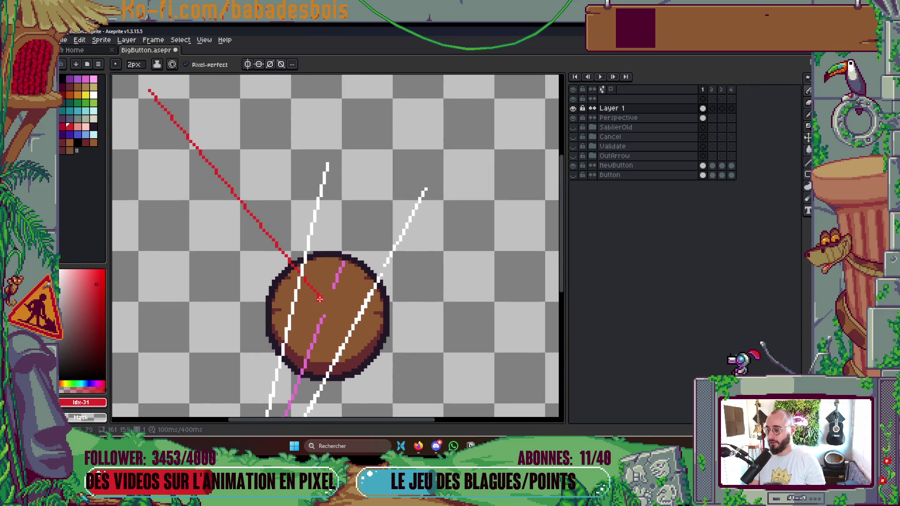
Step: Place a red dot at the button's centre, erase the pink stroke's middle, and redraw a white line
left_click(160, 89)
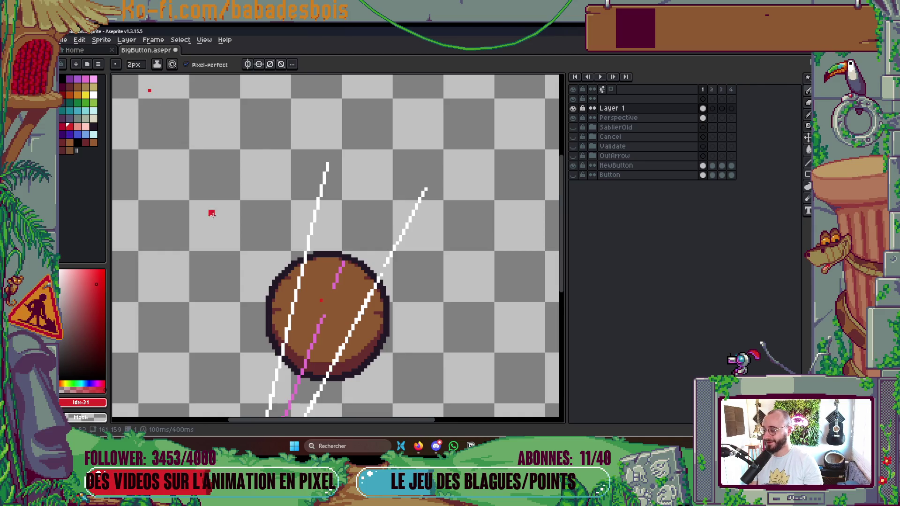
left_click_drag(341, 270, 318, 329)
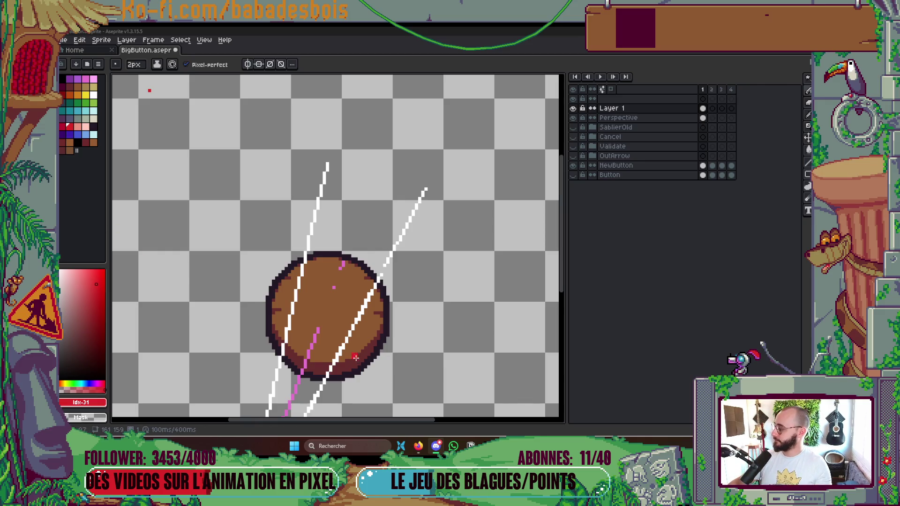
left_click_drag(335, 314, 341, 259)
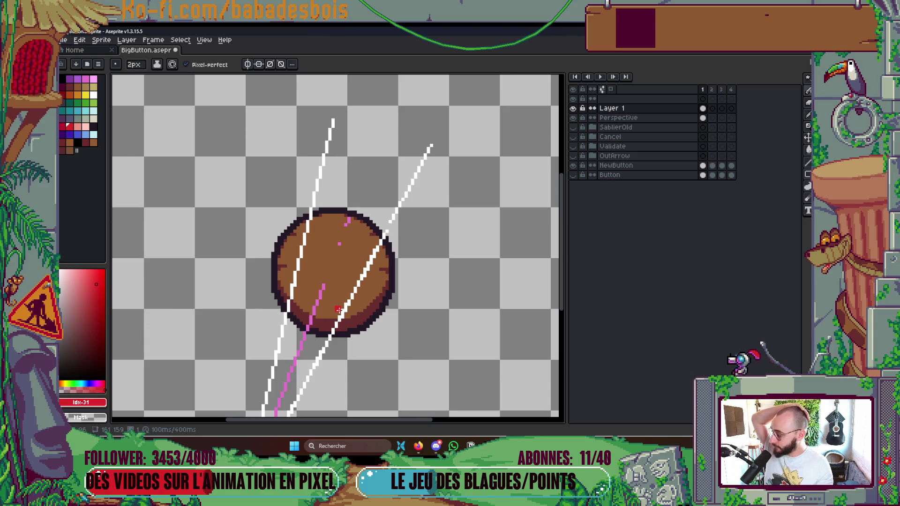
scroll(336, 328, "down", 2)
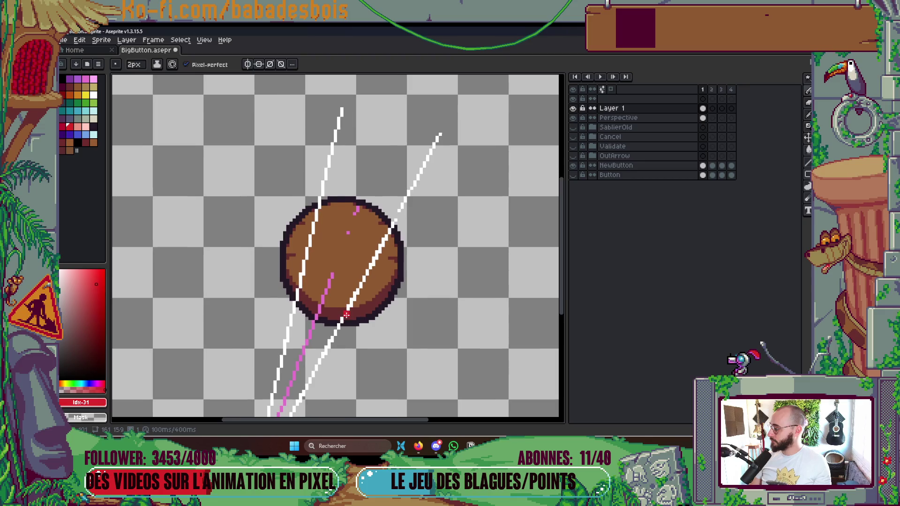
left_click_drag(347, 315, 360, 293)
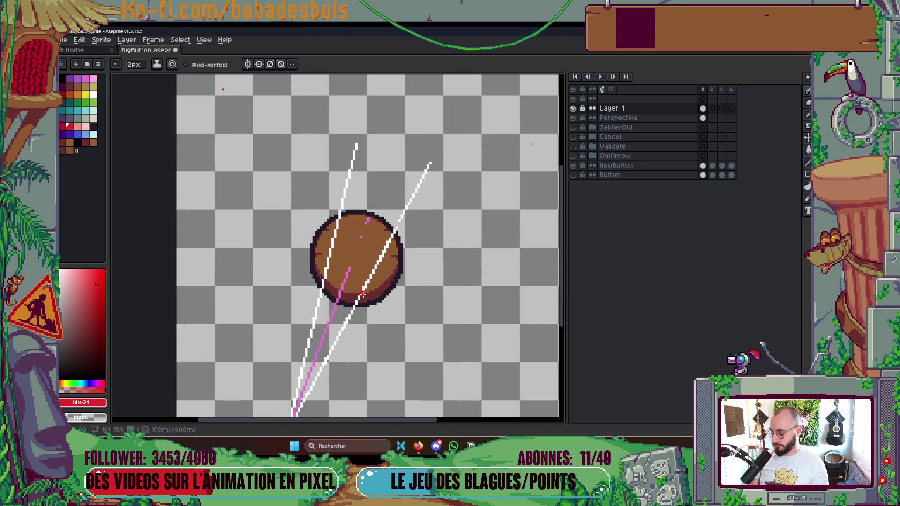
mouse_move(442, 224)
left_mouse_down()
mouse_move(409, 291)
mouse_move(422, 206)
left_mouse_up()
scroll(370, 199, "up", 2)
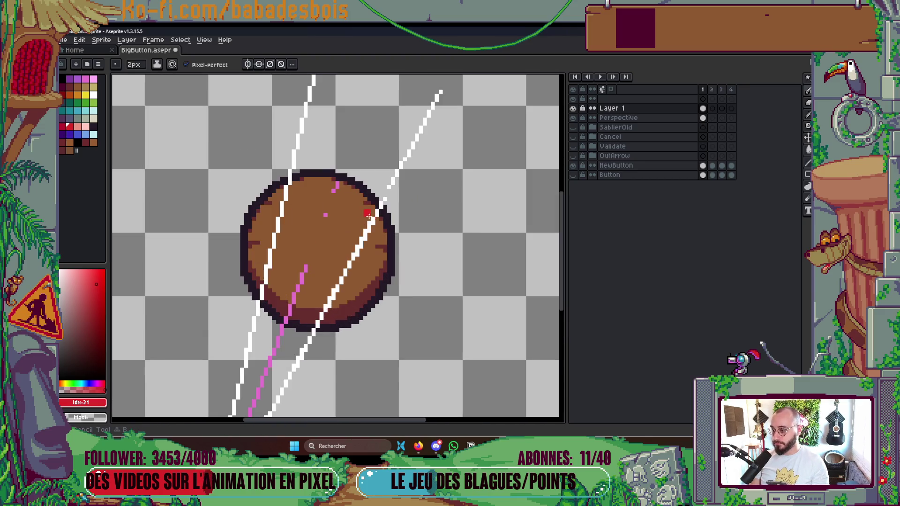
mouse_move(337, 186)
left_mouse_down()
mouse_move(286, 340)
mouse_move(275, 345)
mouse_move(280, 330)
left_mouse_up()
scroll(280, 330, "down", 3)
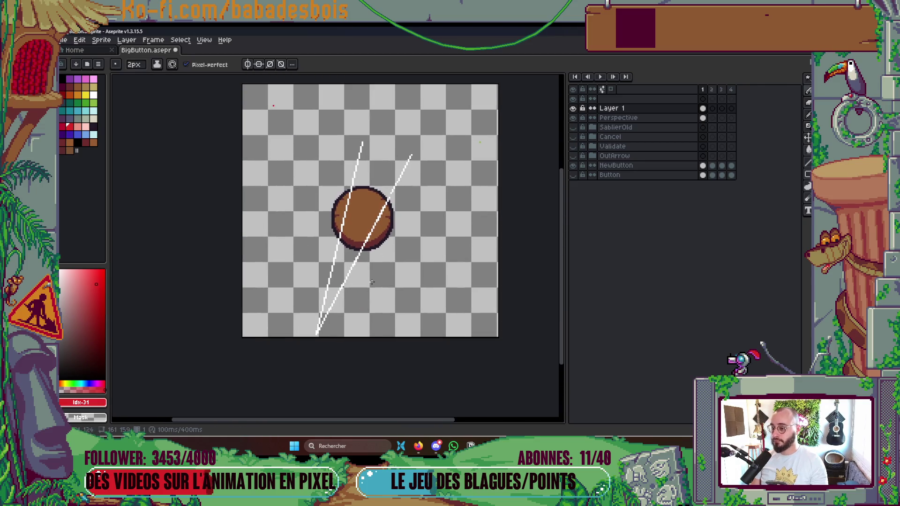
Step: Toggle Layer 1's visibility to compare, then open Layer 1's context menu
left_click(573, 109)
left_click(573, 109)
right_click(631, 109)
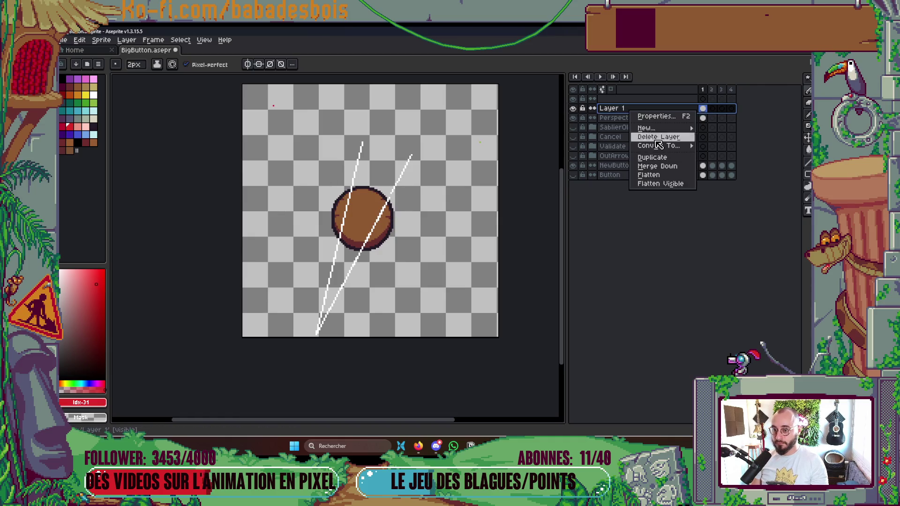
Step: Merge Layer 1 down into Perspective and toggle the Perspective layer's lock
left_click(674, 171)
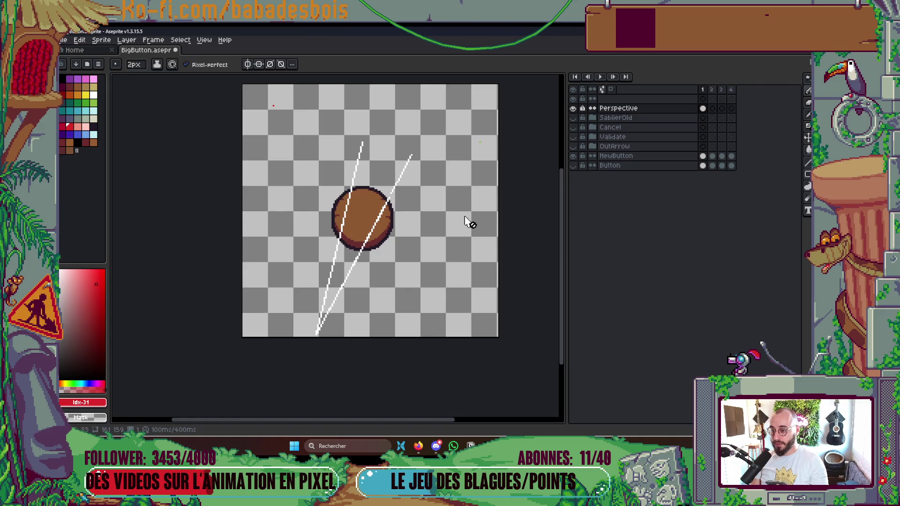
scroll(328, 333, "up", 1)
scroll(326, 335, "up", 1)
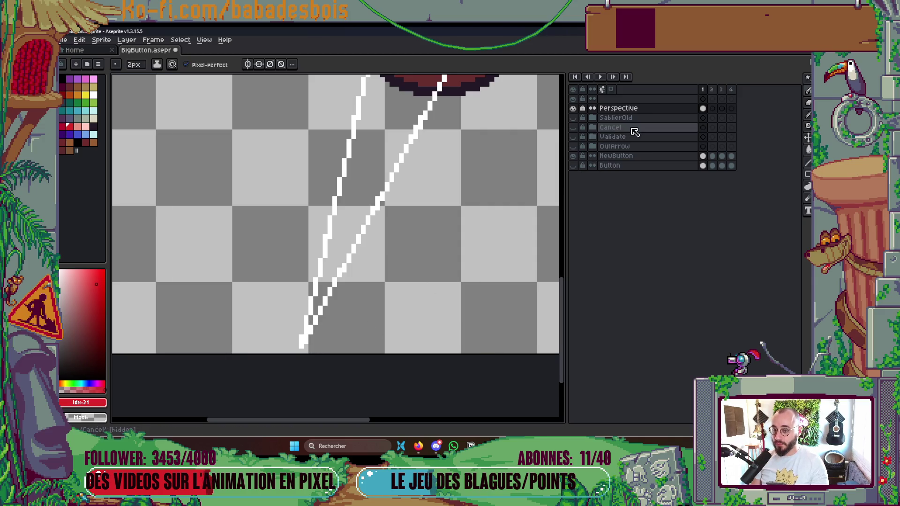
left_click(582, 108)
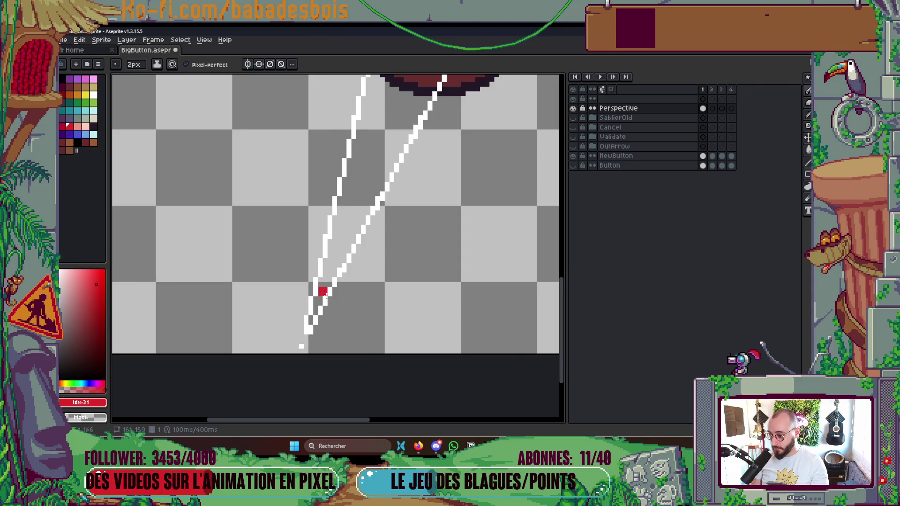
scroll(316, 315, "down", 1)
Step: Test red strokes along the white guide, then undo to clear the guide and red lines
mouse_move(304, 375)
left_mouse_down()
mouse_move(345, 324)
mouse_move(452, 111)
left_mouse_up()
scroll(422, 141, "down", 1)
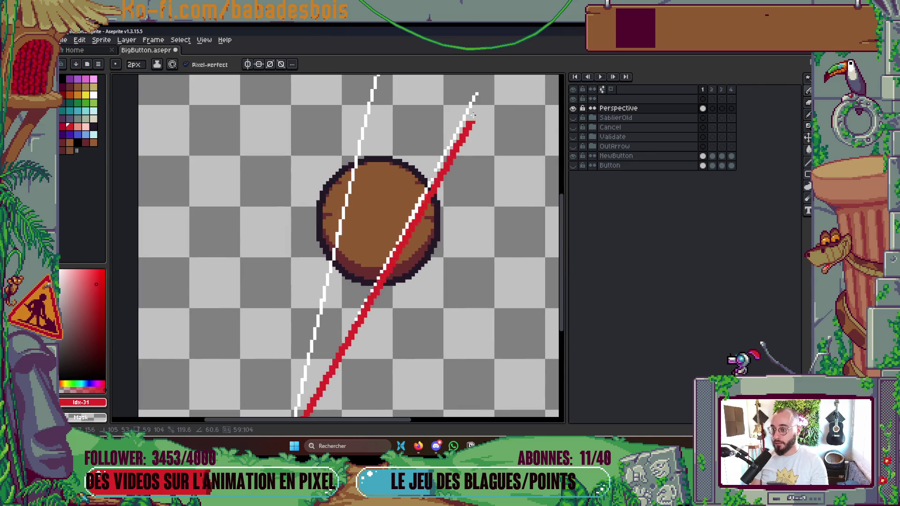
scroll(443, 164, "down", 1)
key("ctrl+z")
scroll(379, 281, "up", 1)
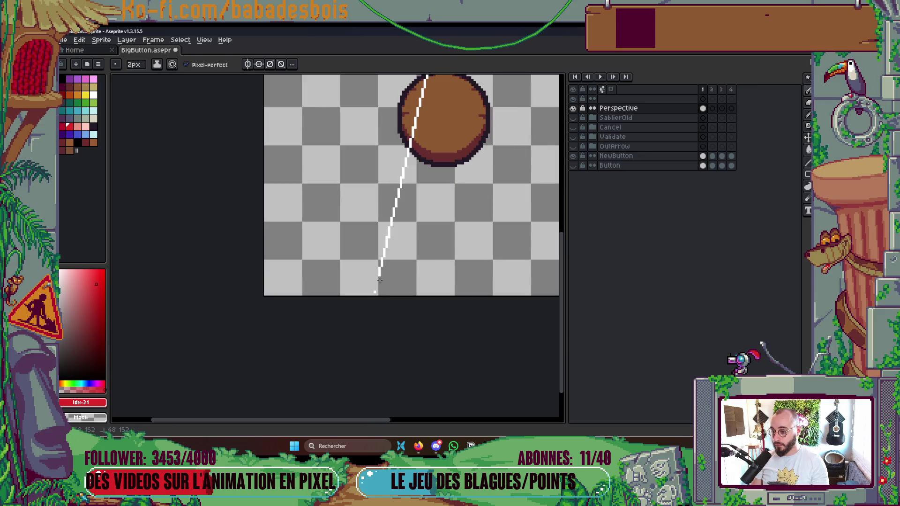
left_click_drag(358, 379, 443, 103)
key("ctrl+z")
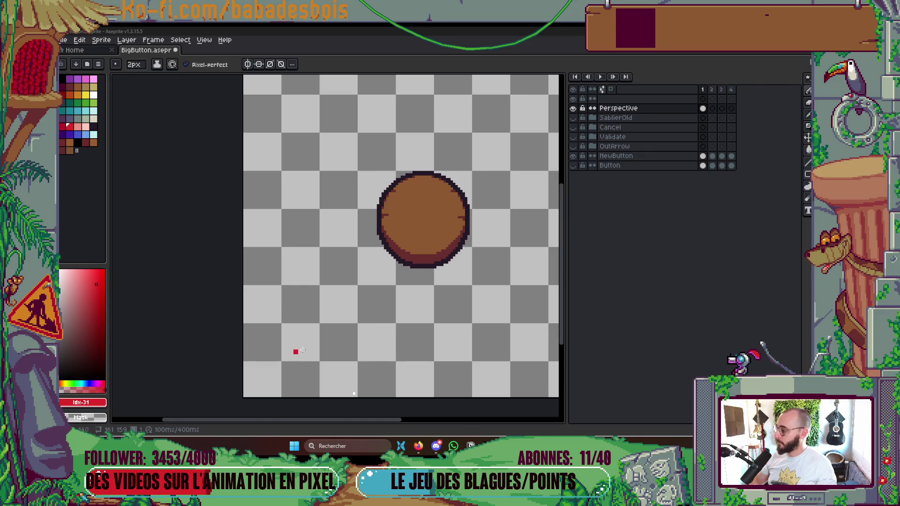
Step: Save BigButton.aseprite with Ctrl+S
scroll(328, 323, "down", 1)
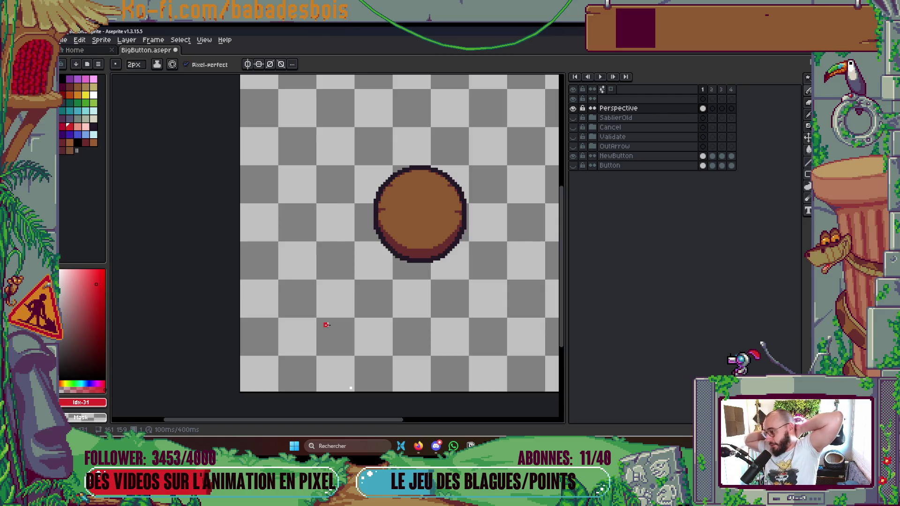
key("ctrl+s")
scroll(377, 281, "down", 4)
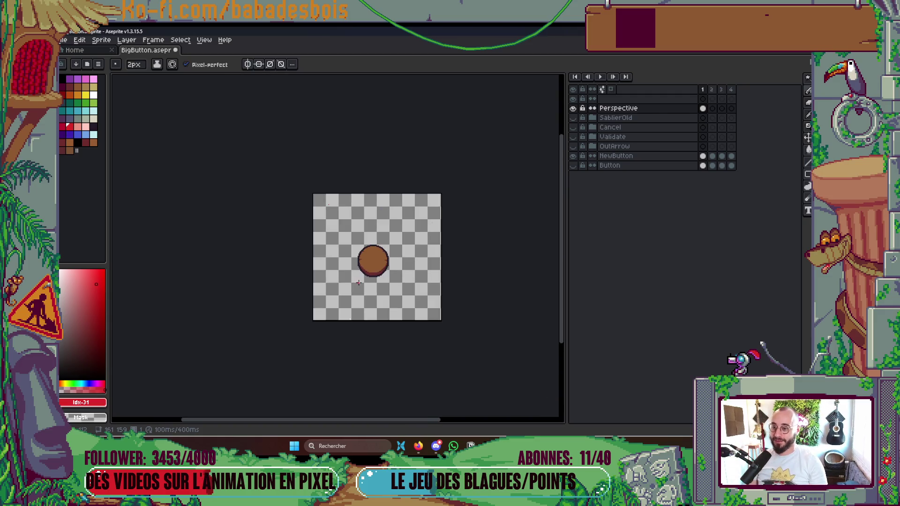
scroll(373, 262, "up", 2)
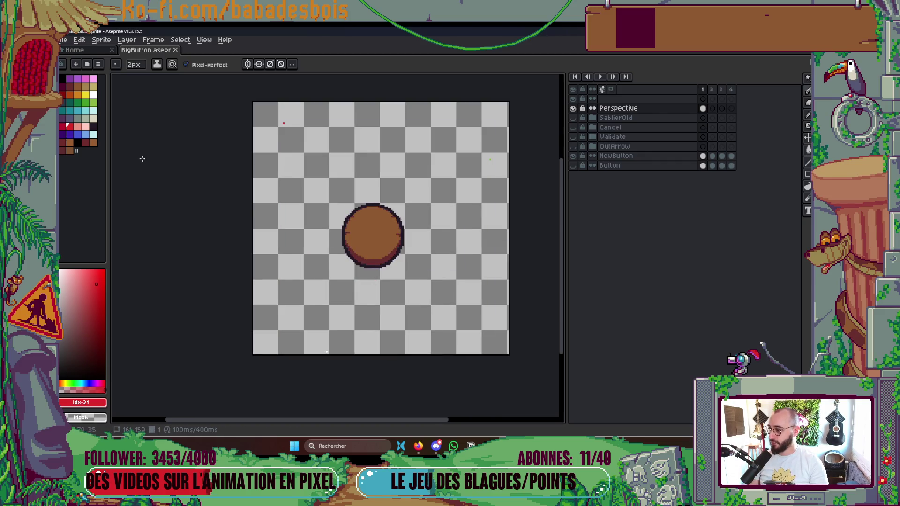
Step: Switch the colour to white, then rename the Perspective layer to PointsDeFuite and lock it
key("x")
double_click(608, 111)
type("PointsDe")
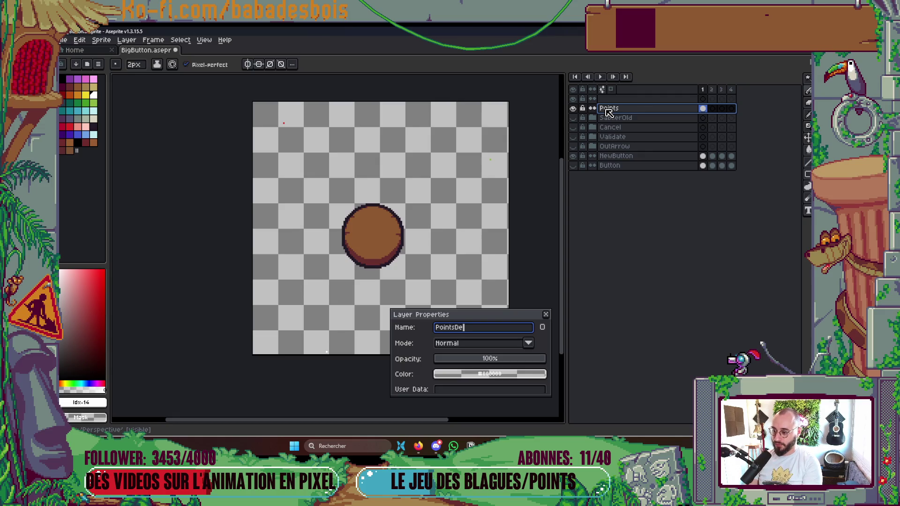
type("Fuite")
key("Return")
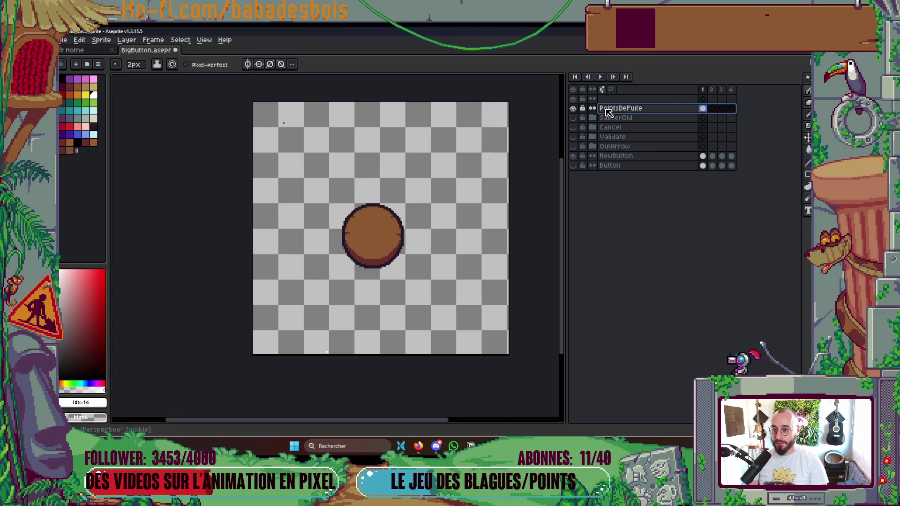
left_click(585, 108)
Step: Make PointsDeFuite the active layer and reduce the brush to 1px
key("Up")
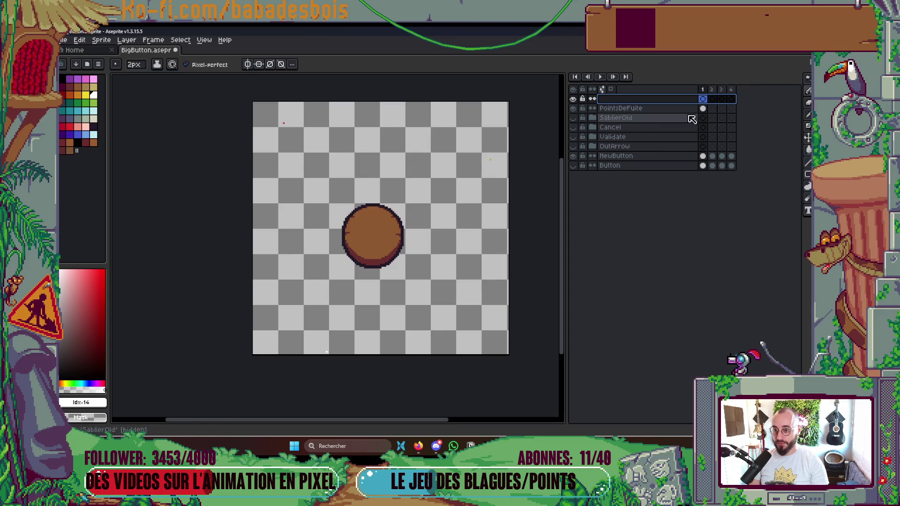
left_click(702, 109)
scroll(495, 157, "up", 1)
key("minus")
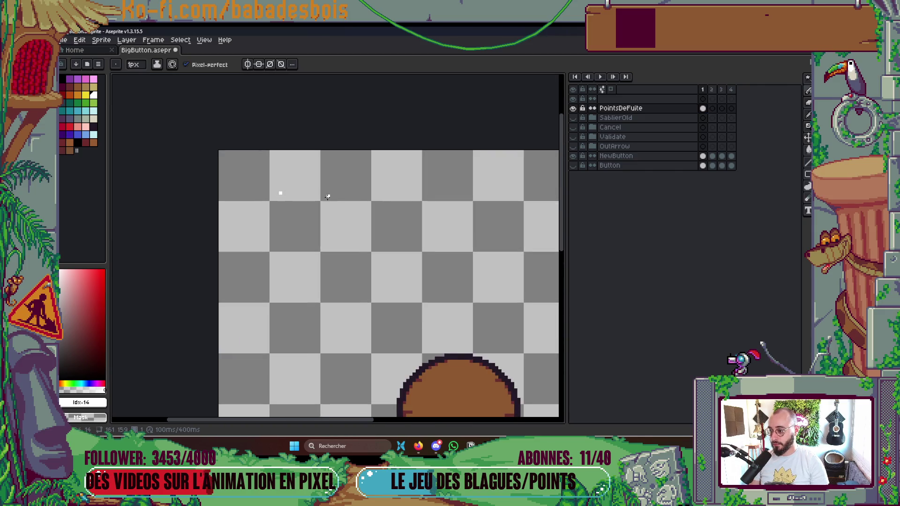
Step: Save the sprite, recentre the view, select the empty top layer and pick red
key("ctrl+s")
scroll(339, 143, "down", 2)
scroll(387, 226, "up", 1)
mouse_move(388, 227)
left_mouse_down()
mouse_move(383, 260)
mouse_move(398, 273)
left_mouse_up()
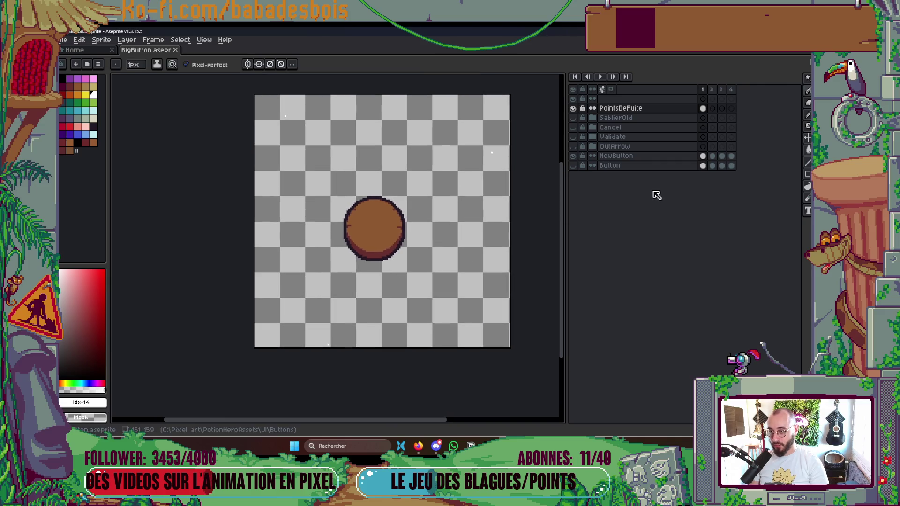
left_click(618, 108)
left_click(666, 100)
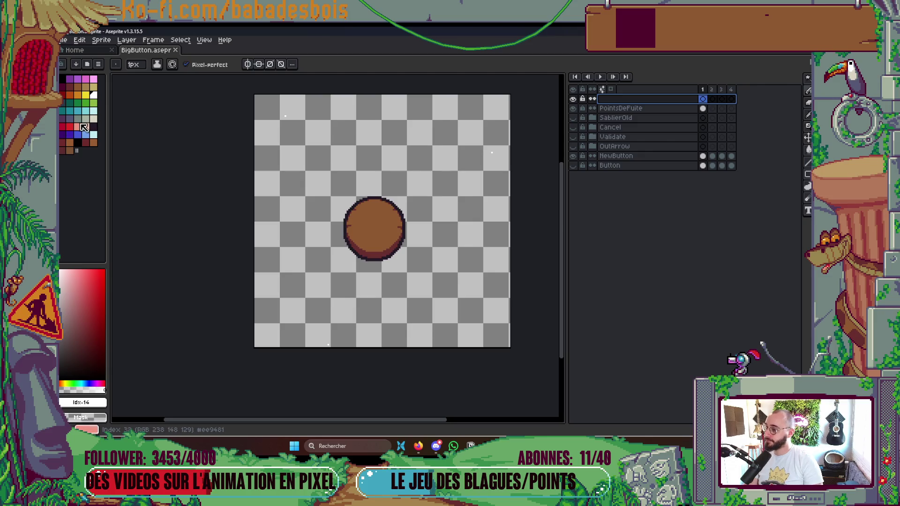
left_click(70, 126)
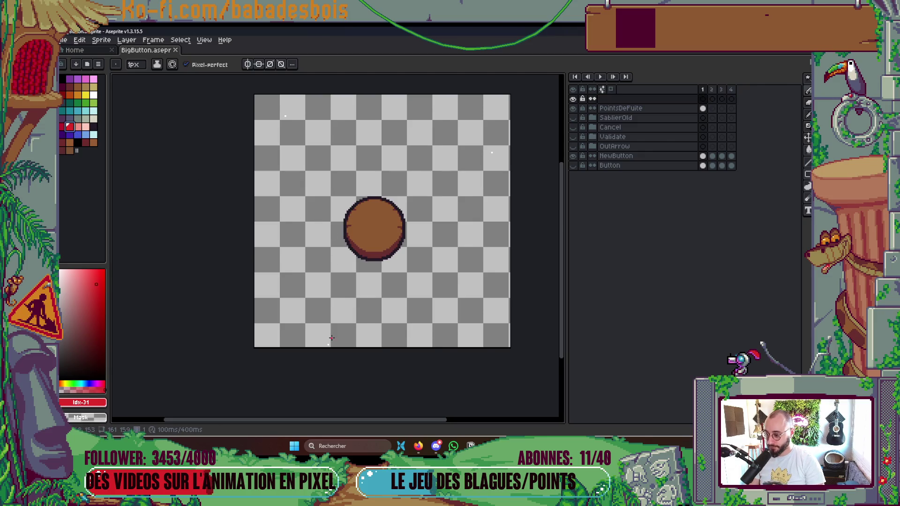
Step: Draw a red line up from the bottom vanishing point, retrying its upper end
scroll(331, 337, "up", 1)
scroll(326, 339, "up", 1)
mouse_move(315, 380)
left_mouse_down()
mouse_move(346, 136)
mouse_move(377, 85)
left_mouse_up()
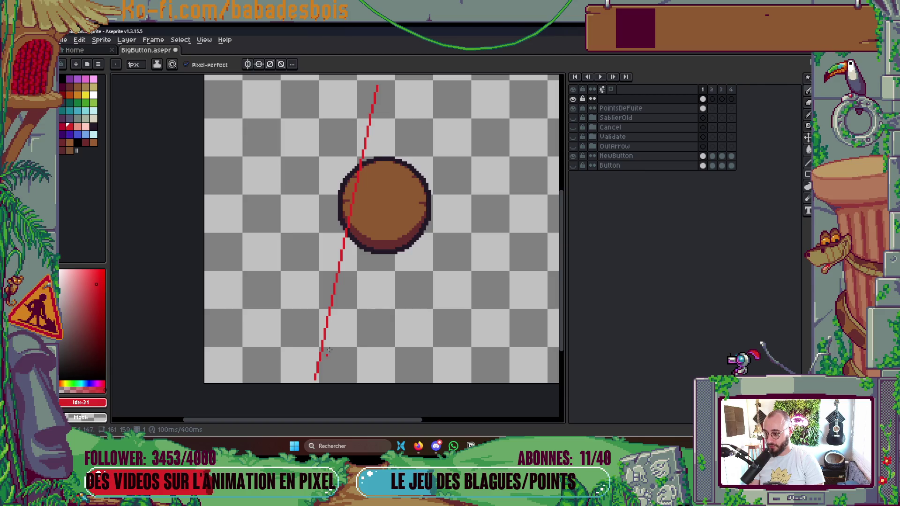
key("ctrl+z")
scroll(346, 307, "up", 3)
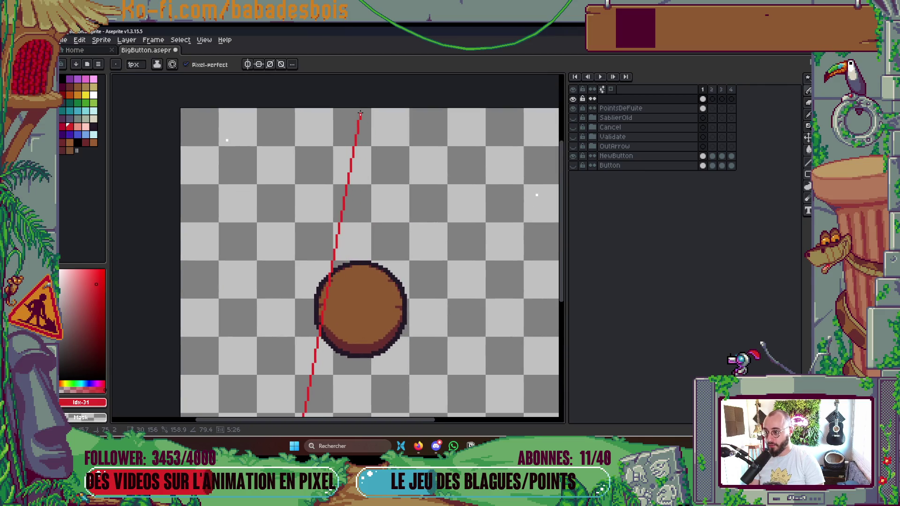
mouse_move(360, 114)
left_mouse_down()
mouse_move(372, 104)
mouse_move(351, 82)
mouse_move(351, 112)
left_mouse_up()
key("Escape")
Step: Draw a second red line from the same point rising to the right
scroll(373, 110, "down", 2)
scroll(352, 299, "down", 3)
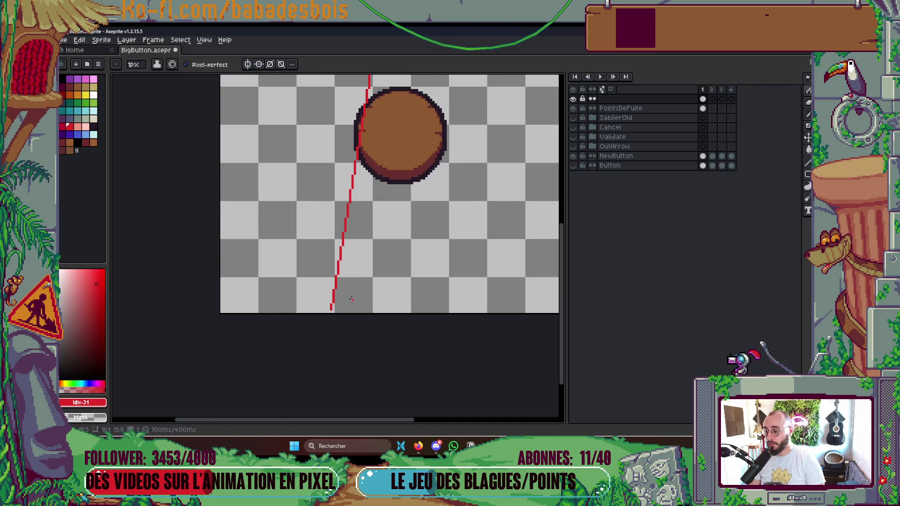
scroll(331, 307, "up", 2)
mouse_move(319, 338)
left_mouse_down()
mouse_move(406, 191)
mouse_move(446, 171)
mouse_move(457, 112)
left_mouse_up()
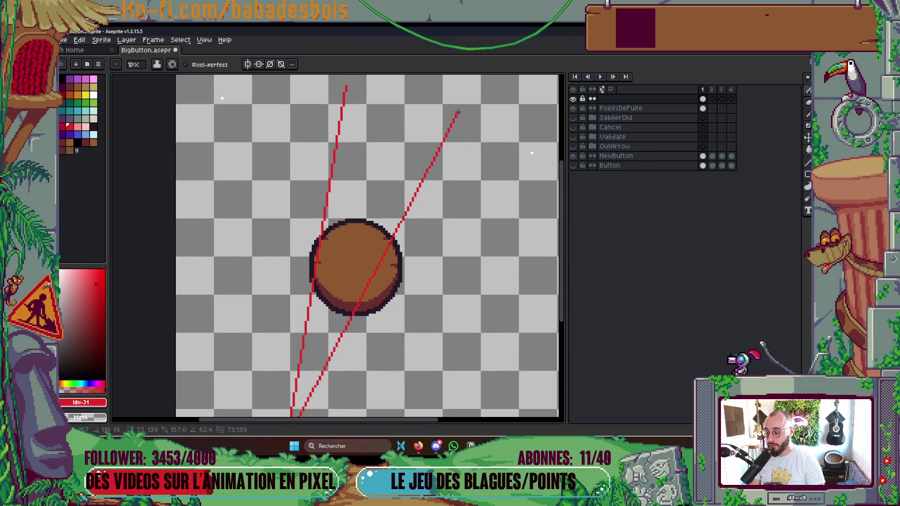
scroll(457, 112, "down", 1)
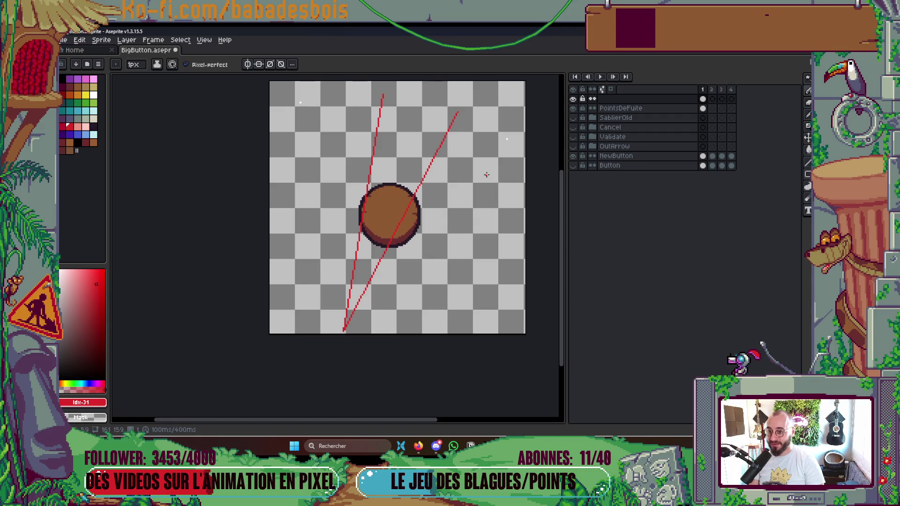
Step: Lasso-select the two red guide lines with the freehand selection
key("m")
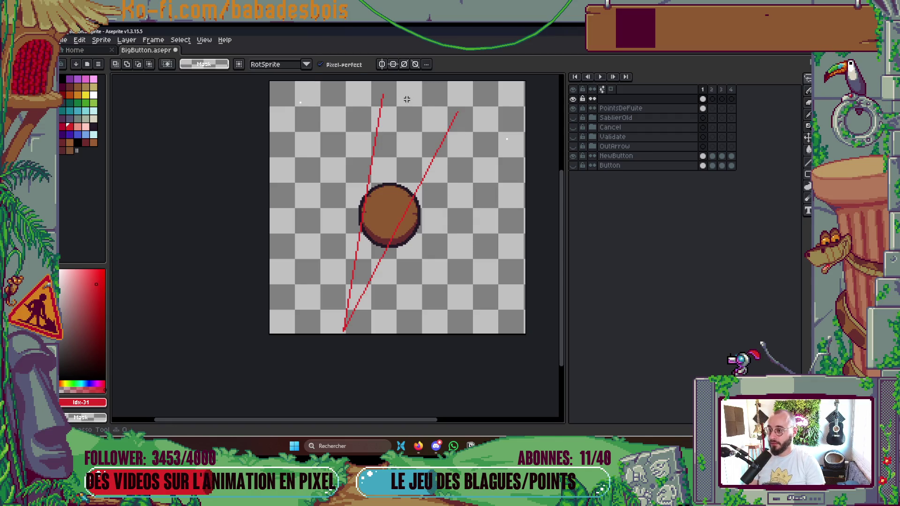
mouse_move(397, 86)
left_mouse_down()
mouse_move(346, 136)
mouse_move(322, 307)
left_mouse_up()
left_click_drag(425, 332, 477, 193)
left_click_drag(407, 78, 406, 81)
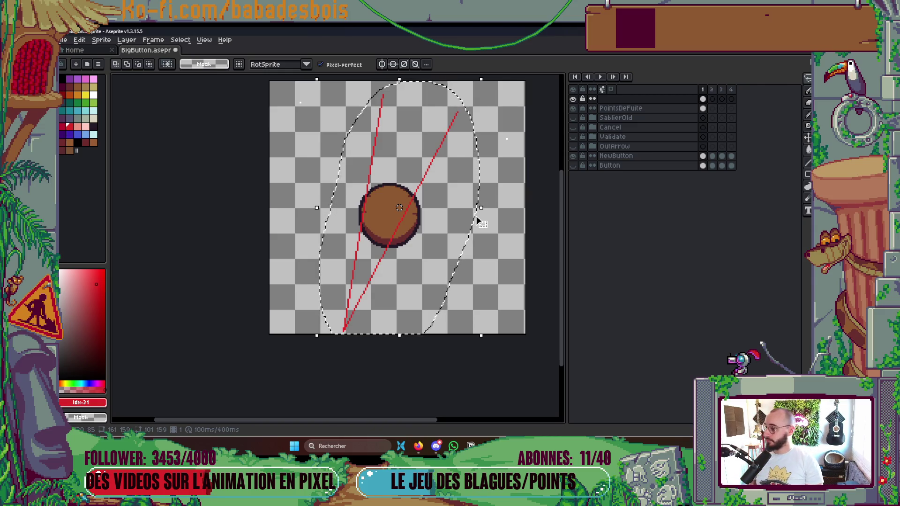
Step: Nudge the selected red lines one pixel right, apply the move and deselect
key("Right")
key("Right")
key("Right")
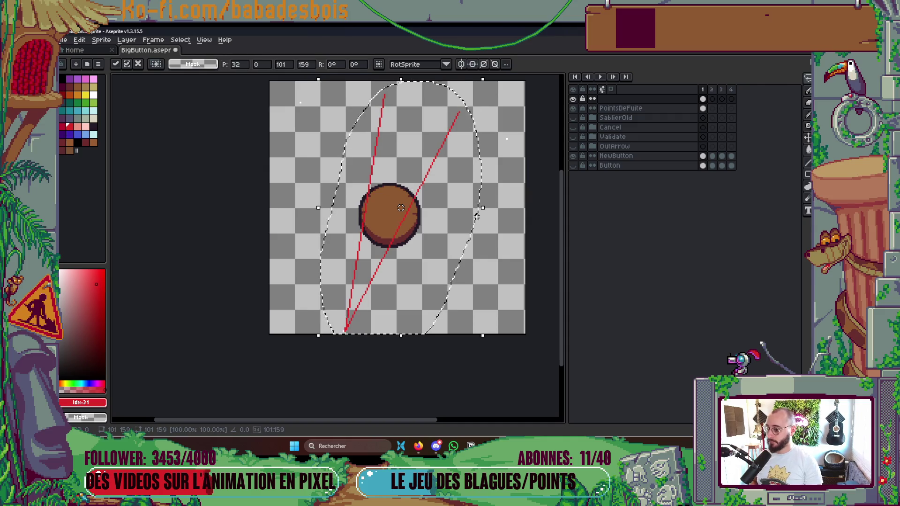
key("Left")
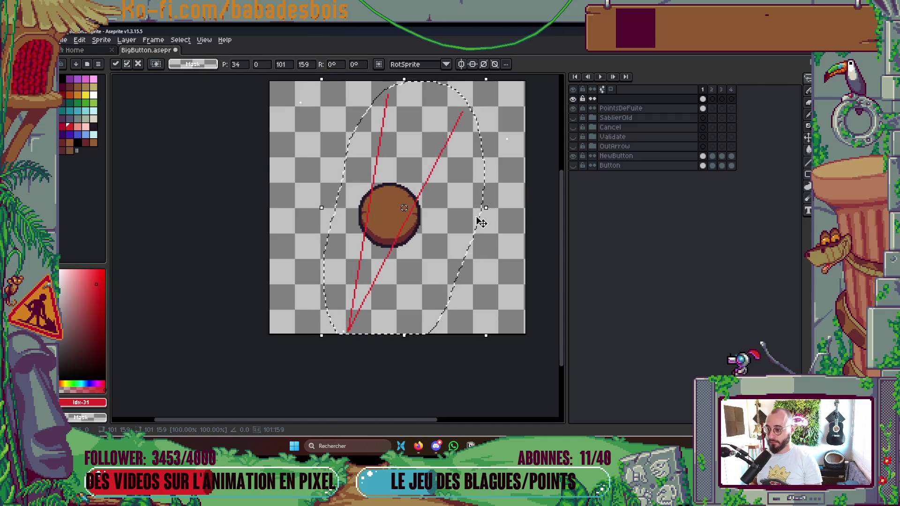
key("Right")
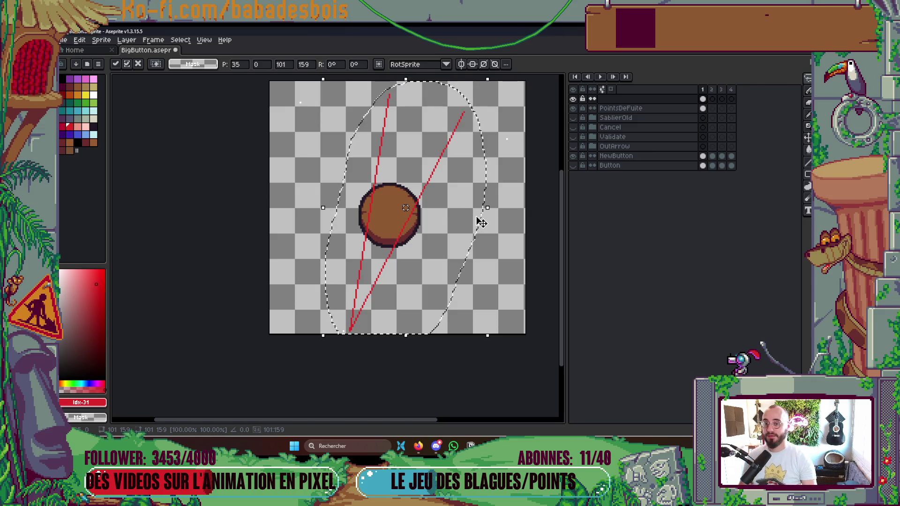
key("Return")
key("alt+Down")
key("ctrl+d")
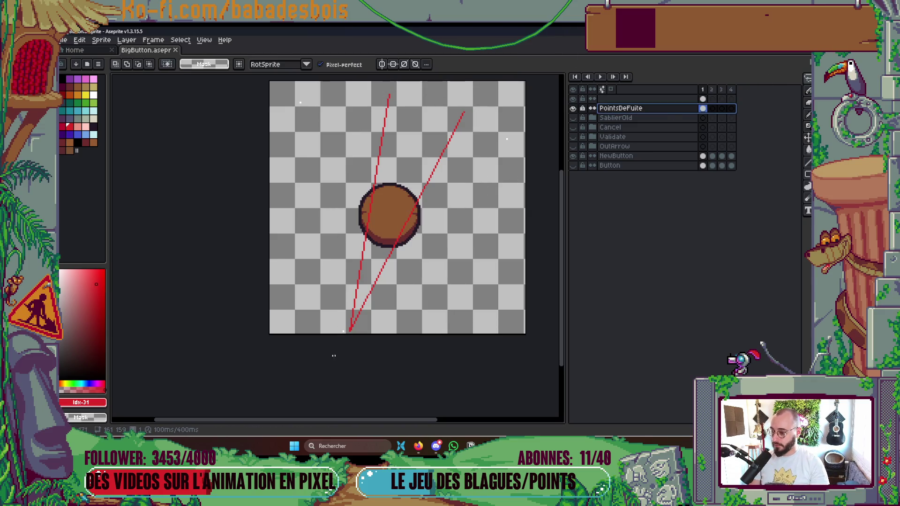
Step: Select the red lines' lower tip, nudge it one pixel right and apply
scroll(322, 331, "up", 1)
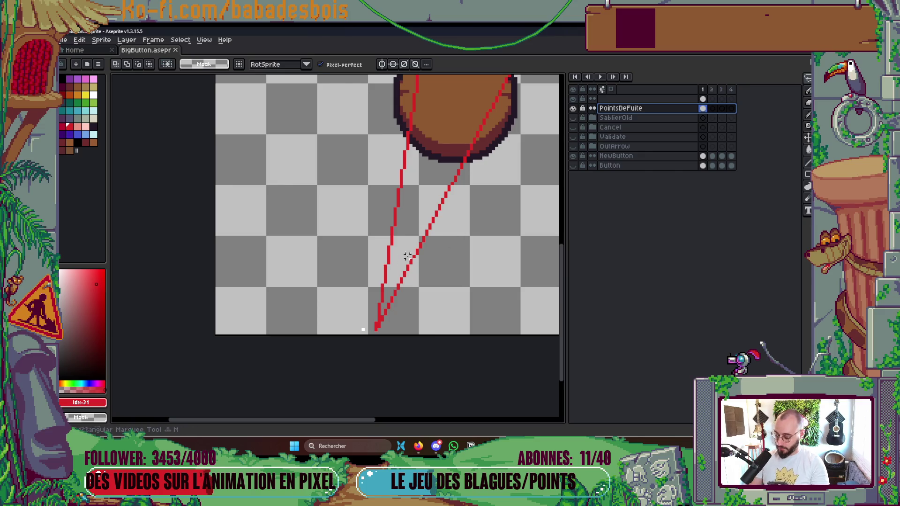
left_click_drag(330, 281, 396, 358)
key("Right")
key("Right")
key("Right")
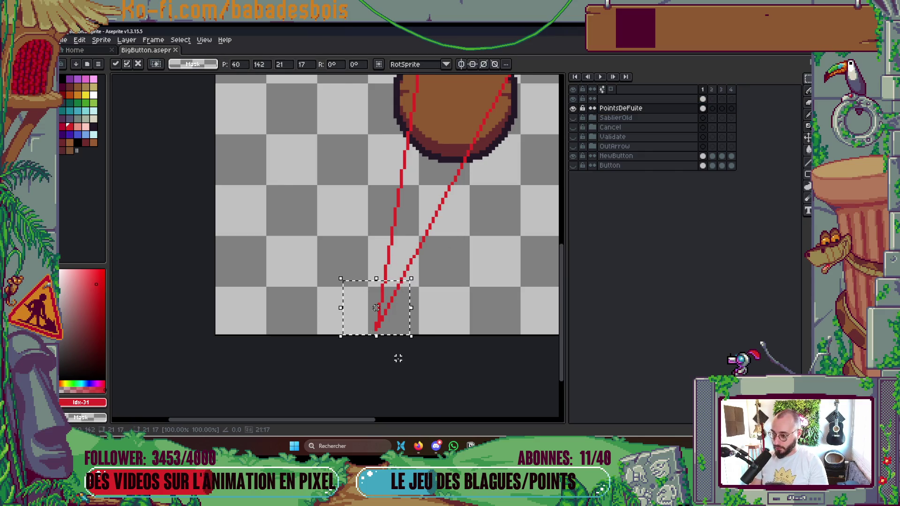
key("Return")
key("ctrl+d")
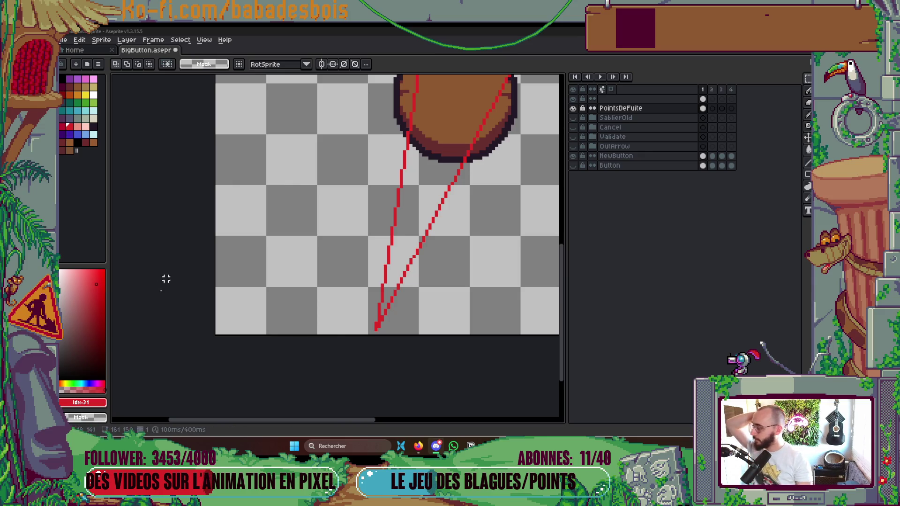
Step: Pan over the sprite and save it
left_click_drag(417, 310, 396, 342)
scroll(488, 253, "down", 3)
scroll(508, 261, "up", 1)
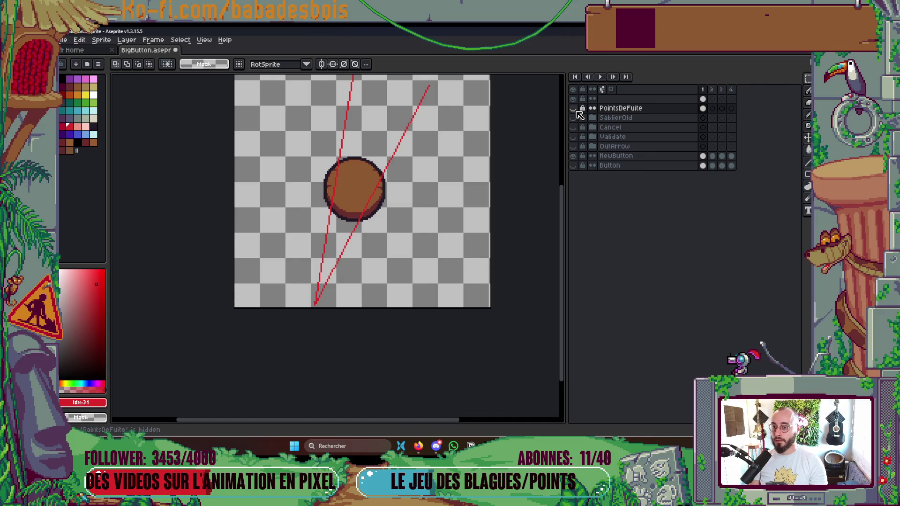
key("ctrl+s")
Step: Make the top unnamed layer active and visible, cancelling a stray green line
left_click_drag(438, 140, 430, 159)
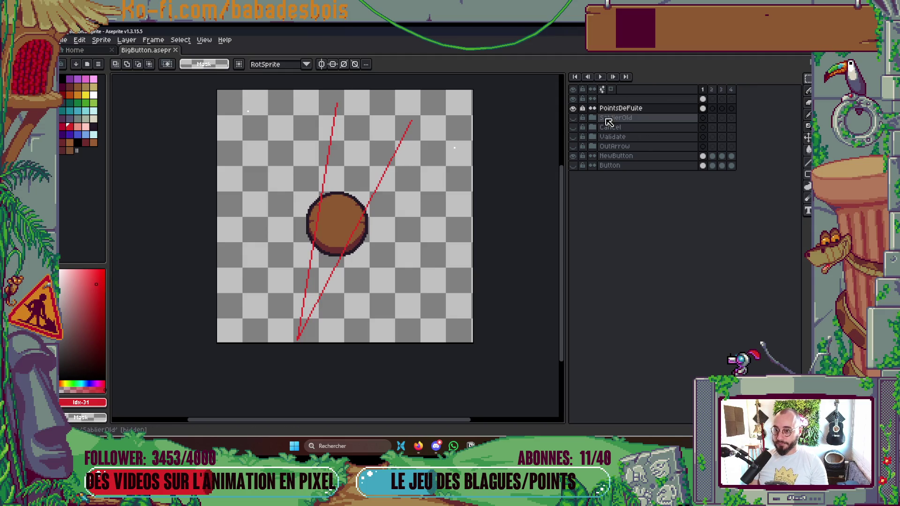
left_click(610, 100)
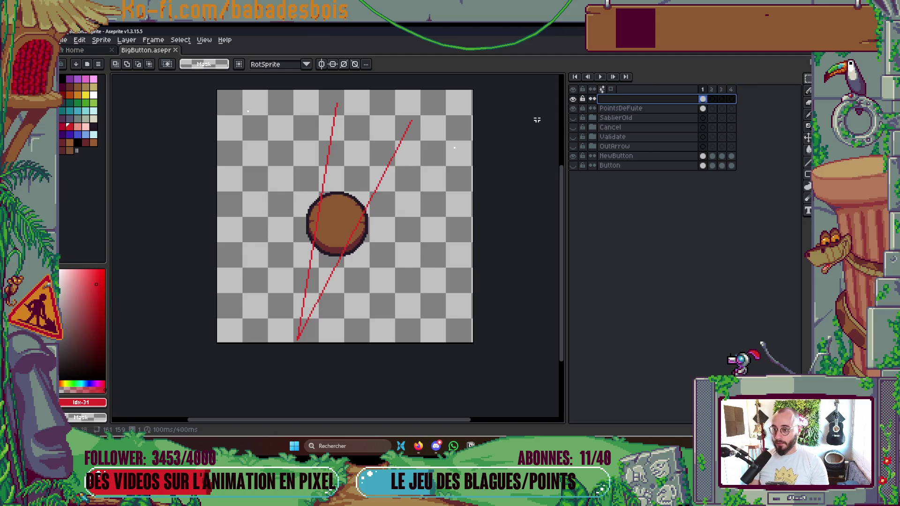
left_click(573, 100)
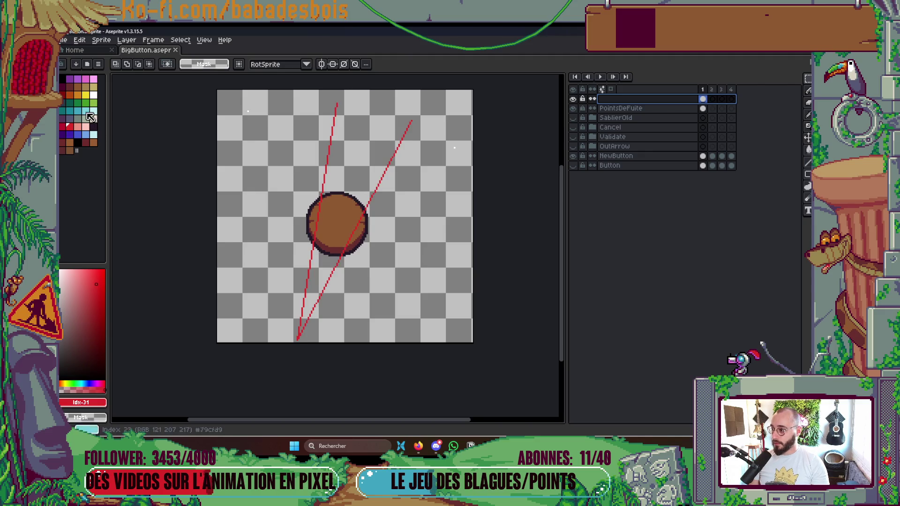
scroll(490, 165, "up", 1)
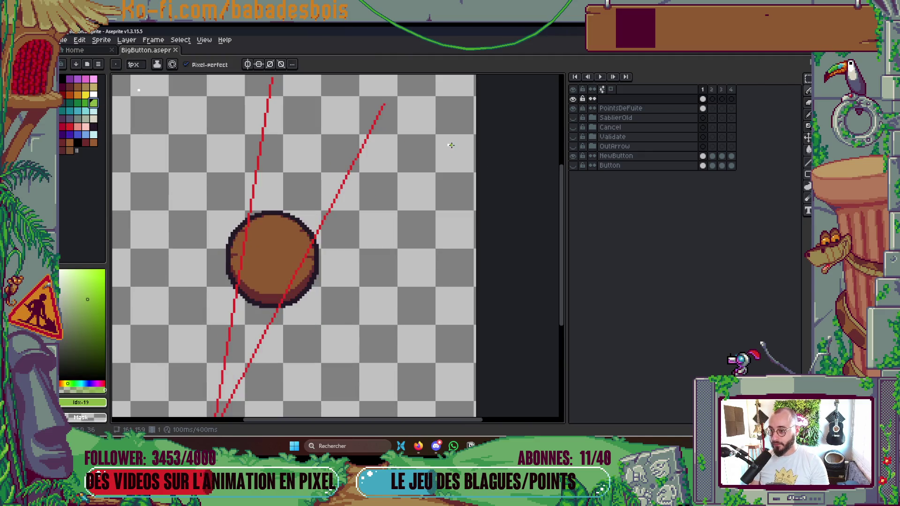
mouse_move(449, 146)
left_mouse_down()
mouse_move(203, 290)
mouse_move(261, 241)
mouse_move(246, 232)
left_mouse_up()
key("Escape")
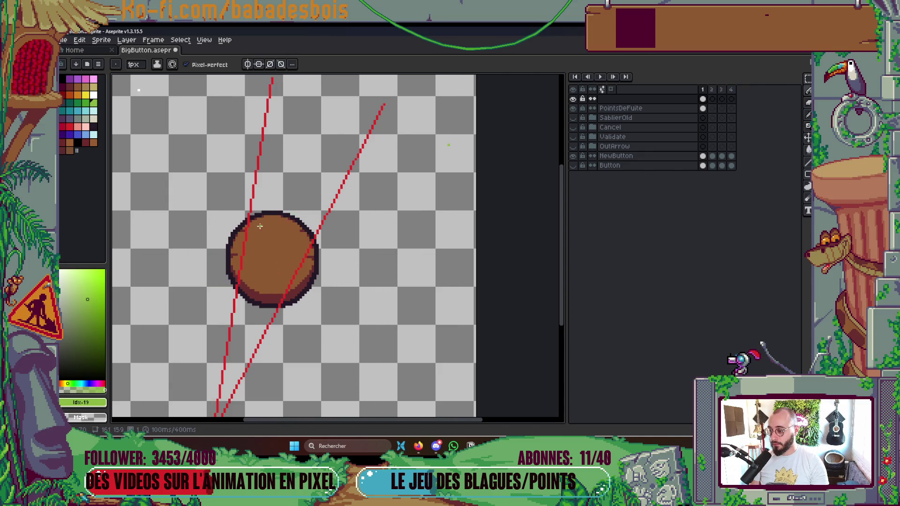
left_click_drag(169, 177, 197, 168)
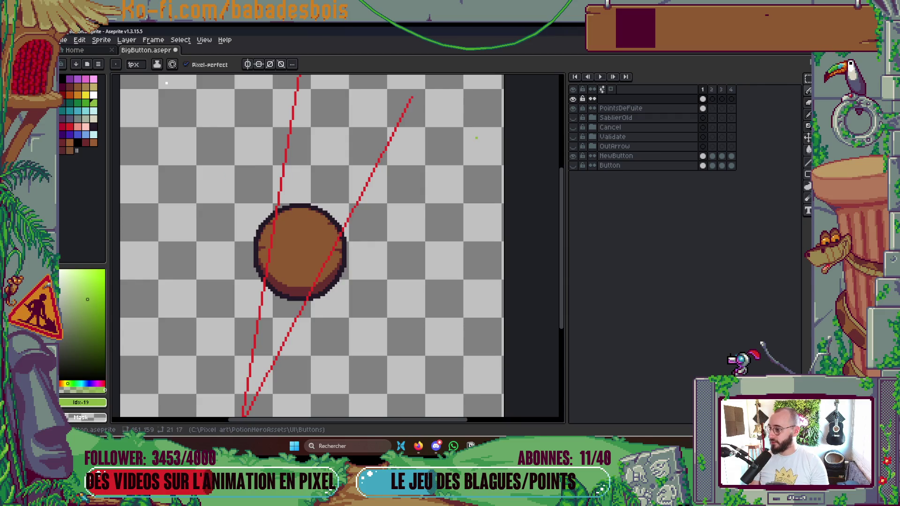
Step: Draw a third red line between the other two, extending its end upward
left_click(69, 126)
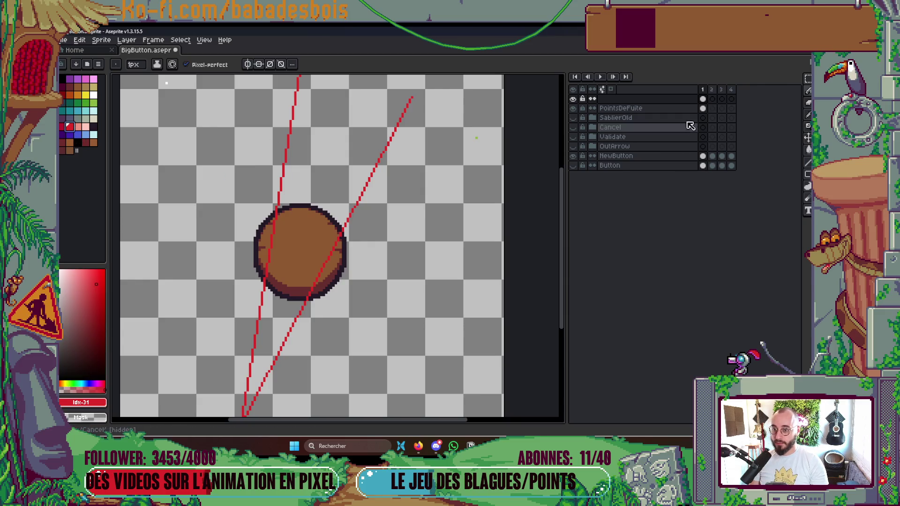
scroll(271, 365, "up", 2)
scroll(271, 365, "up", 1)
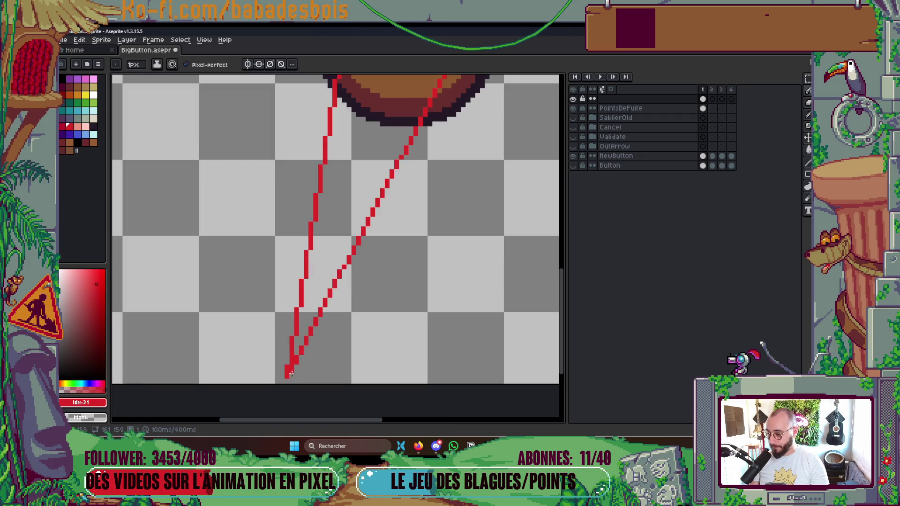
scroll(367, 271, "down", 2)
scroll(338, 249, "up", 3)
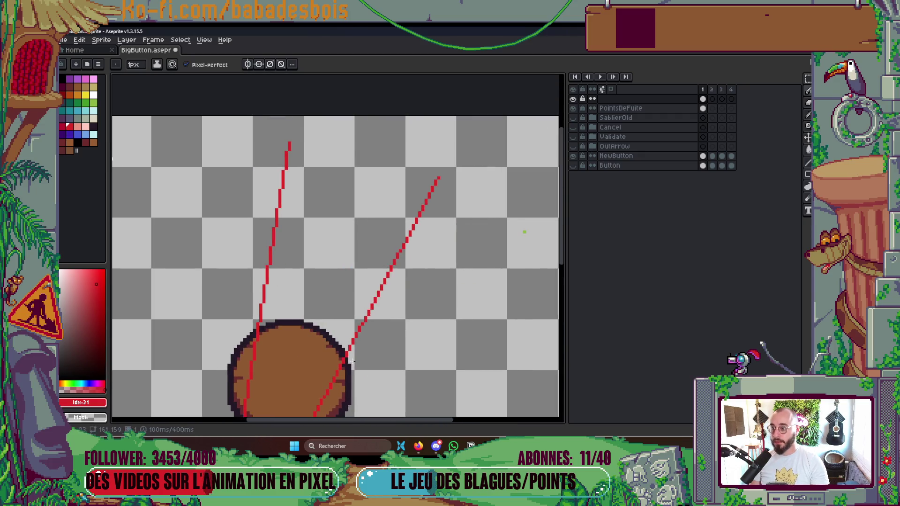
left_click_drag(363, 162, 366, 162)
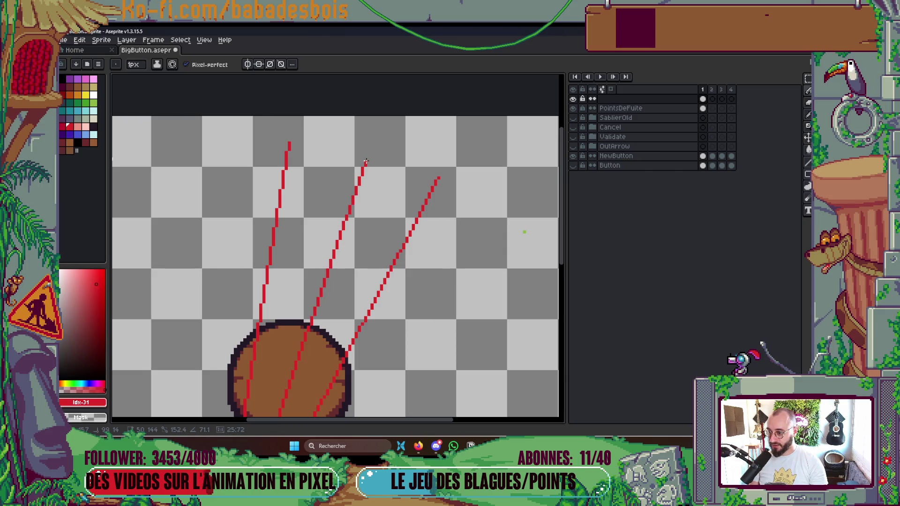
left_click_drag(366, 160, 366, 158)
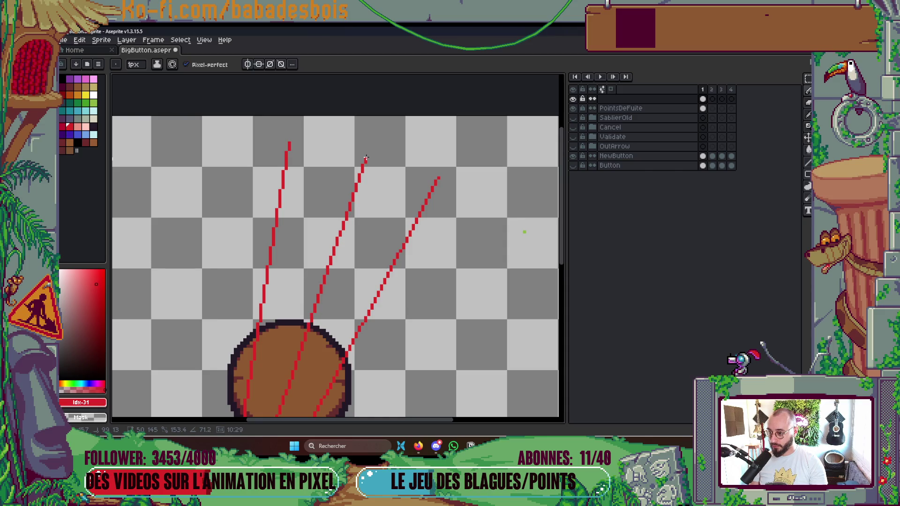
left_click_drag(364, 158, 364, 157)
scroll(364, 157, "down", 6)
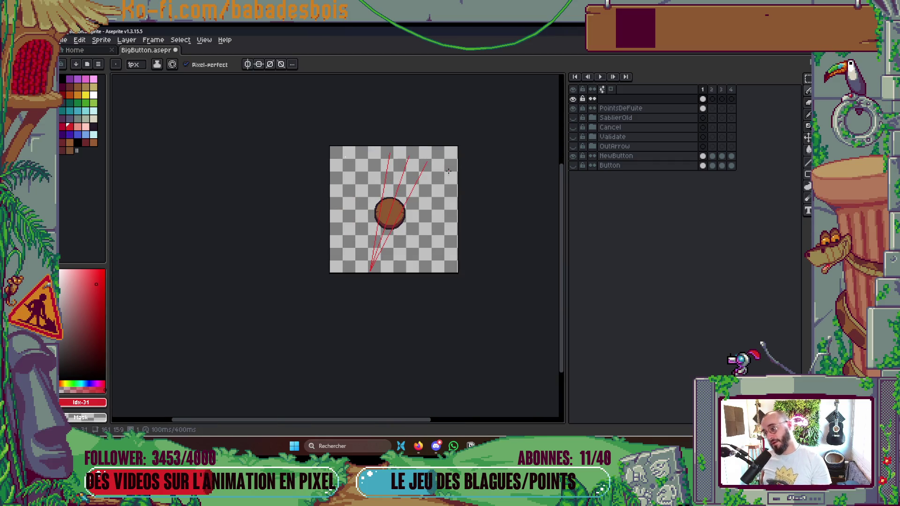
scroll(448, 180, "up", 3)
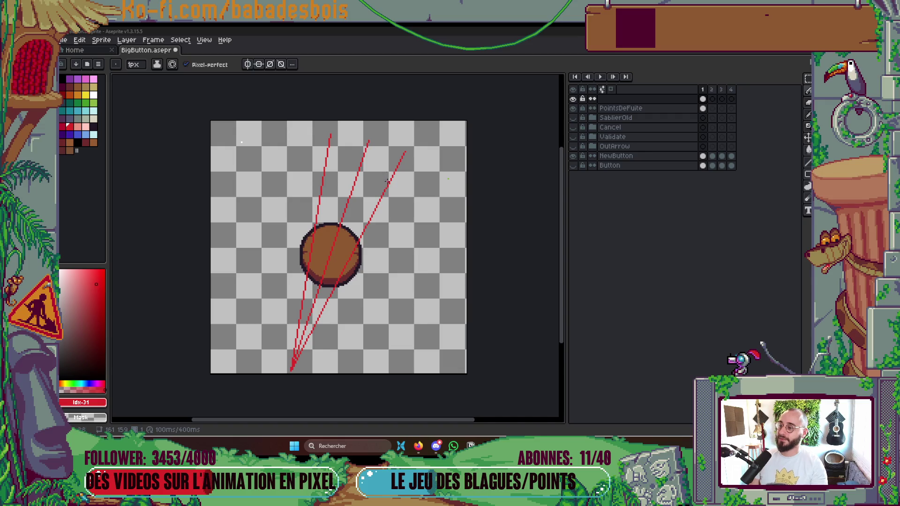
scroll(390, 204, "up", 2)
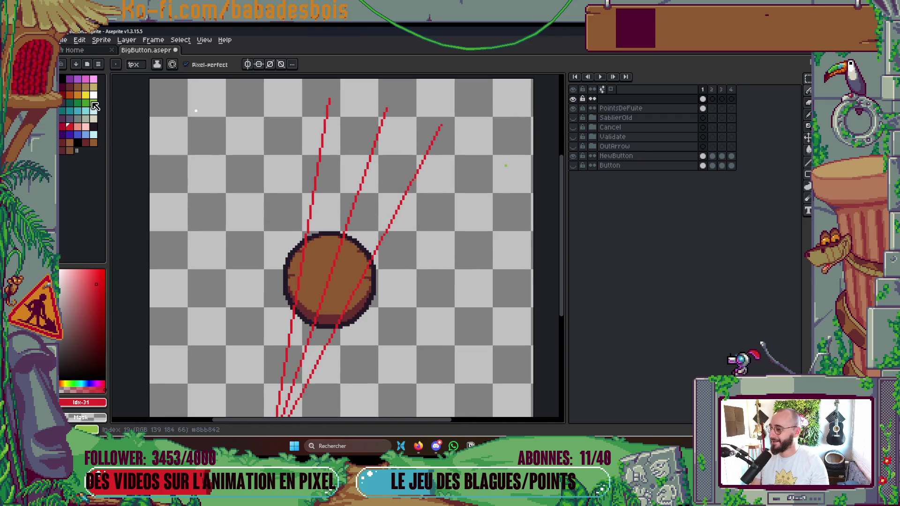
Step: Pick green and try guide lines to the circle's edge, undoing both attempts
left_click(93, 104)
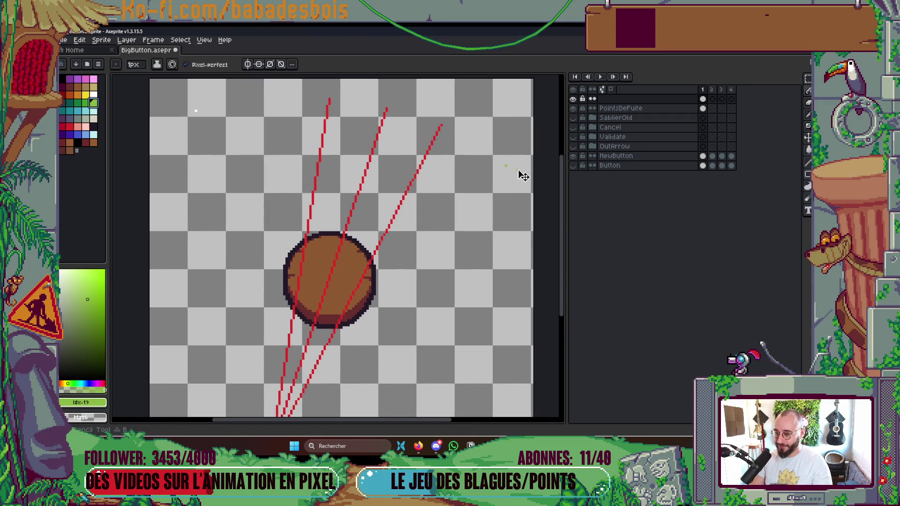
scroll(506, 168, "up", 1)
scroll(505, 164, "down", 1)
mouse_move(488, 174)
left_mouse_down()
mouse_move(329, 244)
mouse_move(312, 283)
mouse_move(316, 273)
mouse_move(178, 121)
left_mouse_up()
key("ctrl+z")
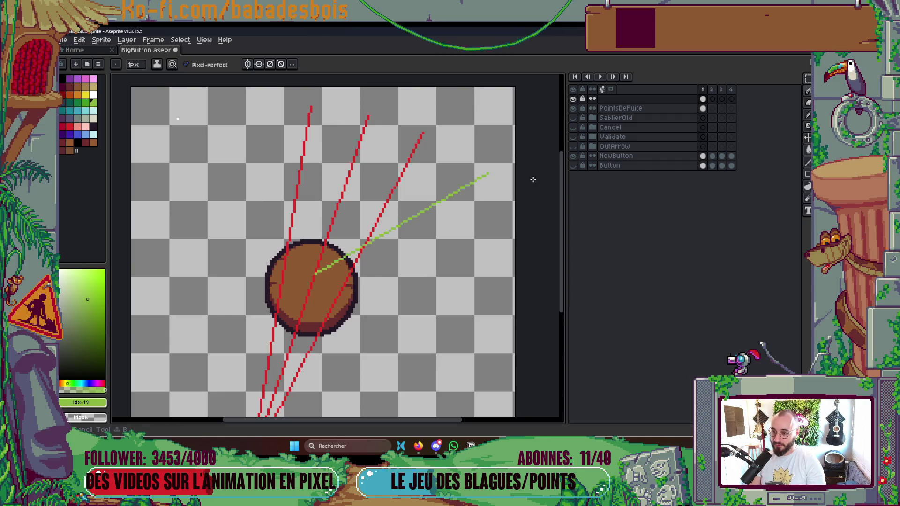
scroll(509, 179, "up", 1)
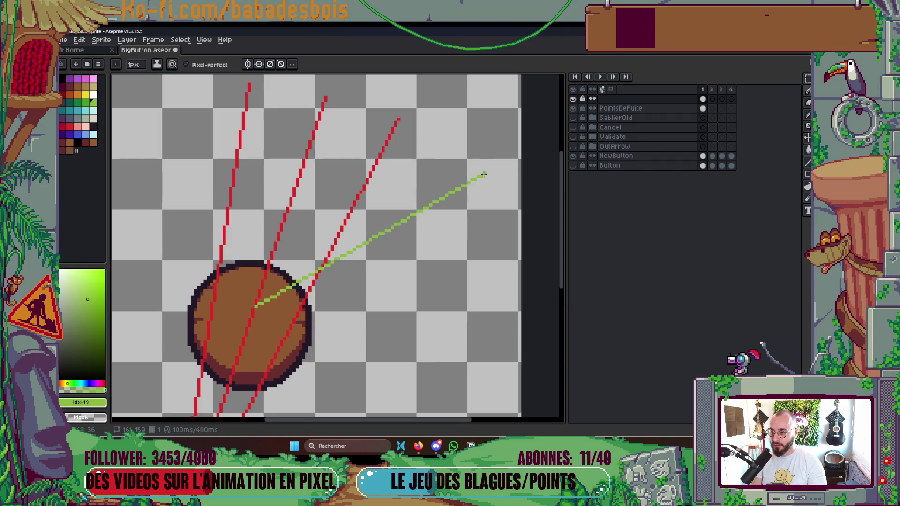
mouse_move(468, 181)
left_mouse_down()
mouse_move(230, 270)
mouse_move(217, 265)
left_mouse_up()
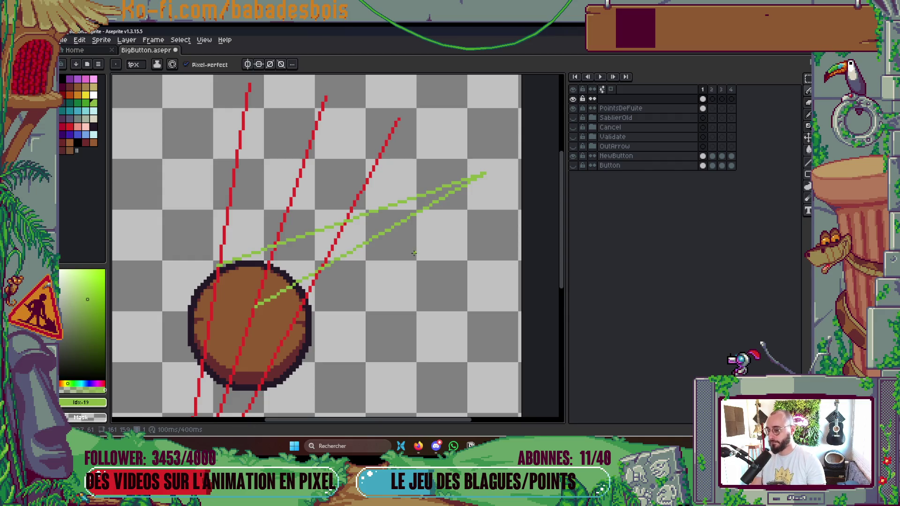
scroll(414, 253, "down", 2)
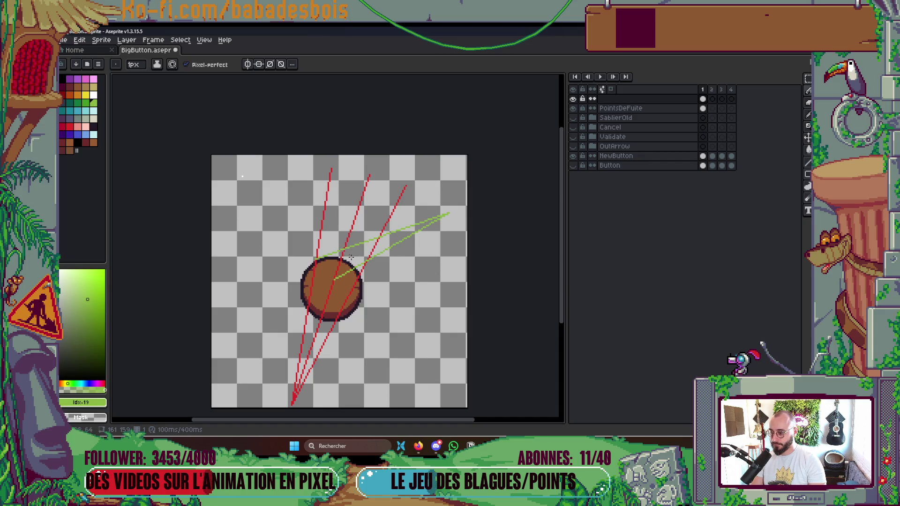
key("ctrl+z")
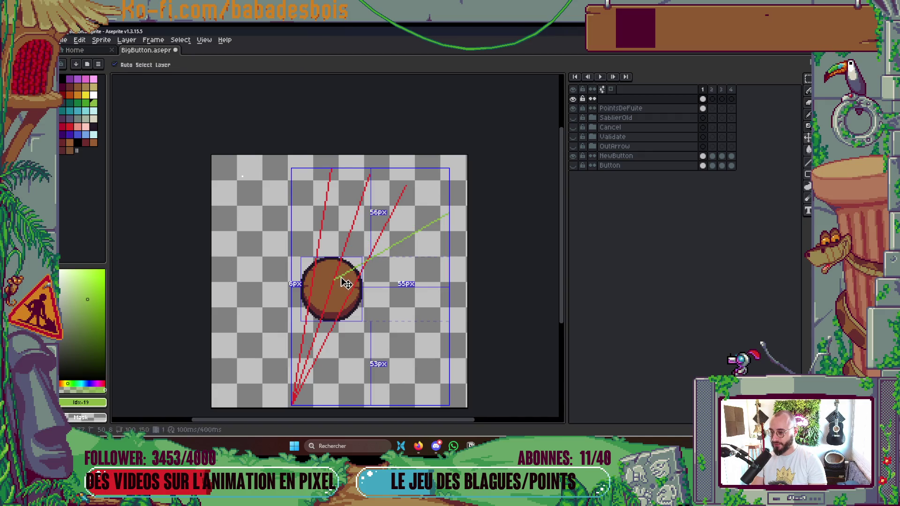
scroll(338, 287, "up", 1)
scroll(338, 287, "up", 1)
Step: Draw a straight green guide ending at the button's centre, then pick blue
key("shift")
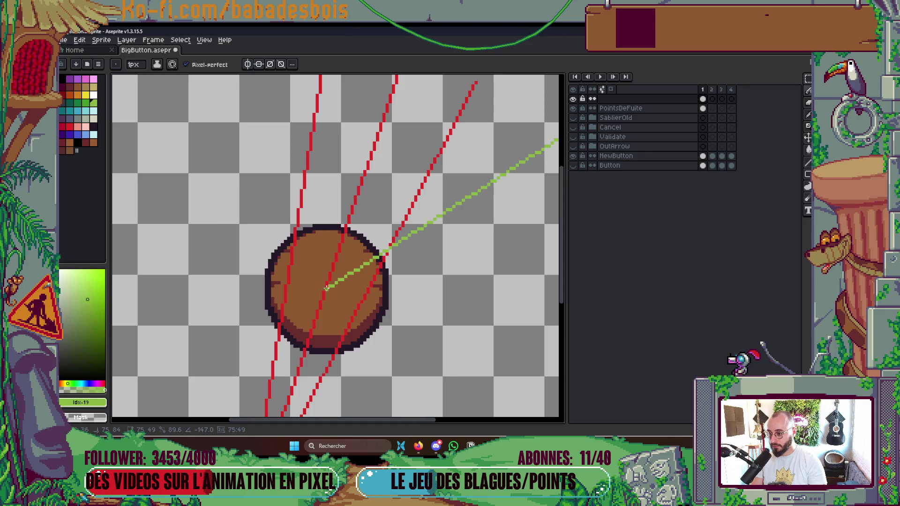
left_click(327, 281)
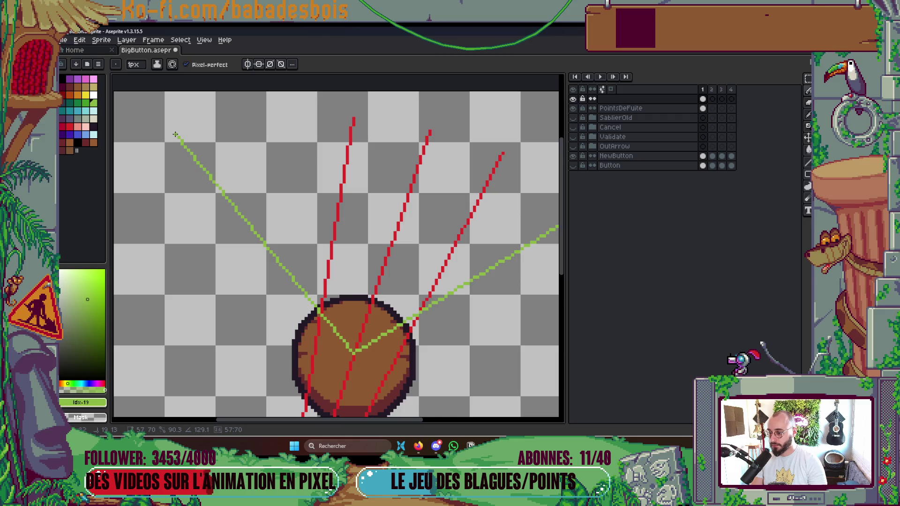
scroll(322, 162, "down", 3)
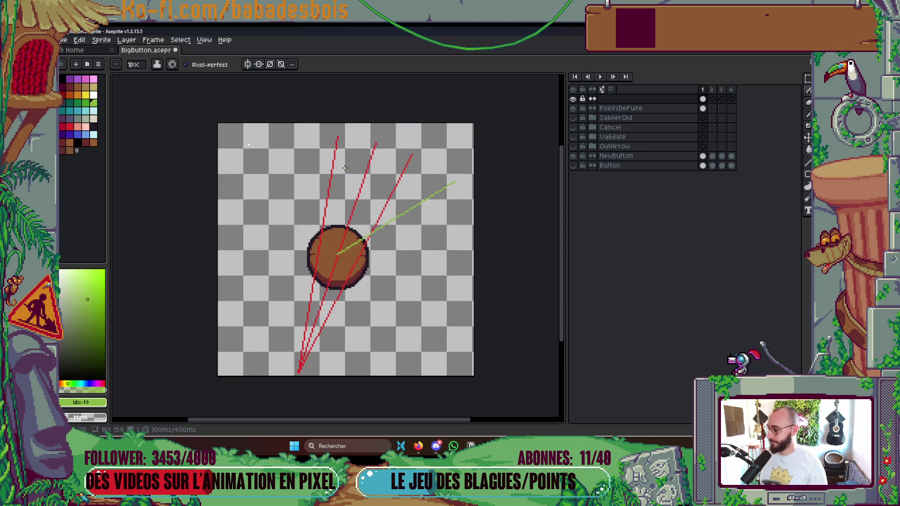
scroll(457, 187, "up", 3)
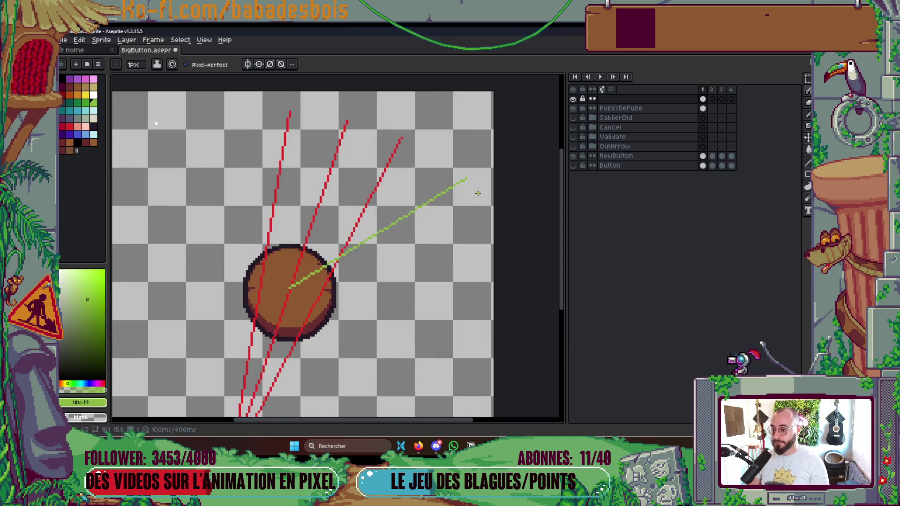
mouse_move(452, 163)
left_mouse_down()
mouse_move(328, 282)
mouse_move(312, 263)
left_mouse_up()
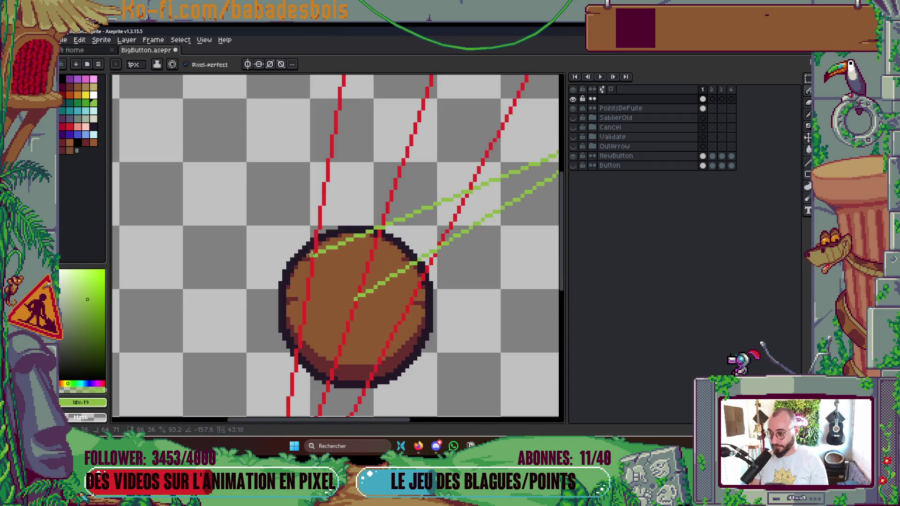
scroll(291, 247, "down", 3)
scroll(290, 247, "up", 2)
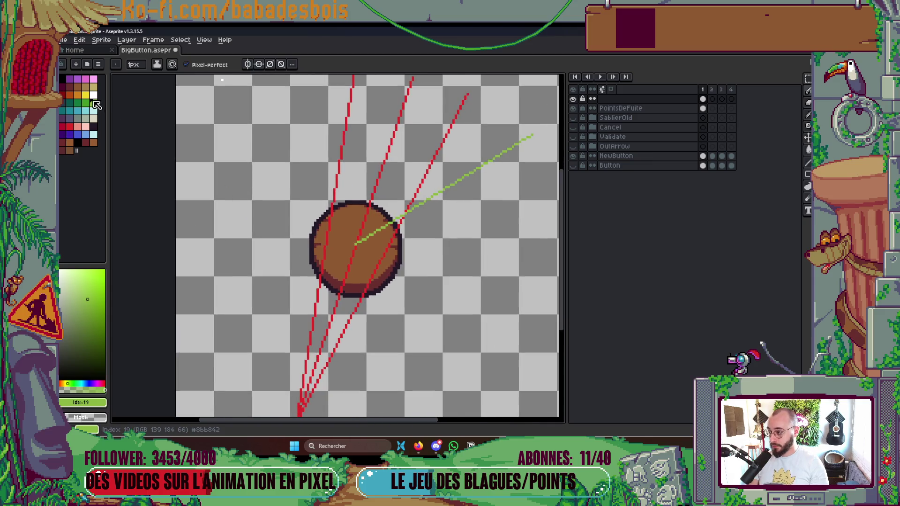
left_click(87, 135)
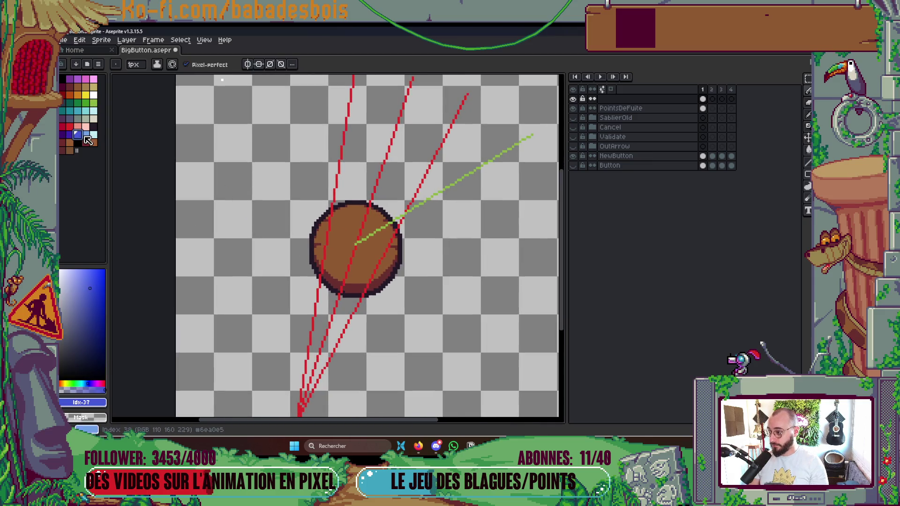
Step: Draw a blue guide up-left from the button's centre and a green guide to its top-left
scroll(360, 246, "up", 2)
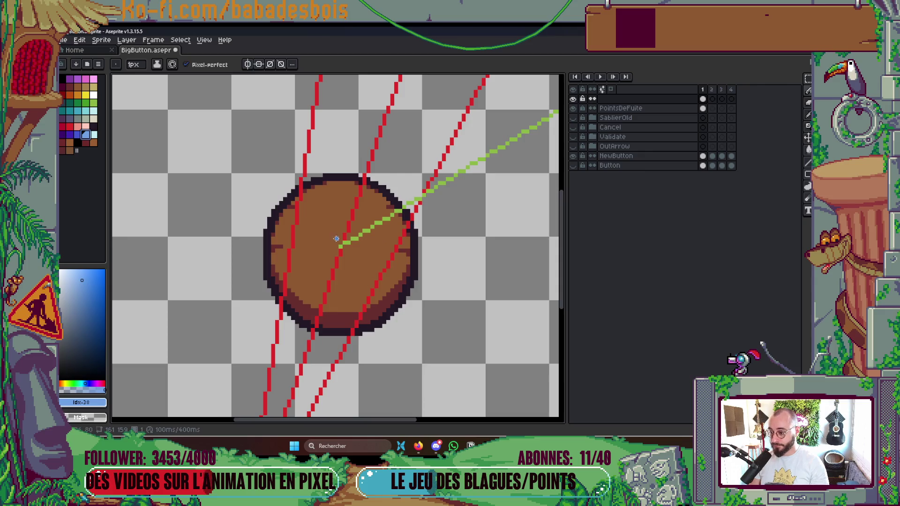
scroll(341, 246, "down", 2)
left_click_drag(348, 270, 214, 109)
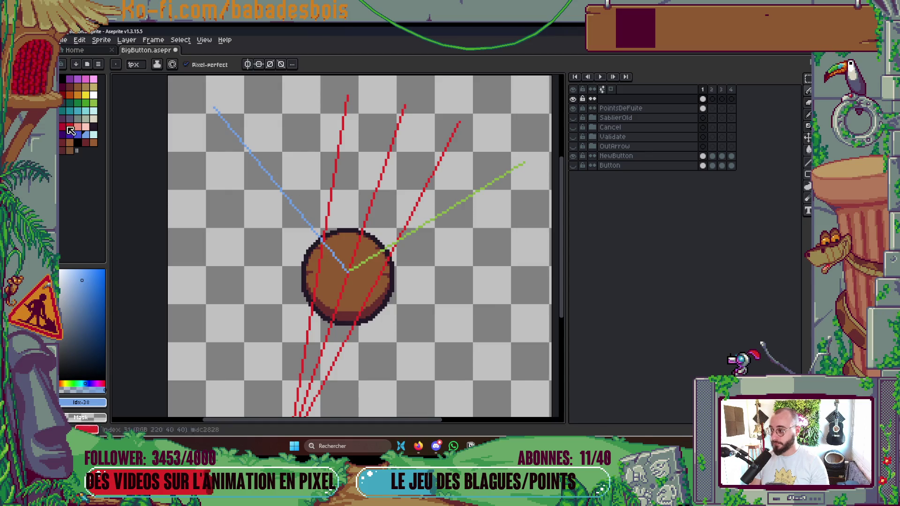
left_click(93, 103)
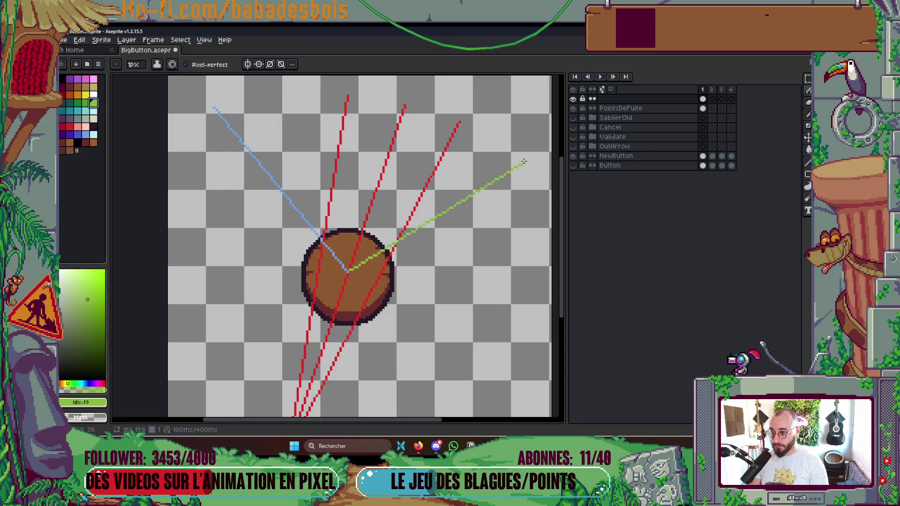
mouse_move(524, 162)
left_mouse_down()
mouse_move(453, 197)
mouse_move(271, 253)
mouse_move(323, 240)
left_mouse_up()
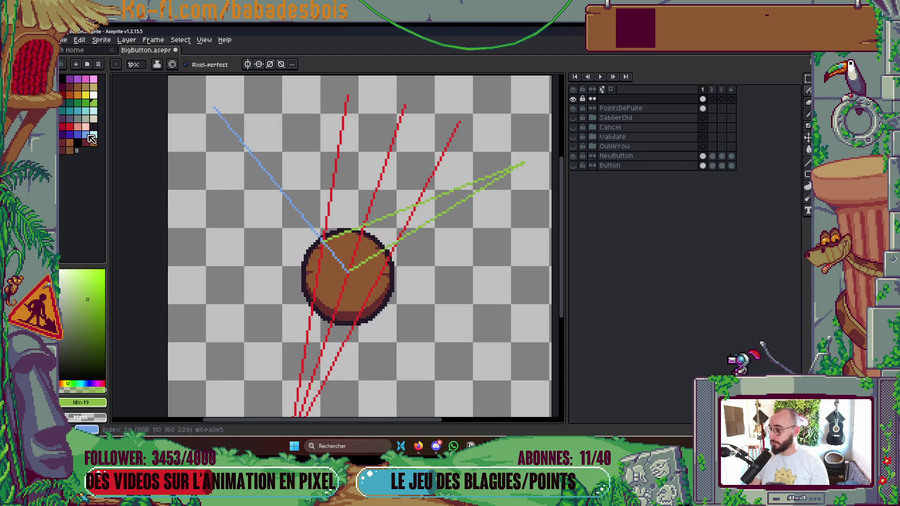
Step: Add a blue guide from the upper-left point to the button's right edge, then save
left_click(88, 135)
mouse_move(214, 108)
left_mouse_down()
mouse_move(324, 202)
mouse_move(396, 244)
left_mouse_up()
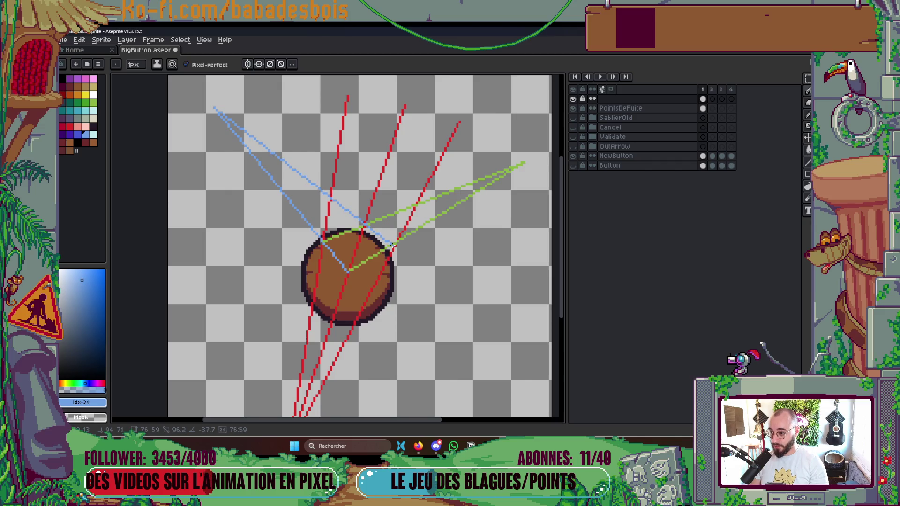
scroll(416, 263, "down", 3)
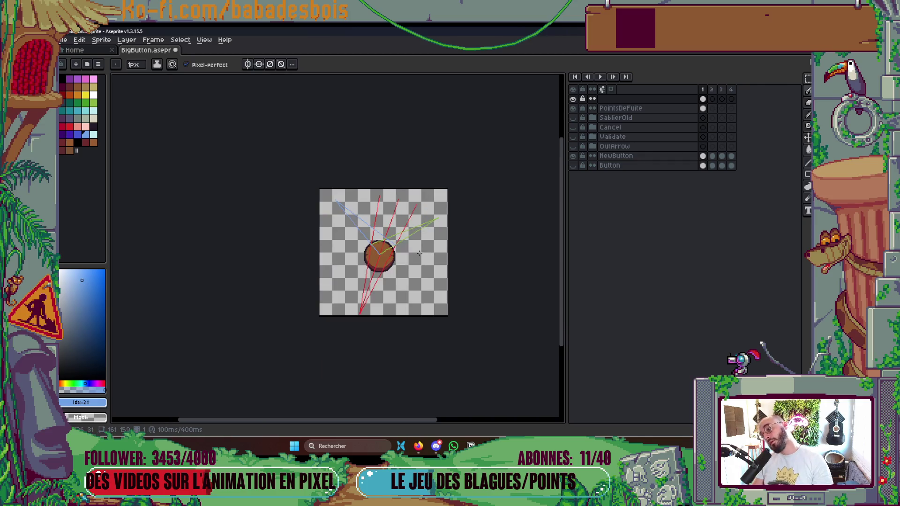
scroll(417, 262, "up", 2)
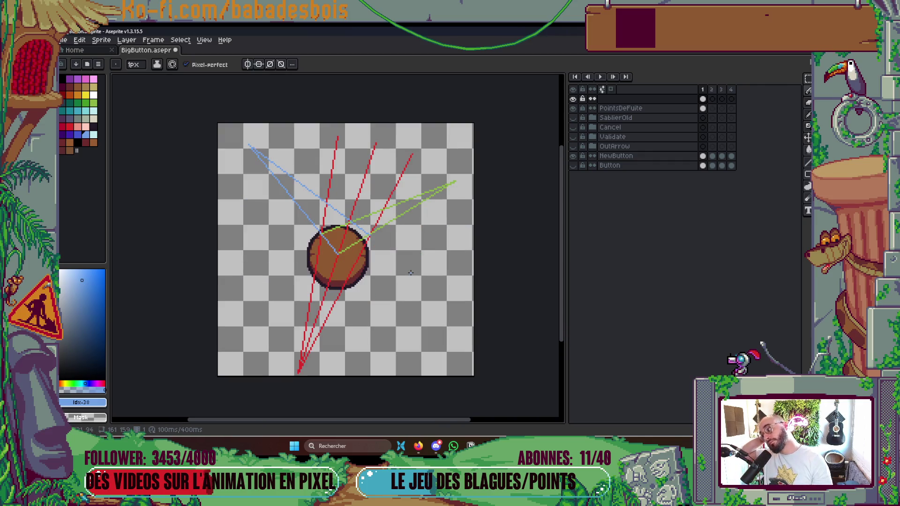
scroll(347, 233, "up", 2)
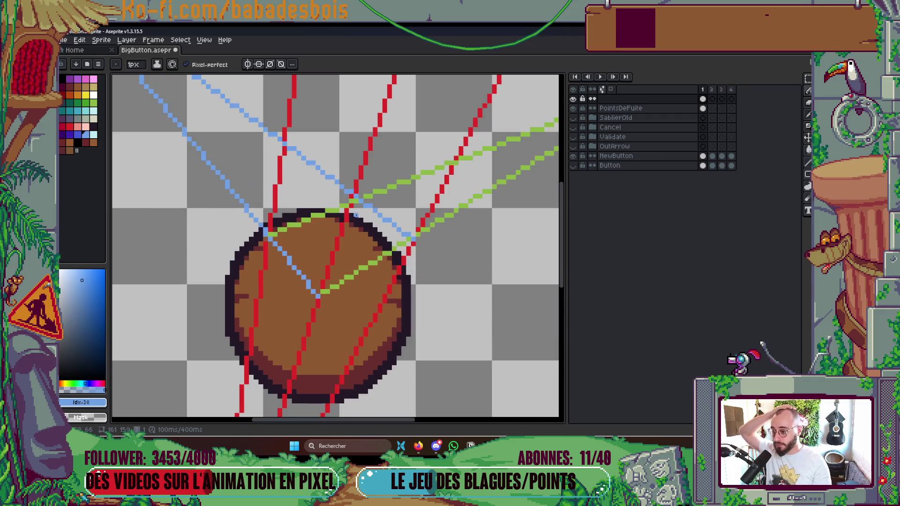
mouse_move(300, 226)
left_mouse_down()
mouse_move(307, 274)
mouse_move(379, 267)
mouse_move(353, 207)
left_mouse_up()
scroll(435, 238, "down", 1)
scroll(435, 238, "down", 1)
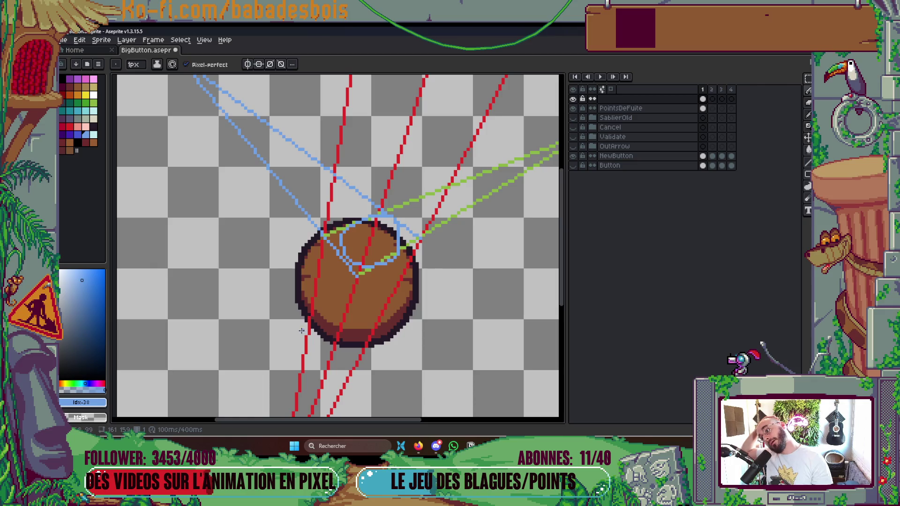
scroll(316, 291, "up", 2)
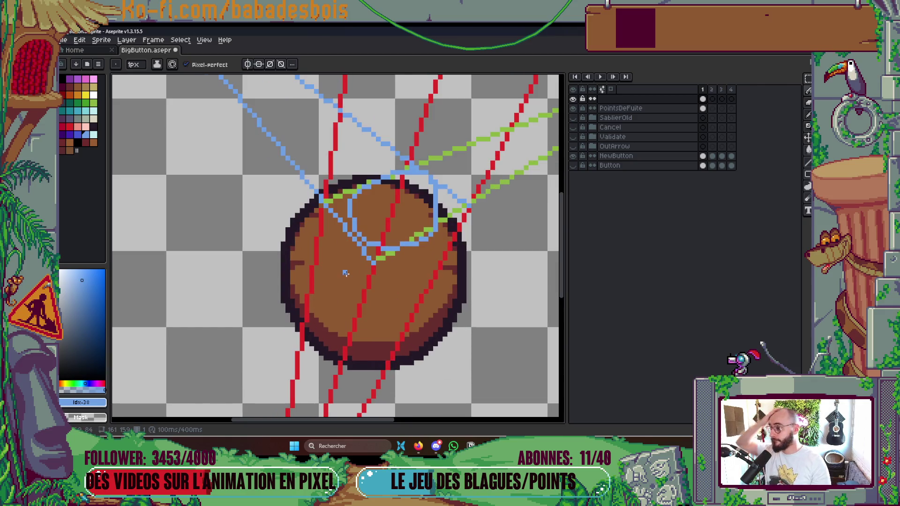
scroll(346, 274, "down", 1)
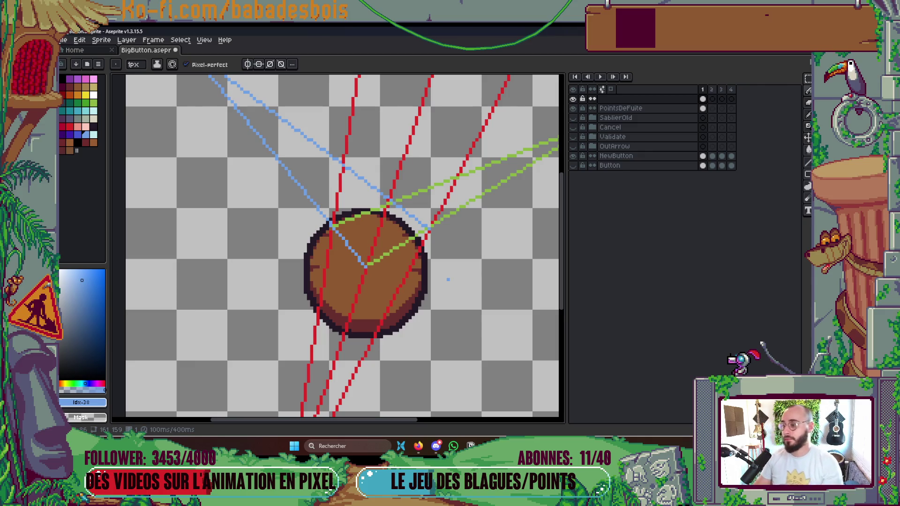
key("ctrl+s")
scroll(448, 280, "down", 1)
scroll(434, 303, "down", 1)
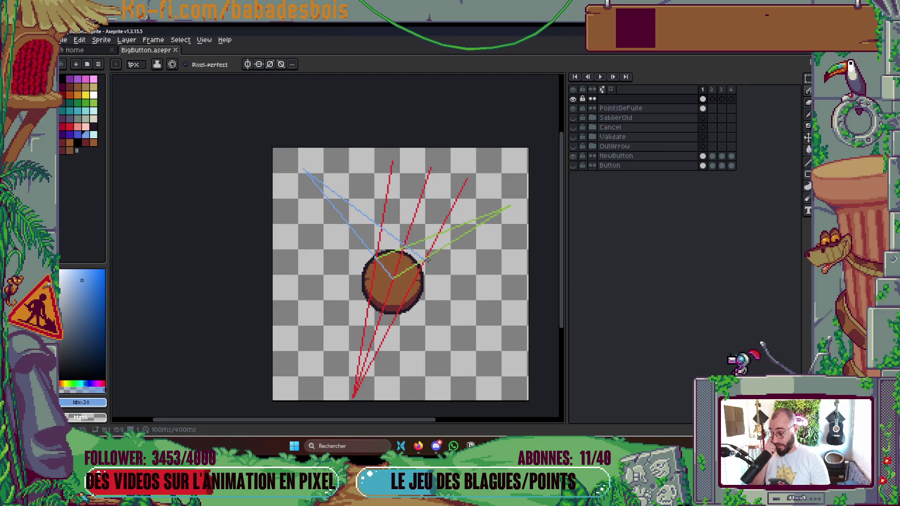
Step: Draw a green guide from the upper-right vanishing point to the button's lower left
scroll(425, 247, "up", 1)
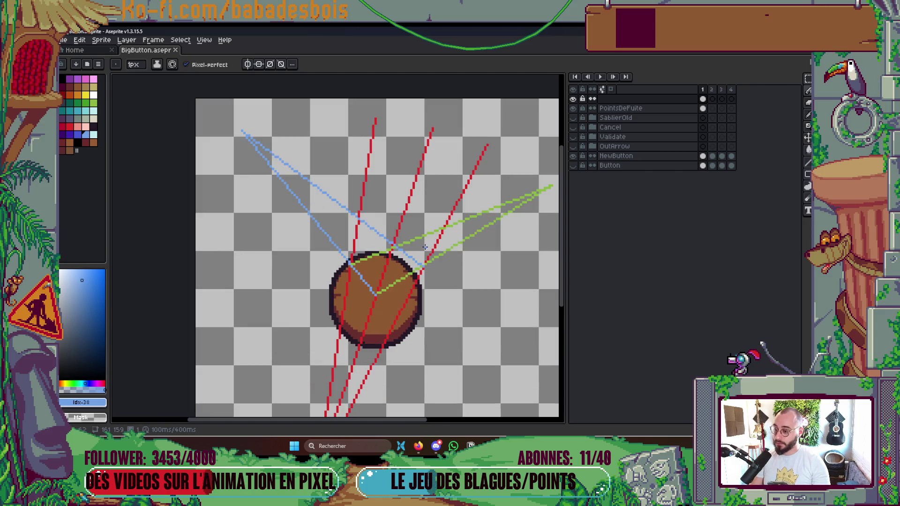
scroll(425, 247, "down", 1)
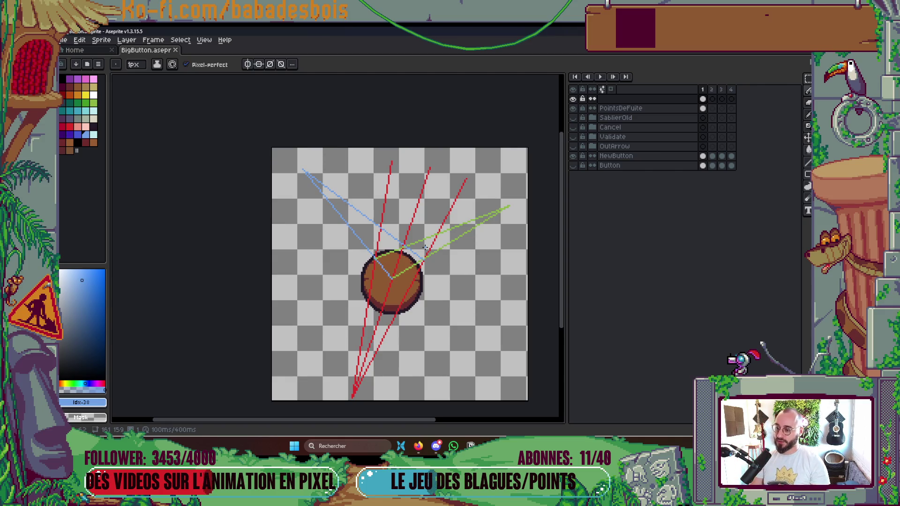
scroll(418, 262, "up", 1)
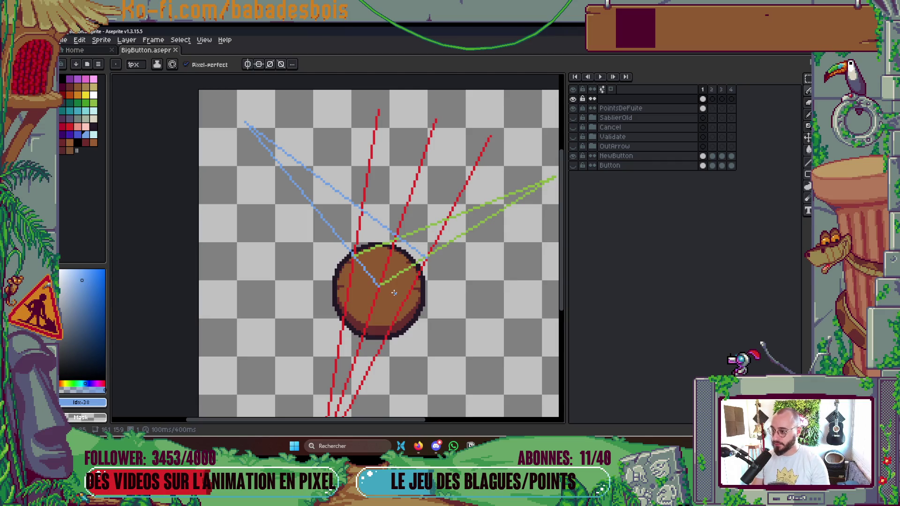
left_click_drag(394, 292, 348, 256)
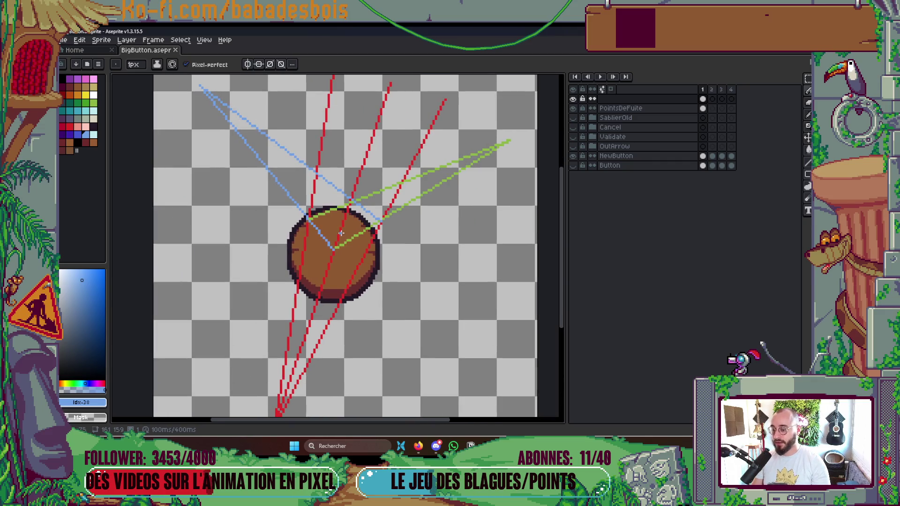
left_click(96, 103)
scroll(469, 150, "up", 2)
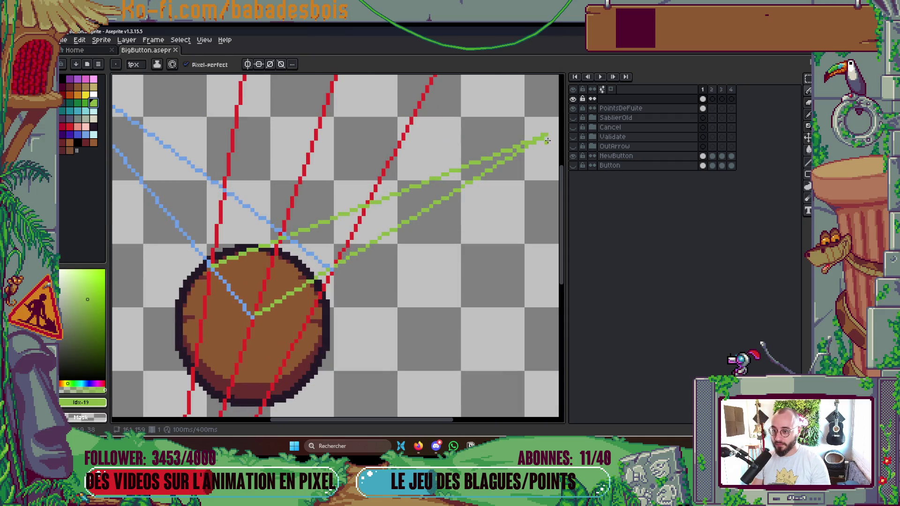
left_click_drag(496, 201, 538, 121)
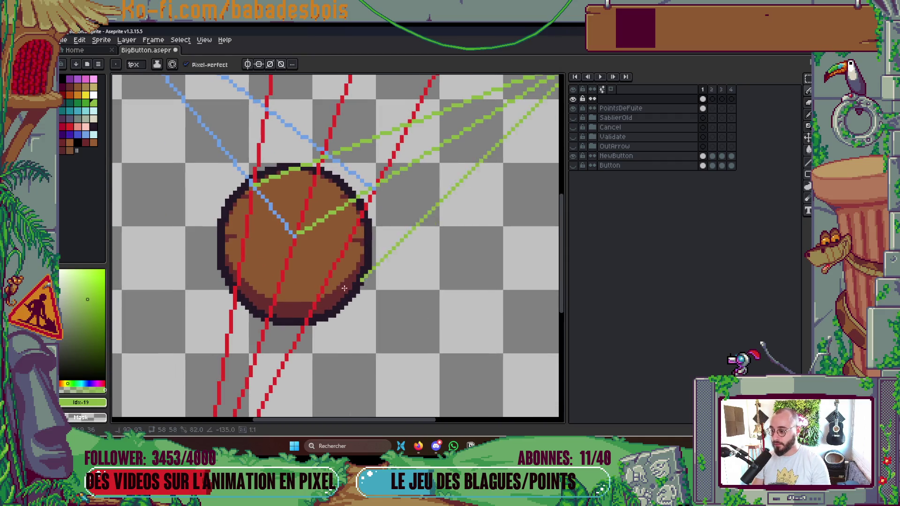
left_click(282, 292, "shift")
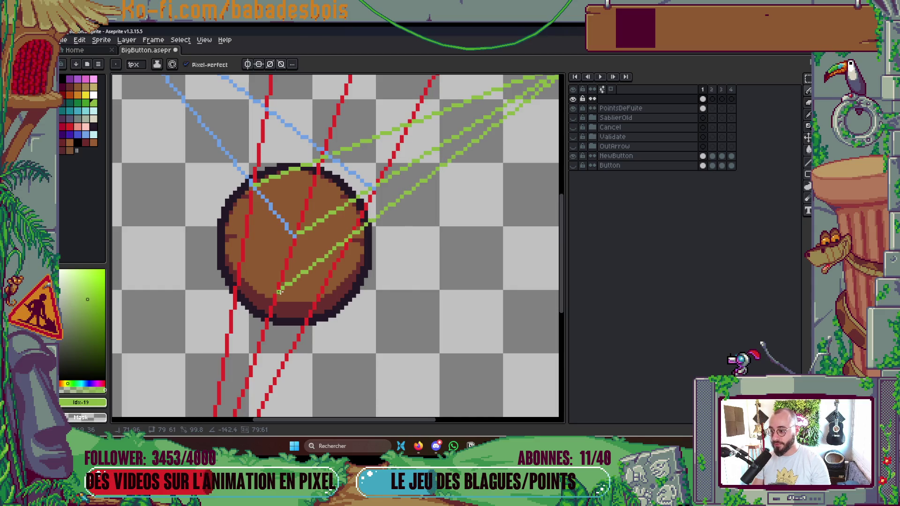
left_click(280, 292)
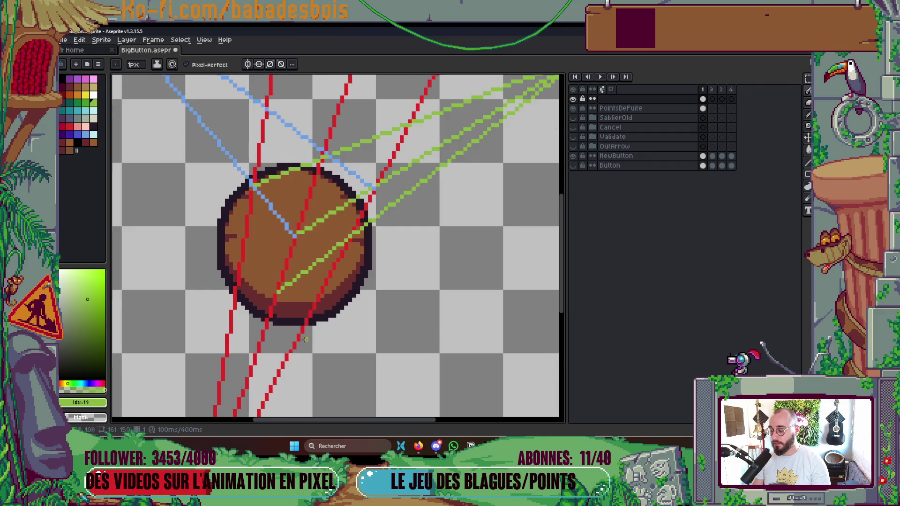
left_click_drag(280, 292, 344, 316)
Step: Pick blue and pan to bring the area above the button into view
left_click(87, 137)
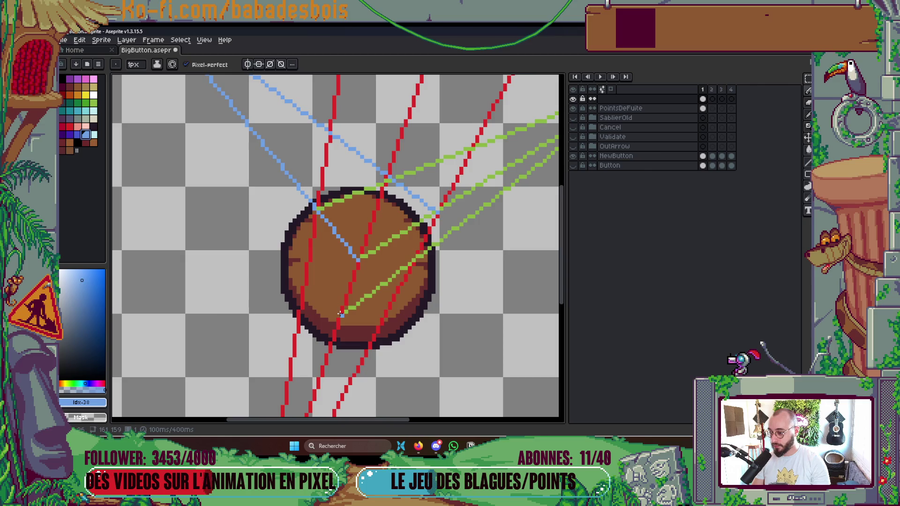
left_click_drag(278, 220, 321, 311)
left_click_drag(192, 135, 226, 186)
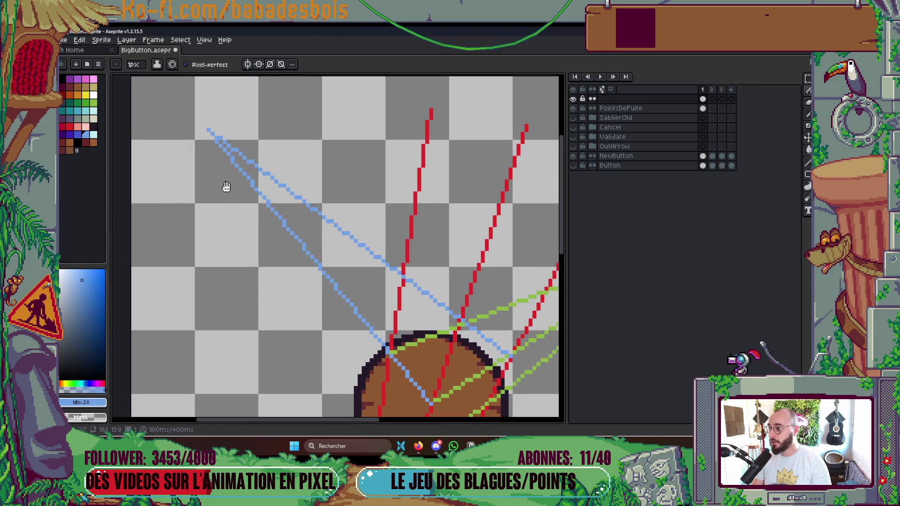
scroll(298, 141, "down", 3)
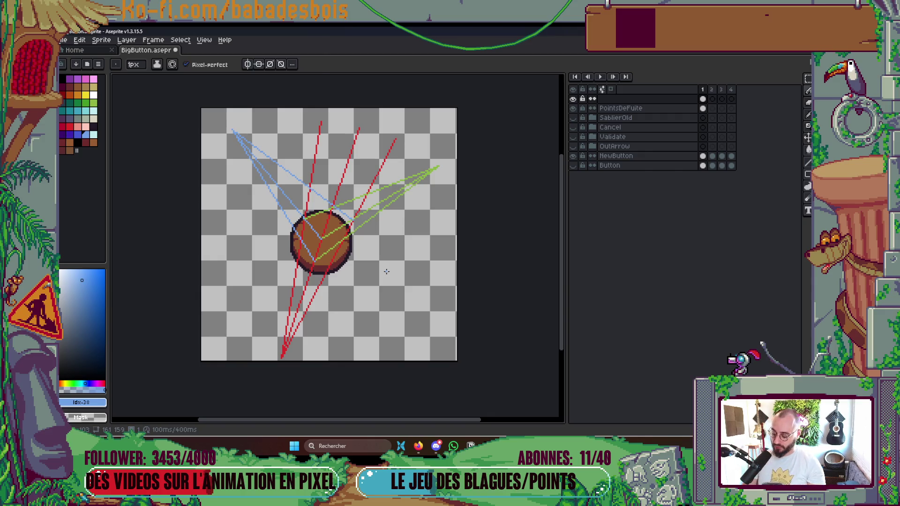
Step: Select the whole sprite and tilt, squash and reposition it with the transform handles
key("ctrl+a")
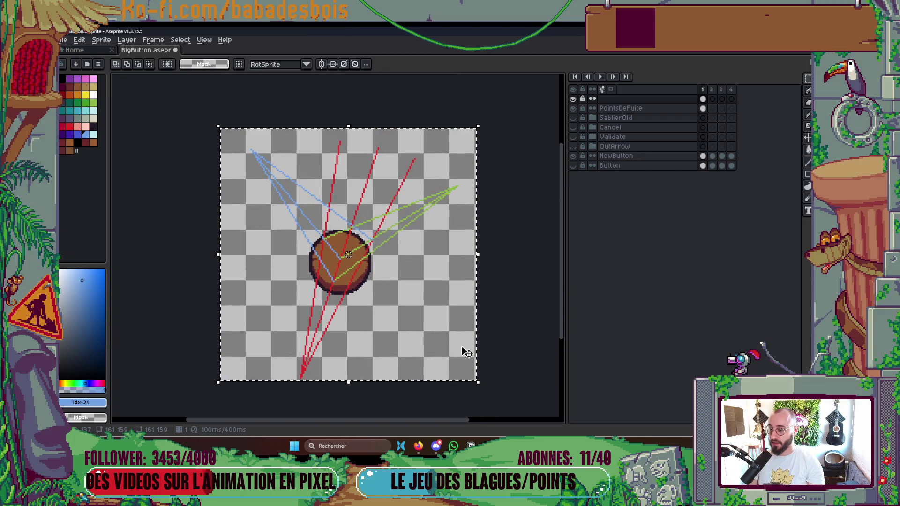
mouse_move(482, 381)
left_mouse_down()
mouse_move(493, 387)
mouse_move(501, 371)
left_mouse_up()
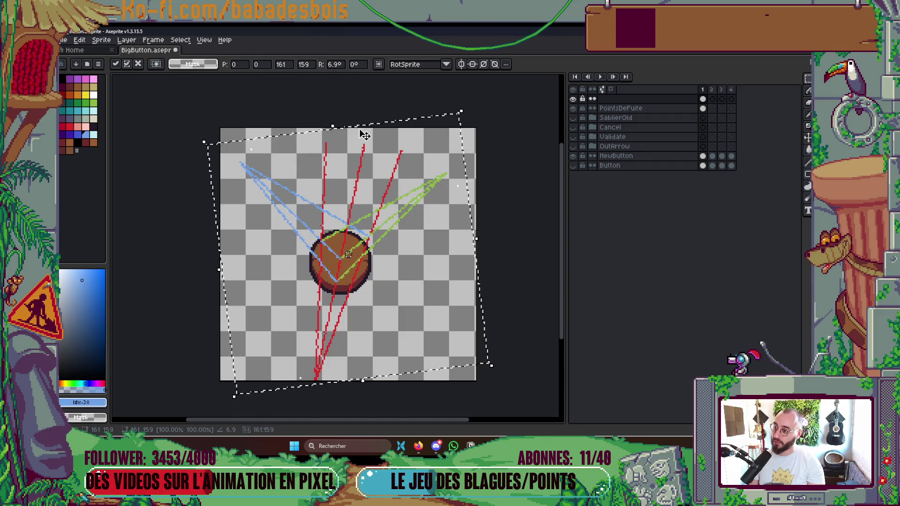
mouse_move(341, 129)
left_mouse_down()
mouse_move(341, 167)
mouse_move(352, 140)
mouse_move(355, 147)
left_mouse_up()
left_click_drag(378, 237, 383, 250)
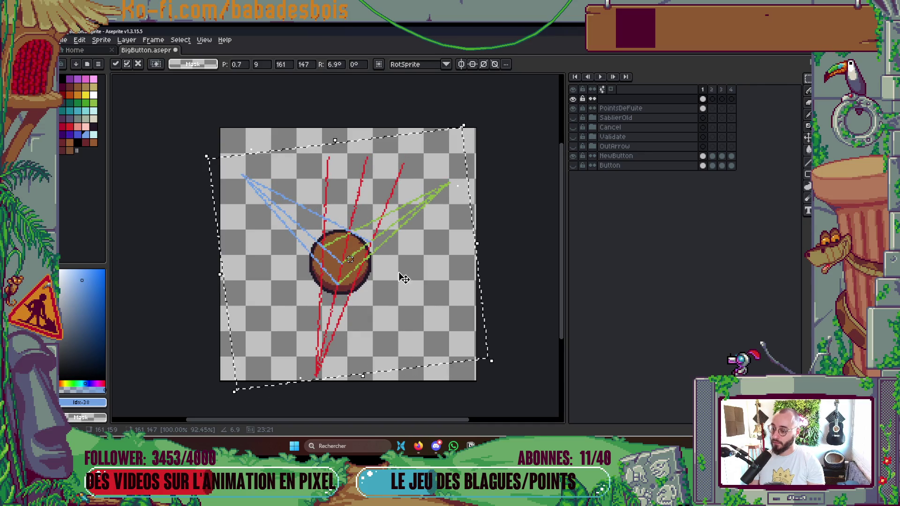
left_click_drag(498, 367, 507, 369)
left_click_drag(388, 272, 384, 267)
Step: Reduce the rotation from 3.6° to about 0.4°, adjust width, and apply the transform
mouse_move(513, 358)
left_mouse_down()
mouse_move(498, 358)
mouse_move(488, 372)
mouse_move(458, 353)
left_mouse_up()
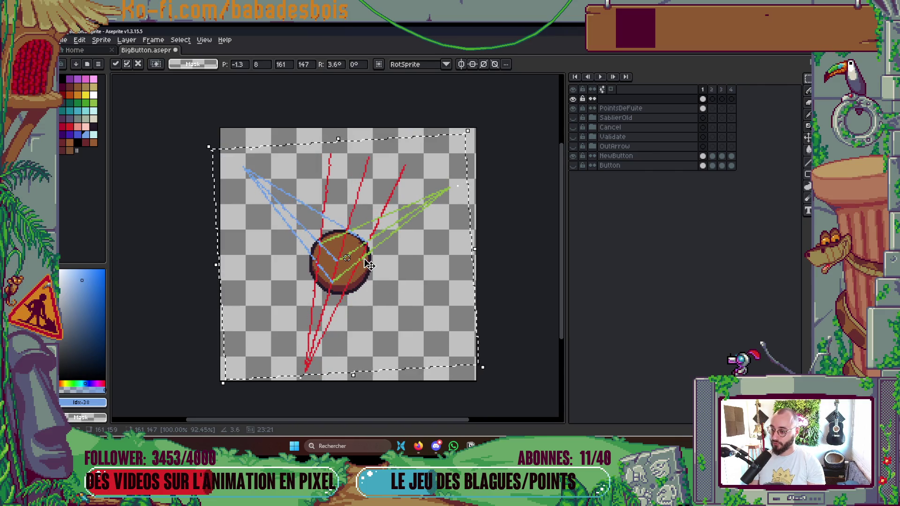
left_click_drag(368, 262, 370, 260)
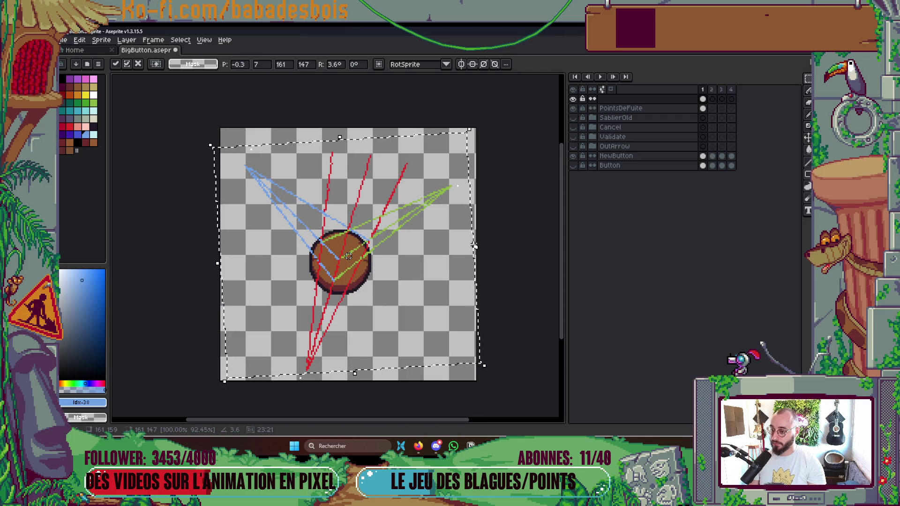
left_click_drag(476, 247, 457, 257)
left_click_drag(357, 251, 369, 252)
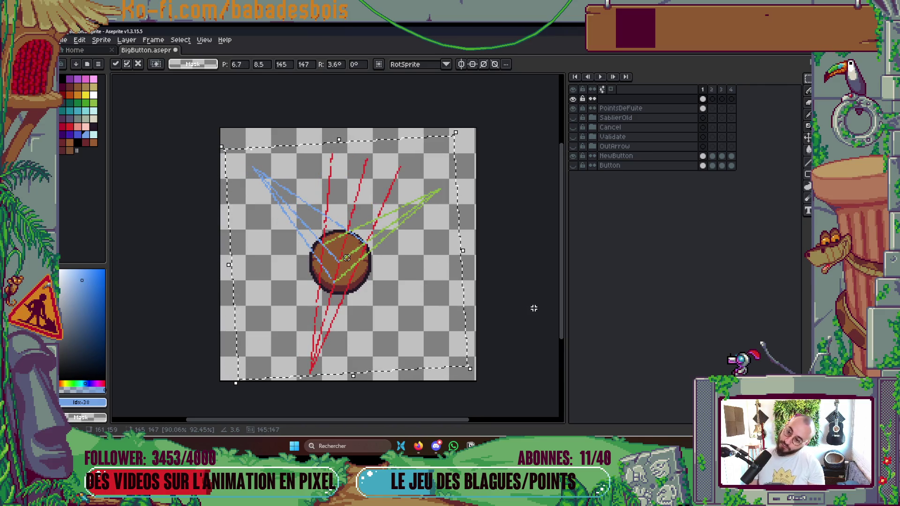
left_click_drag(481, 369, 475, 385)
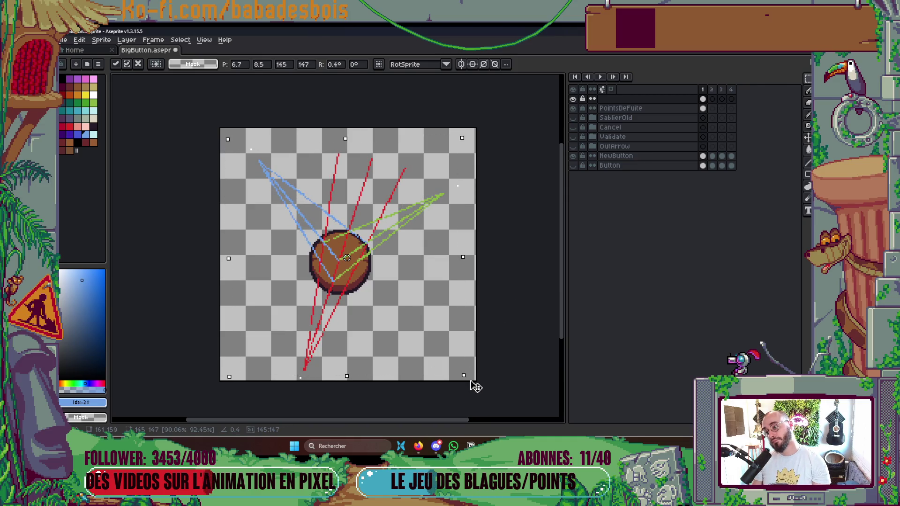
key("Return")
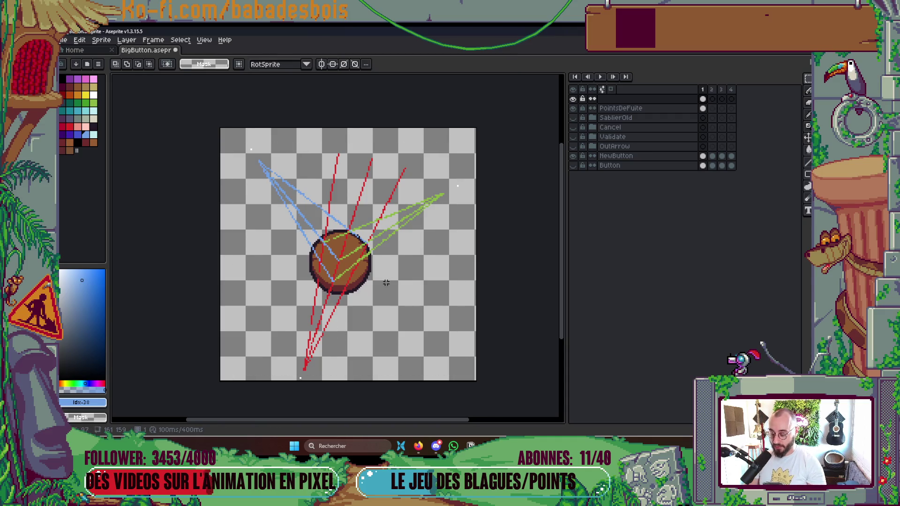
Step: With a 2px Pencil, erase the red guide lines below the button
scroll(388, 281, "up", 1)
key("b")
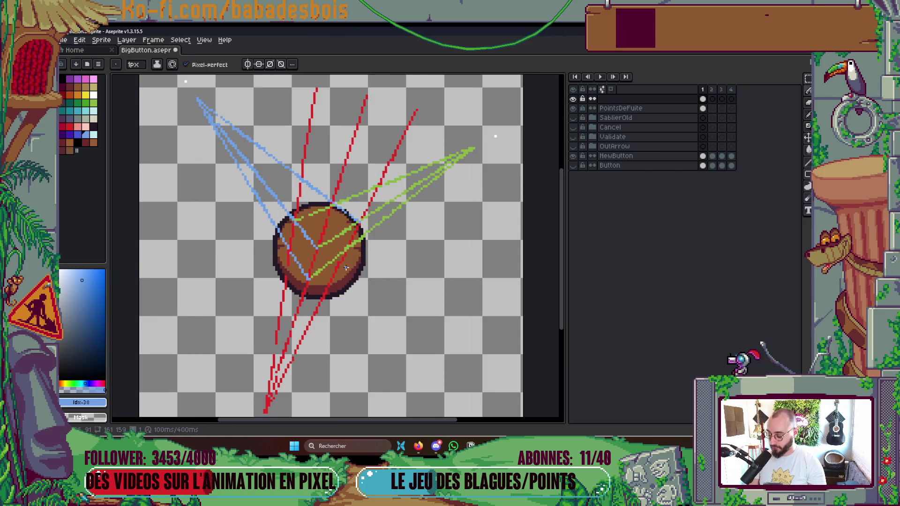
scroll(346, 267, "up", 1)
key("plus")
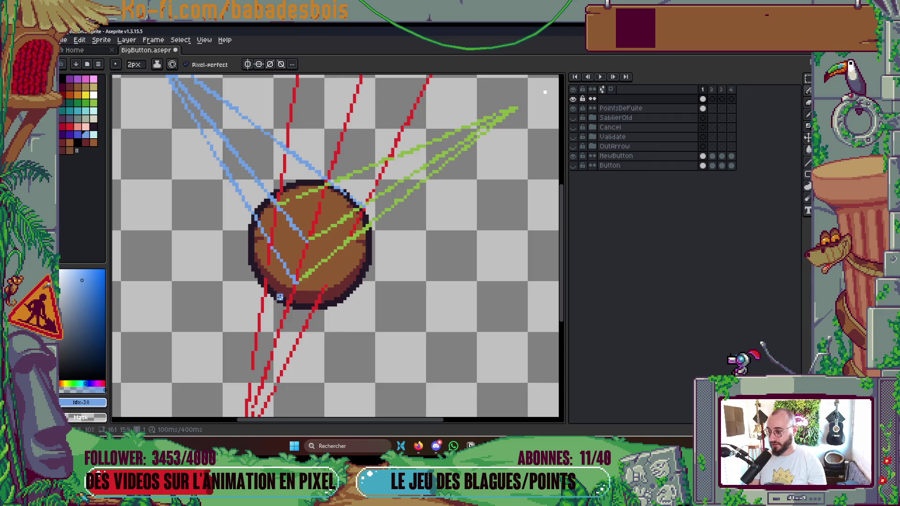
left_click_drag(268, 248, 252, 370)
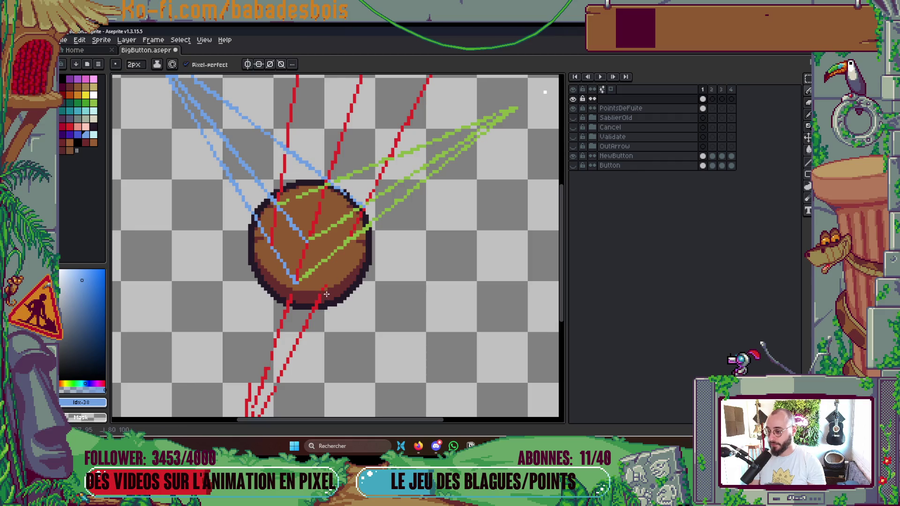
left_click_drag(292, 302, 272, 347)
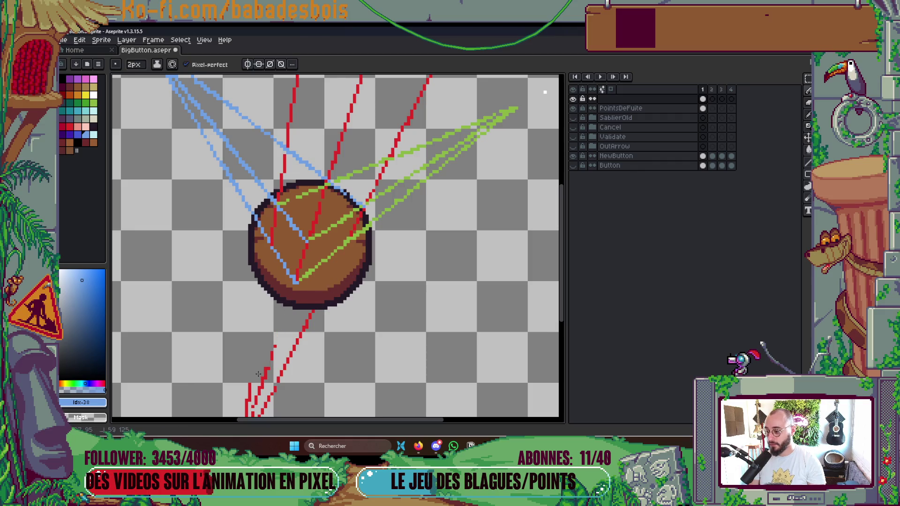
mouse_move(315, 304)
left_mouse_down()
mouse_move(274, 393)
mouse_move(400, 235)
mouse_move(371, 232)
mouse_move(366, 296)
mouse_move(399, 241)
left_mouse_up()
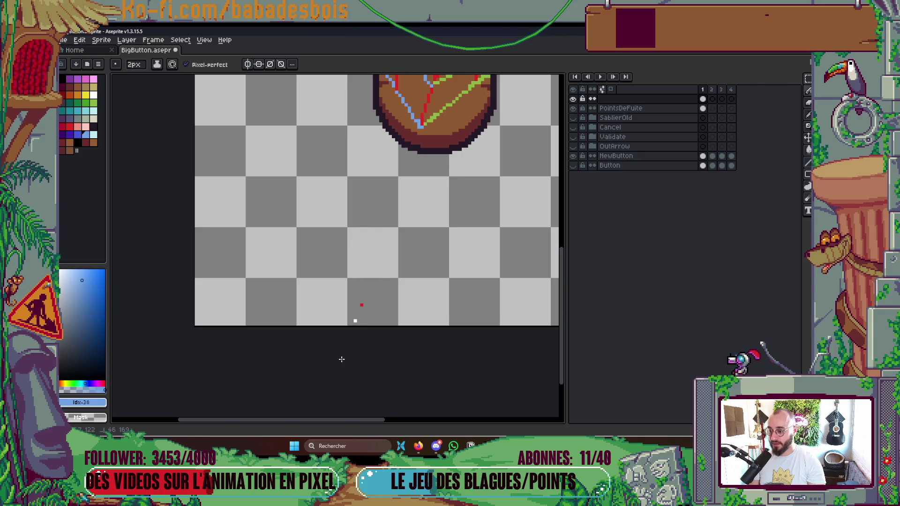
Step: Pan below the button, switch to red and select the fill tool
left_click_drag(379, 272, 354, 307)
key("v")
key("g")
scroll(346, 267, "up", 3)
scroll(281, 188, "up", 5)
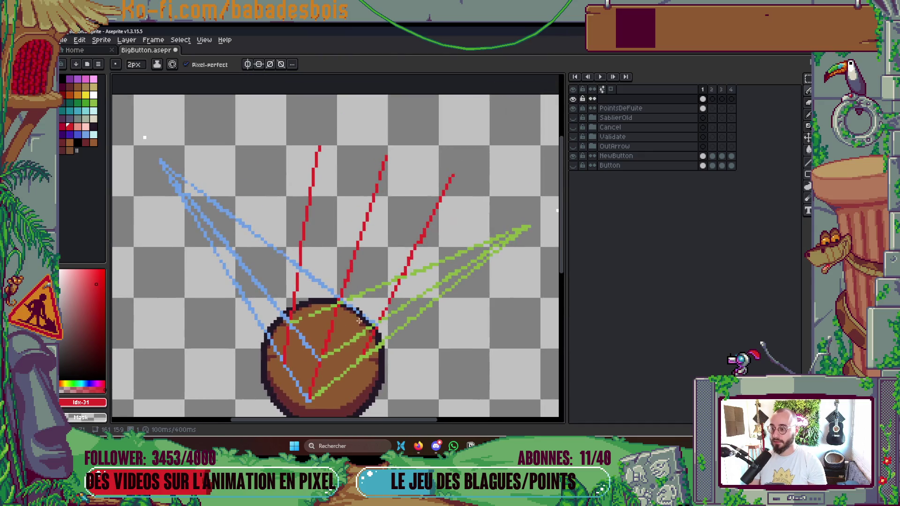
Step: Turn off Contiguous and bucket-fill to erase every old red guide line at once
left_click(194, 64)
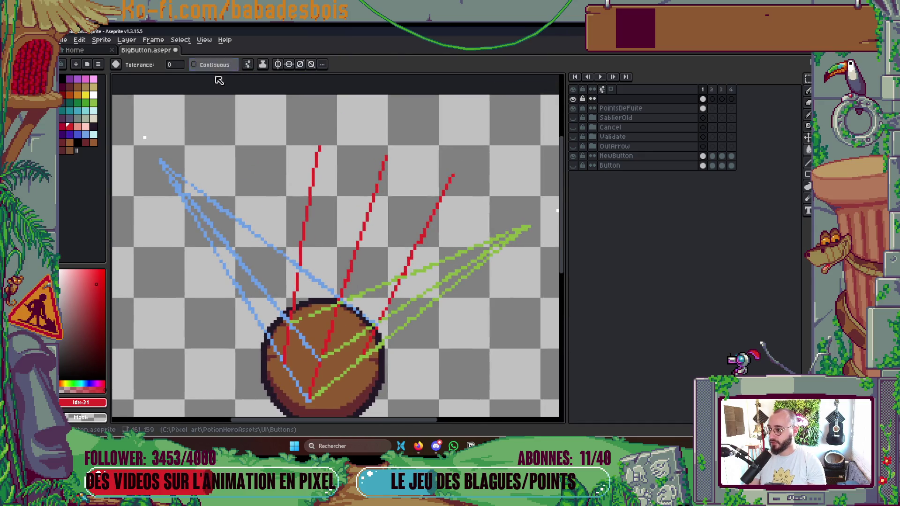
left_click(314, 182)
scroll(313, 182, "down", 2)
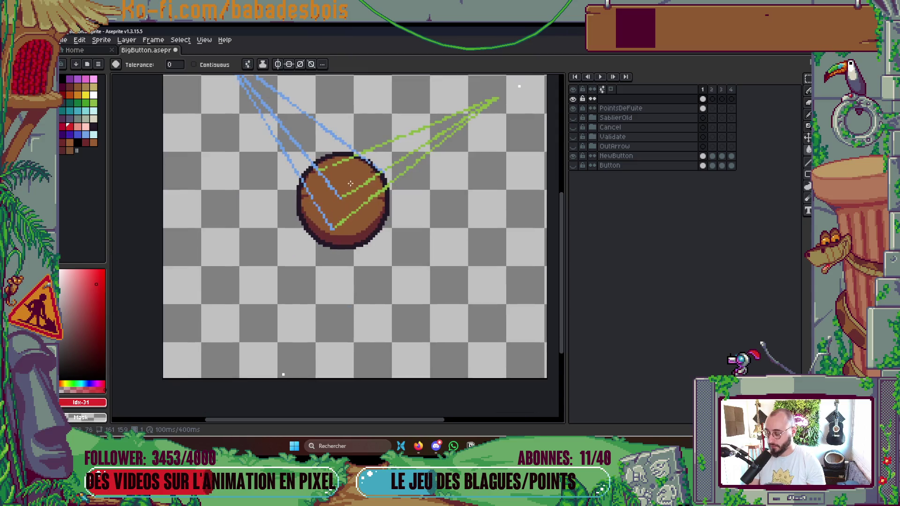
Step: Draw the first red guide line straight up from the vanishing point through the button
key("b")
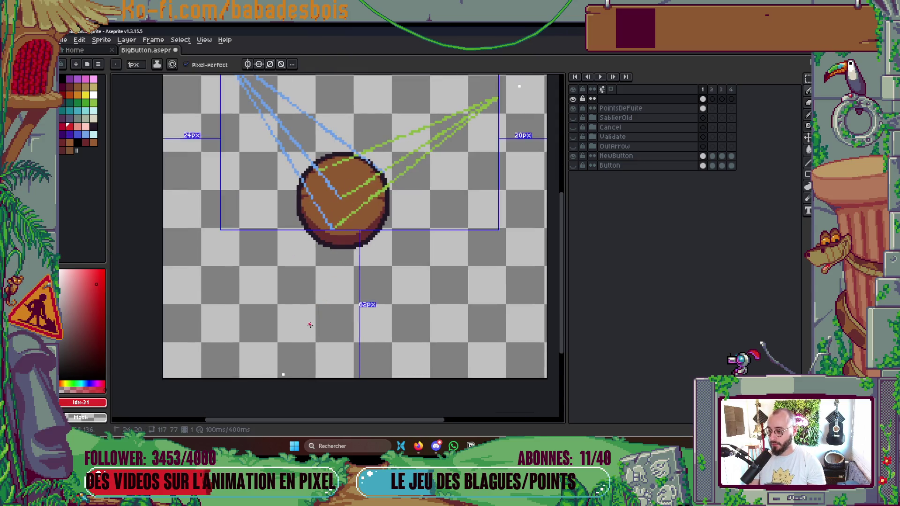
mouse_move(313, 328)
left_mouse_down()
mouse_move(341, 140)
mouse_move(316, 90)
mouse_move(322, 84)
left_mouse_up()
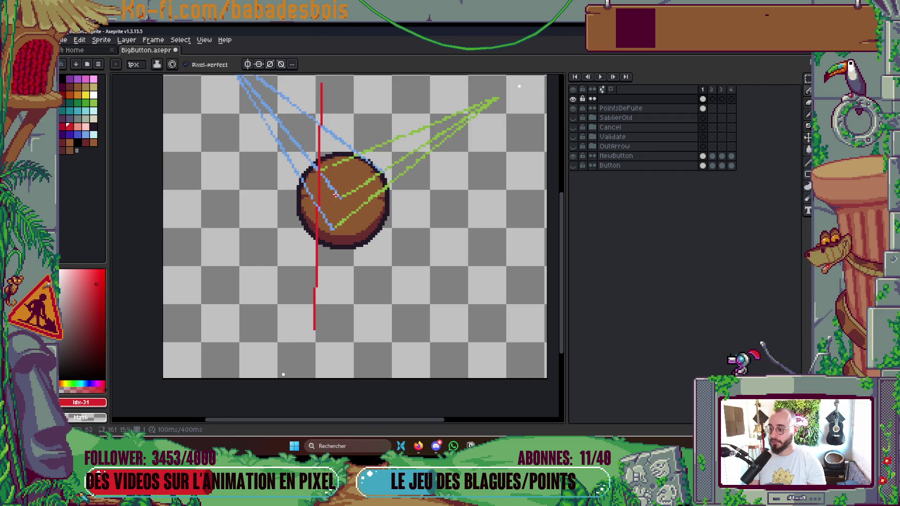
key("ctrl+z")
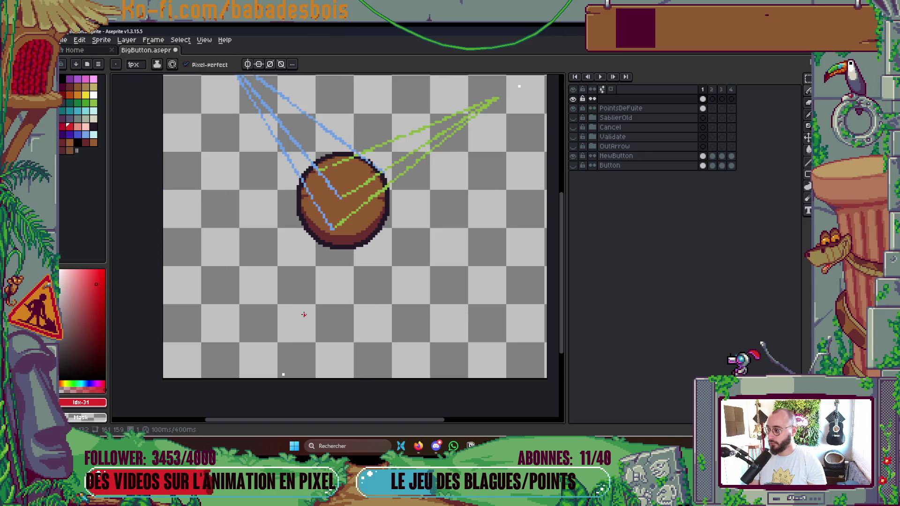
mouse_move(297, 306)
left_mouse_down()
mouse_move(298, 197)
mouse_move(329, 112)
left_mouse_up()
key("ctrl+z")
scroll(310, 208, "up", 3)
left_click_drag(310, 208, 315, 165)
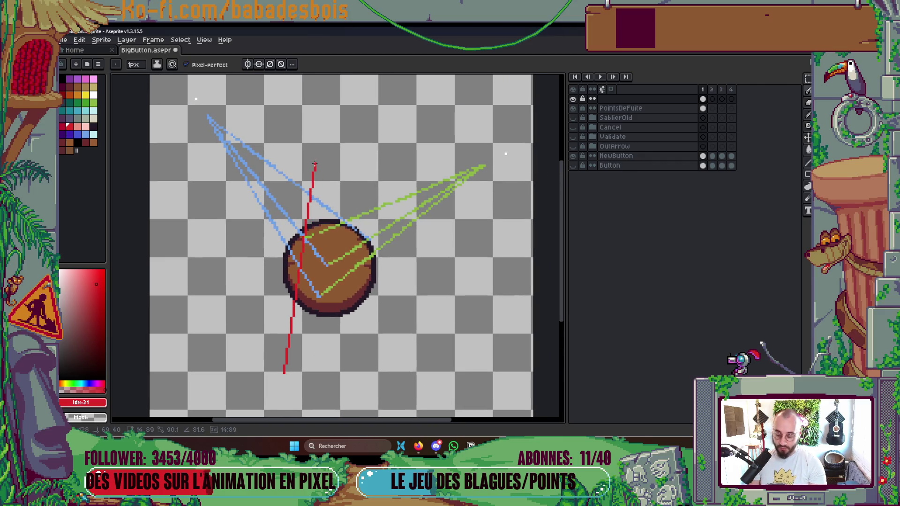
left_click_drag(315, 165, 315, 153)
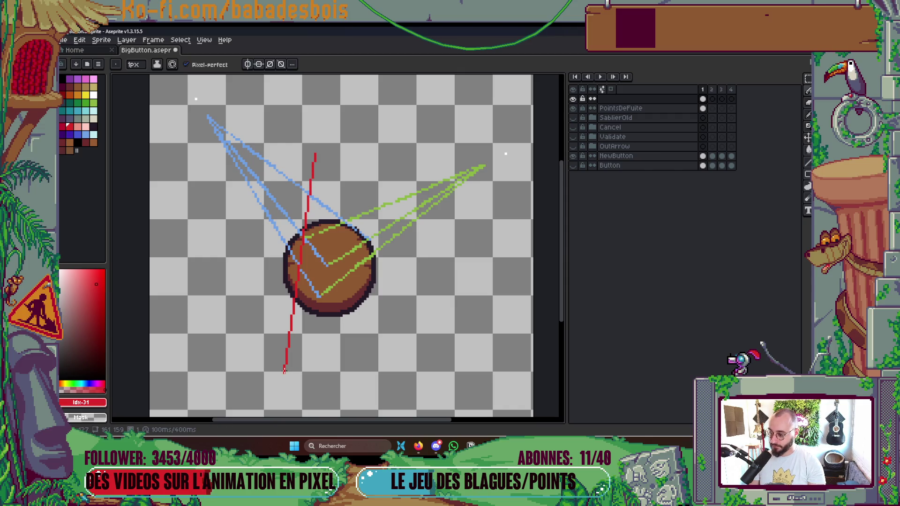
Step: Draw two more red lines fanning up-right from the vanishing point across the button
mouse_move(284, 372)
left_mouse_down()
mouse_move(344, 302)
mouse_move(417, 182)
mouse_move(407, 177)
mouse_move(413, 152)
left_mouse_up()
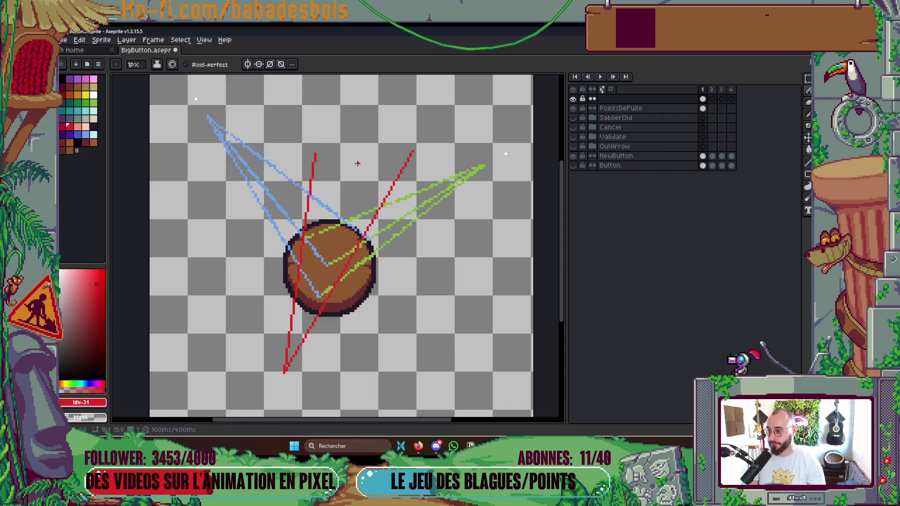
scroll(284, 345, "up", 2)
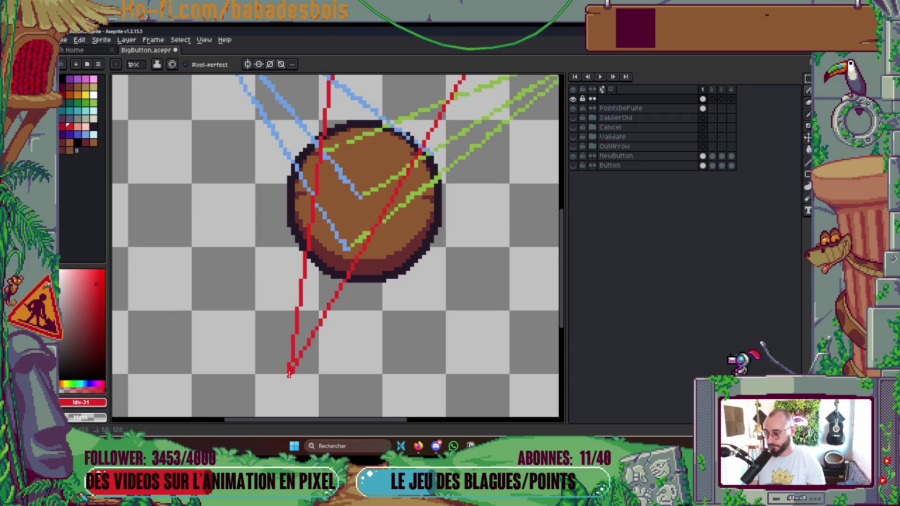
scroll(341, 322, "up", 1)
mouse_move(299, 415)
left_mouse_down()
mouse_move(384, 135)
mouse_move(406, 94)
mouse_move(413, 113)
mouse_move(412, 99)
left_mouse_up()
scroll(428, 231, "down", 2)
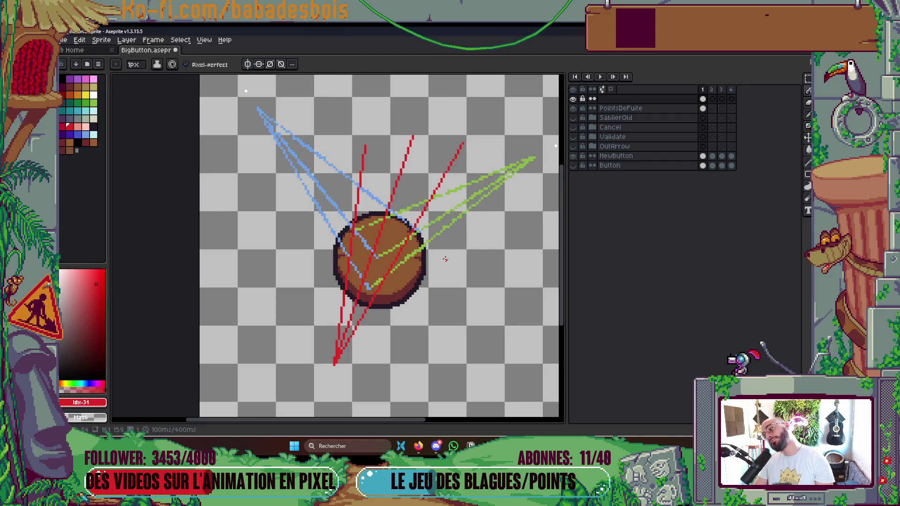
Step: Clear the green and blue guide lines on the PointsDeFuite and top layers with the Paint Bucket
key("g")
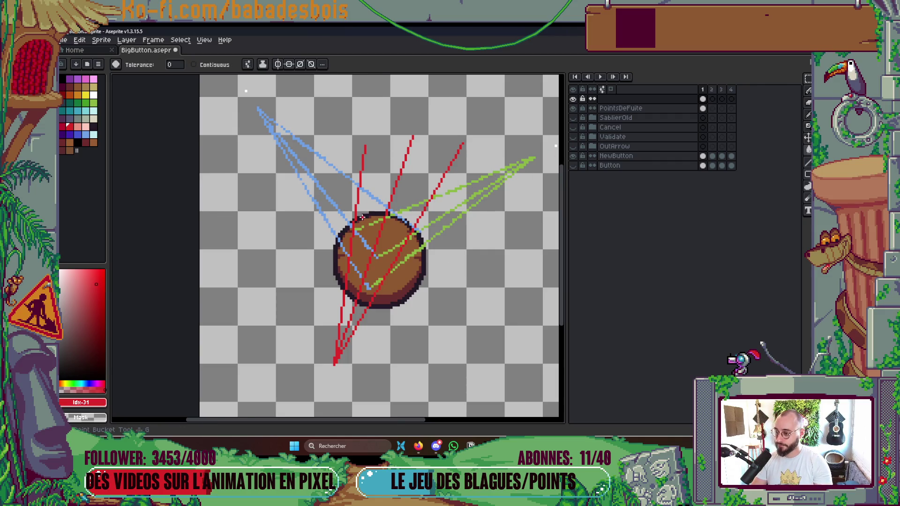
scroll(331, 210, "up", 2)
scroll(327, 209, "down", 1)
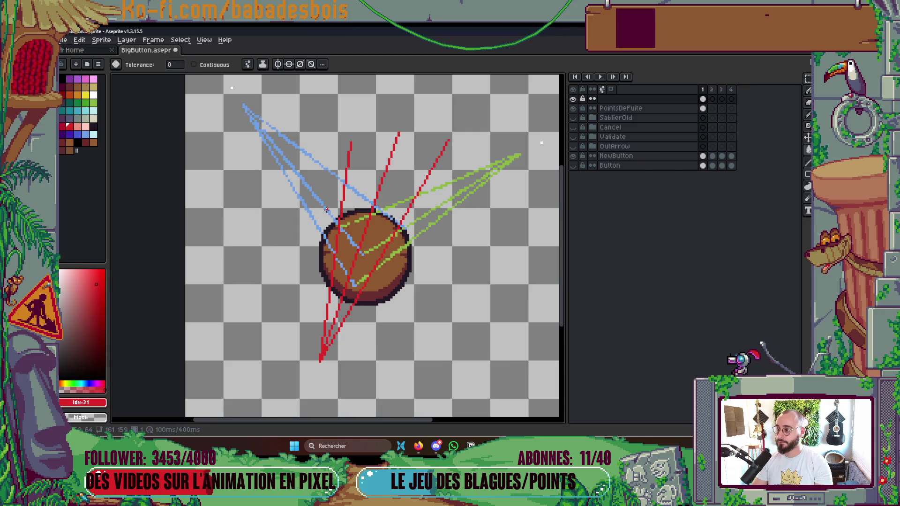
scroll(380, 199, "down", 1)
scroll(464, 140, "up", 1)
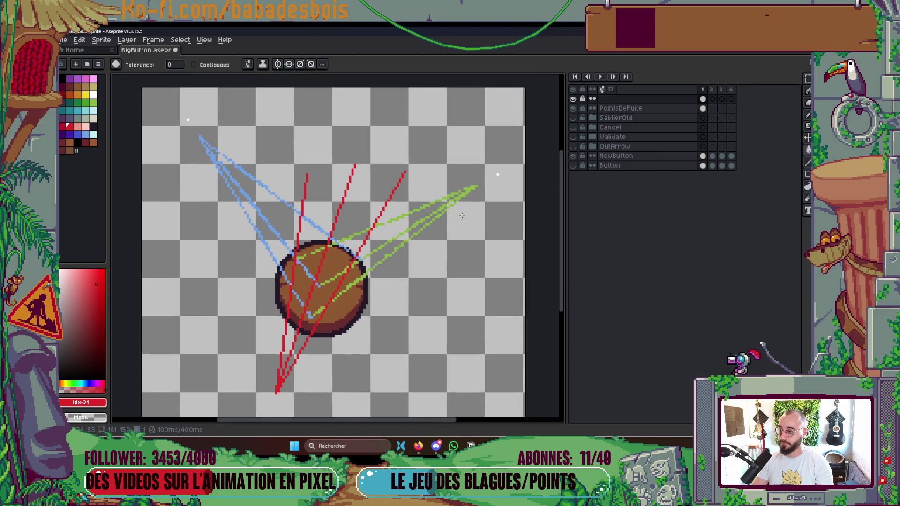
left_click(621, 108)
key("b")
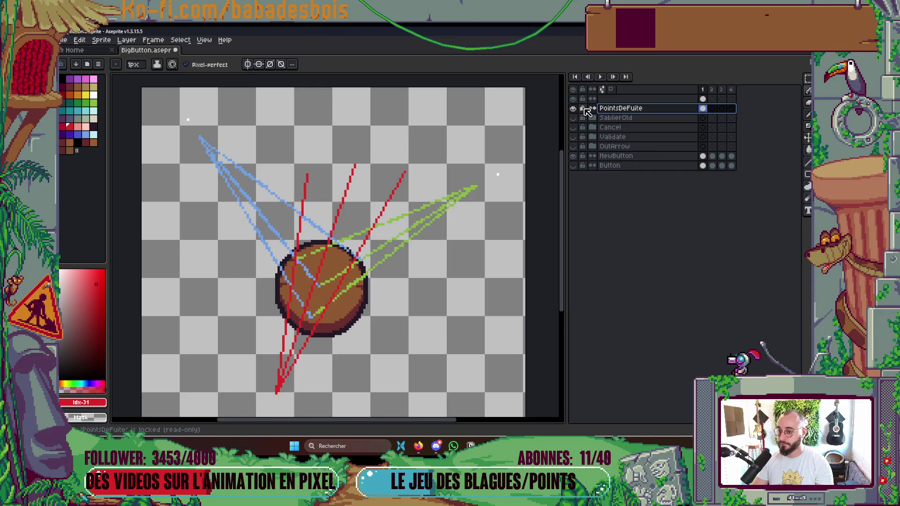
scroll(515, 165, "up", 1)
scroll(458, 204, "down", 2)
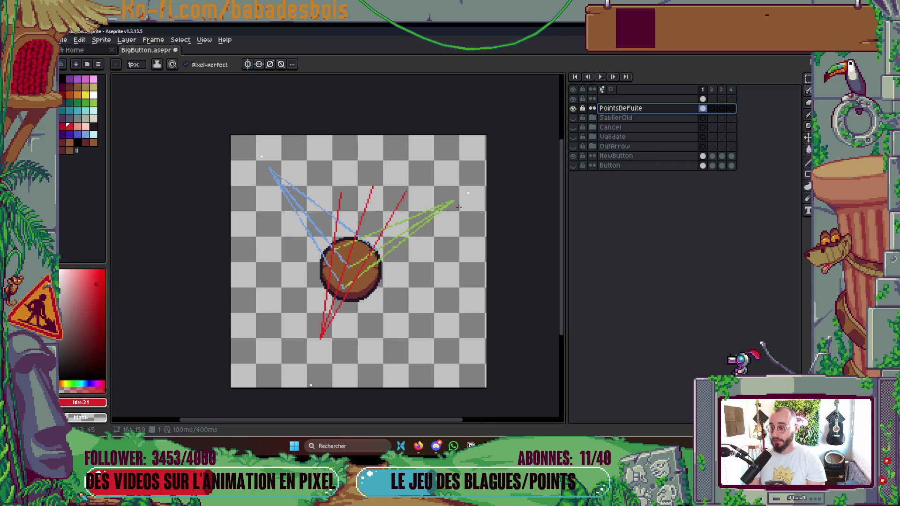
scroll(465, 206, "up", 1)
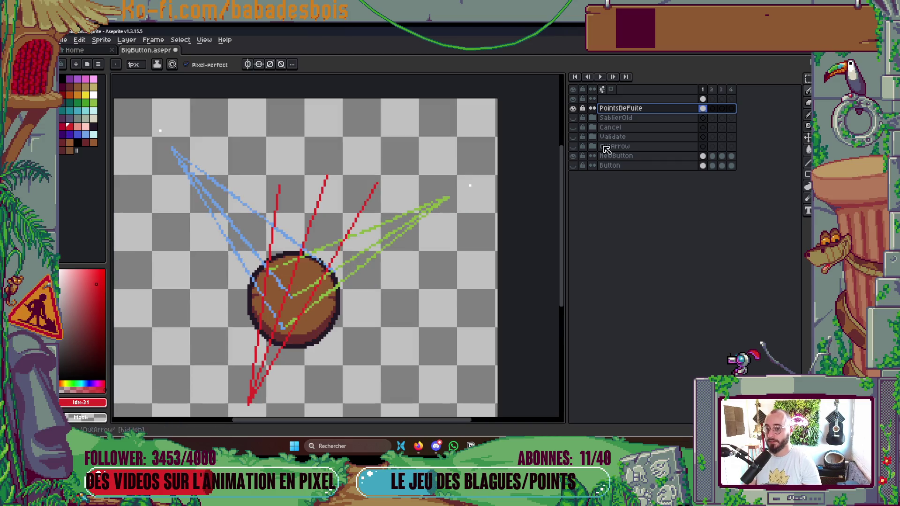
left_click(635, 99)
key("g")
scroll(344, 214, "up", 2)
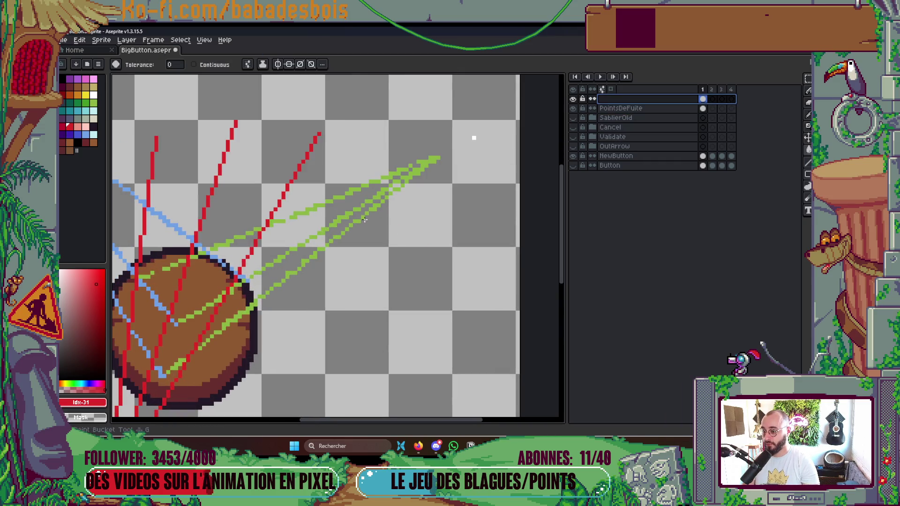
scroll(343, 214, "left", 5)
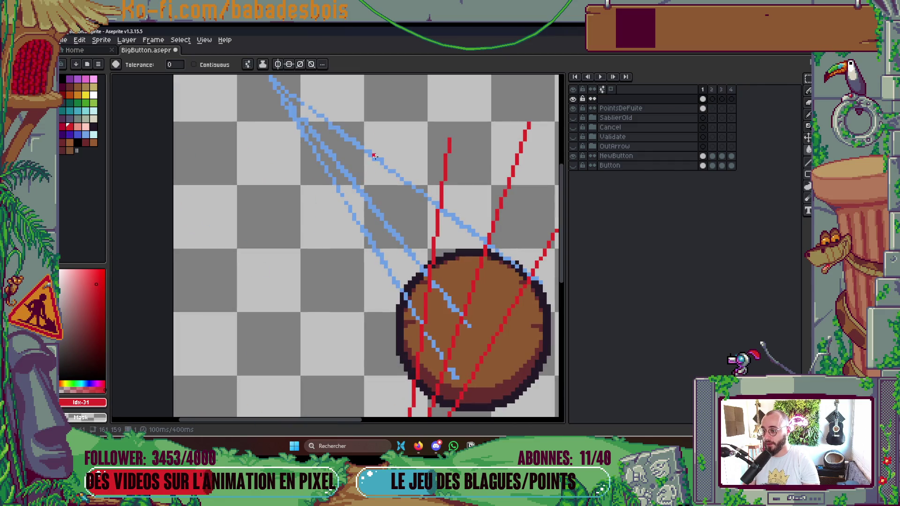
scroll(373, 158, "down", 3)
scroll(372, 155, "up", 2)
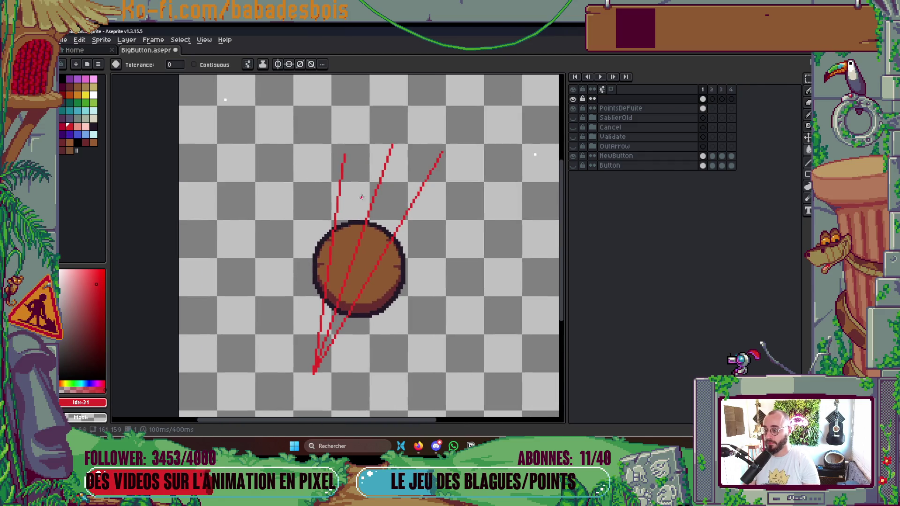
Step: On the PointsDeFuite layer, paint a light marker pixel and sample white from it
left_click(97, 104)
key("b")
left_click(628, 108)
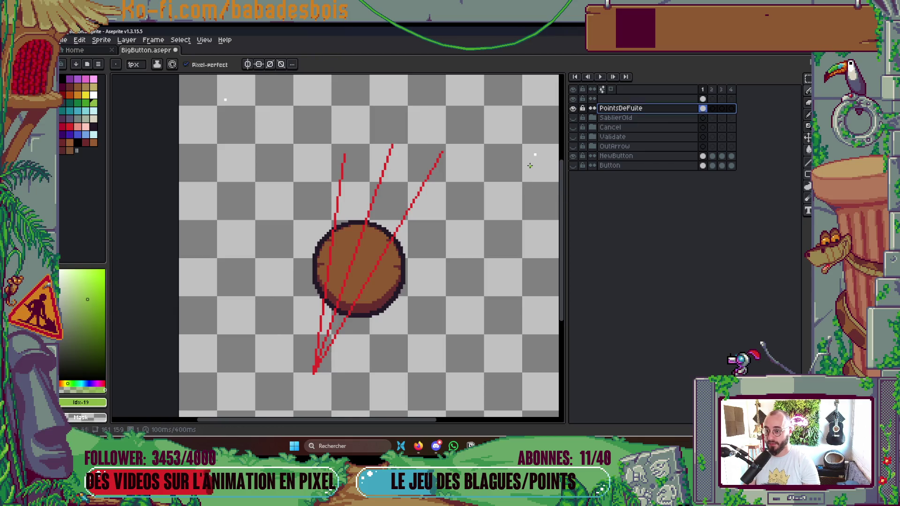
left_click(534, 154)
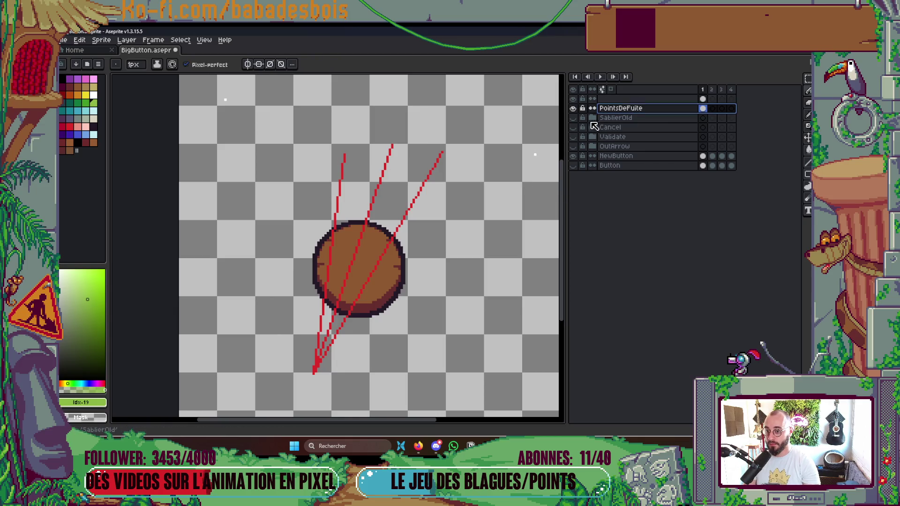
left_click(535, 154, "alt")
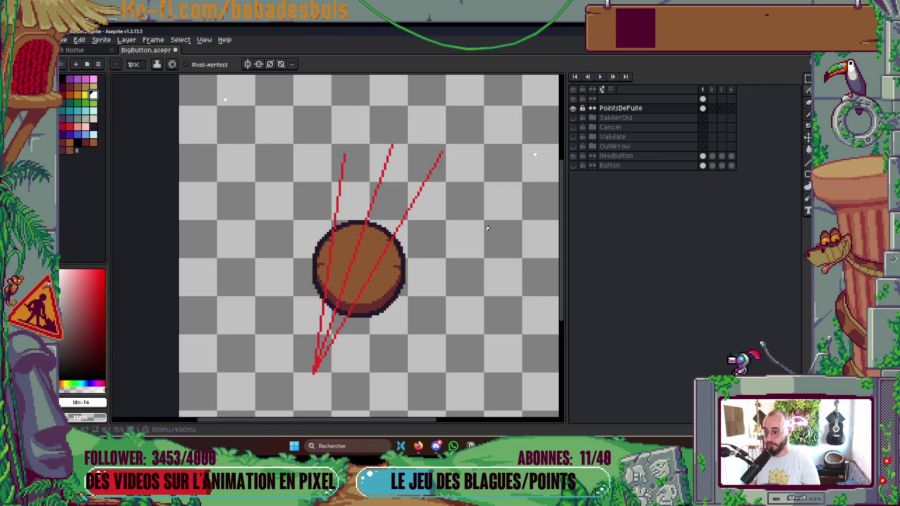
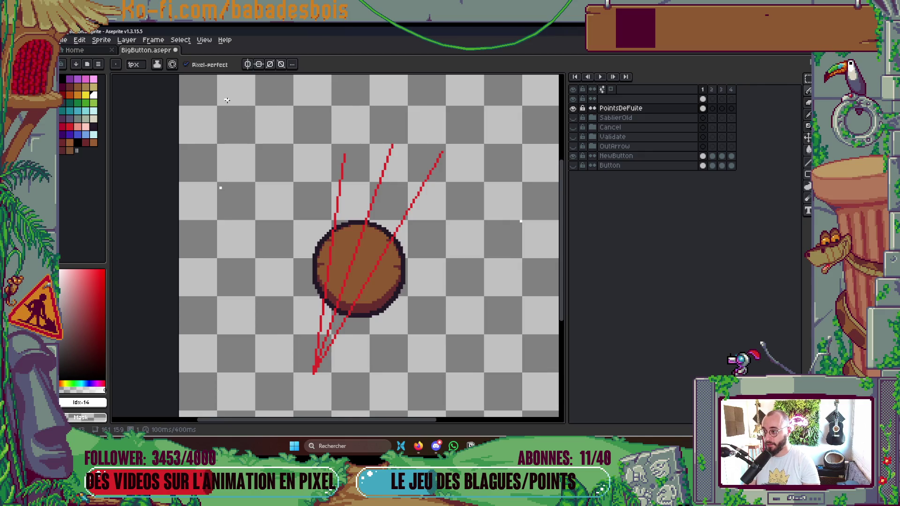
Step: Bring the whole brown button into view and save the sprite
scroll(422, 315, "down", 3)
scroll(388, 302, "up", 4)
scroll(411, 216, "up", 1)
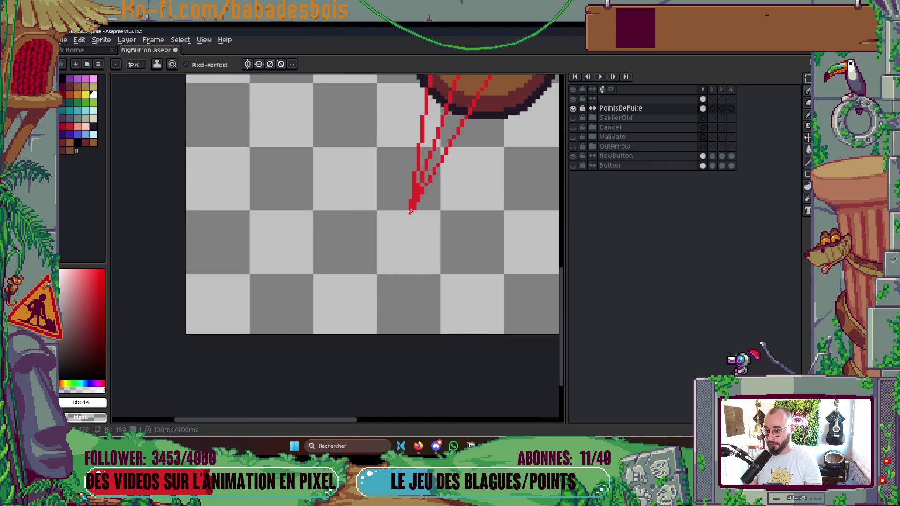
left_click_drag(411, 216, 376, 319)
scroll(419, 343, "down", 2)
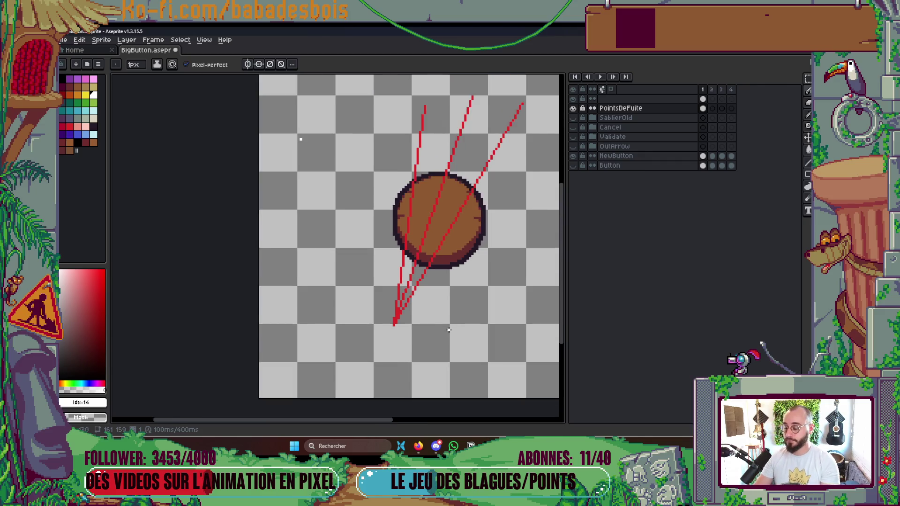
scroll(499, 278, "up", 1)
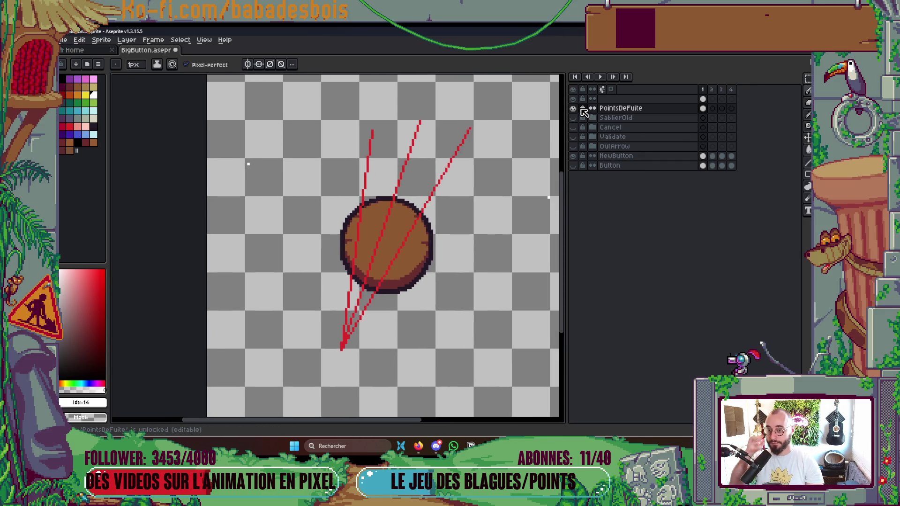
scroll(436, 305, "down", 1)
scroll(399, 312, "up", 1)
key("ctrl+s")
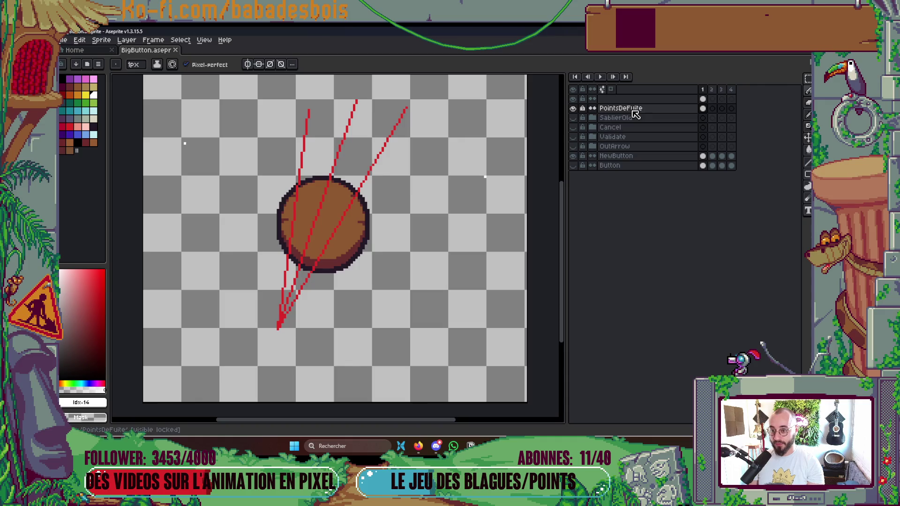
Step: Unlock the PointsDeFuite layer and nudge the red vanishing-point lines slightly right
left_click(583, 108)
key("v")
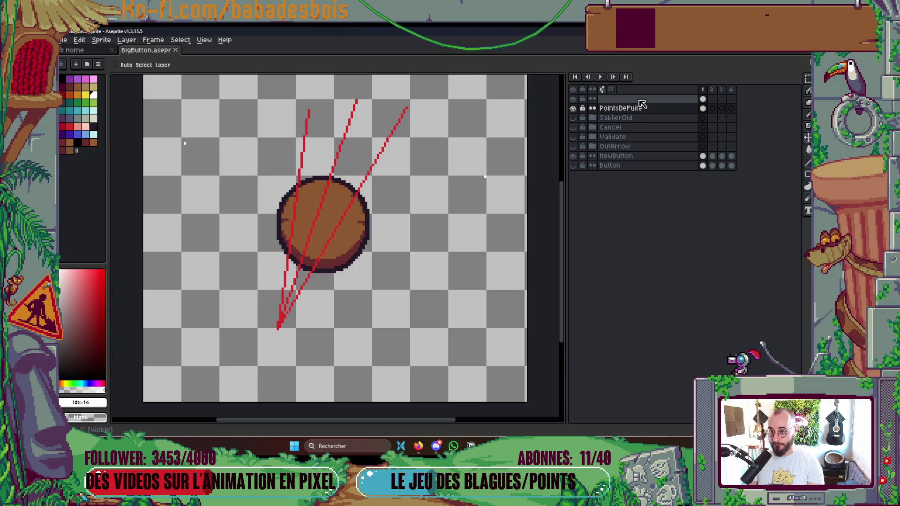
left_click_drag(624, 108, 624, 99)
left_click_drag(393, 275, 397, 276)
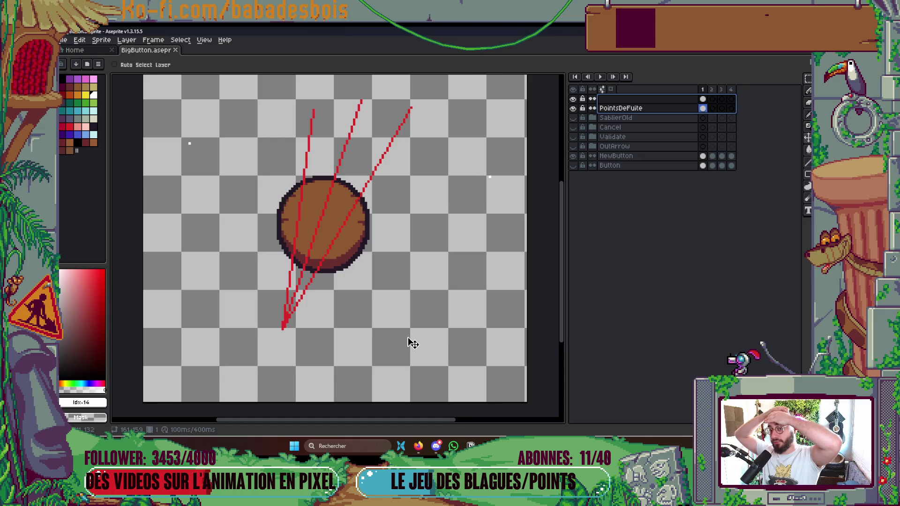
key("alt+Tab")
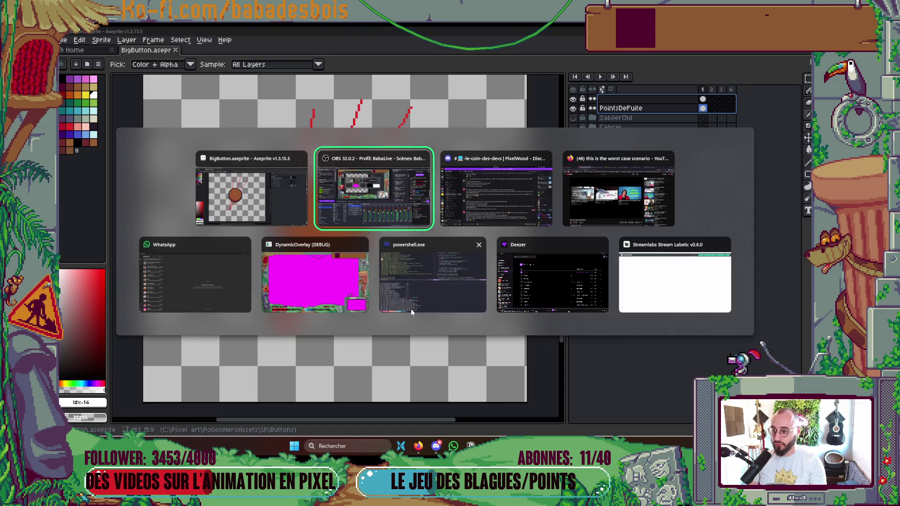
Step: From the PotionHero folder in the file manager, open project.godot in Godot
key("alt+Tab")
key("Tab")
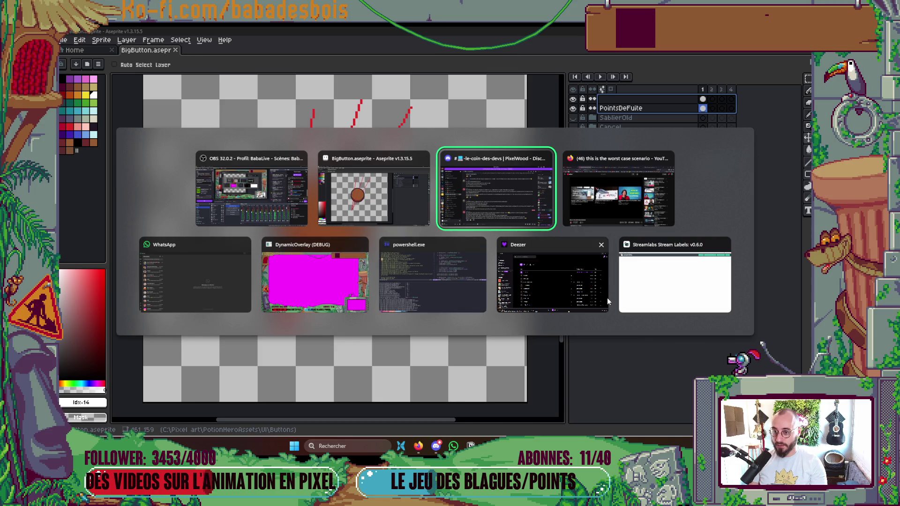
key("Escape")
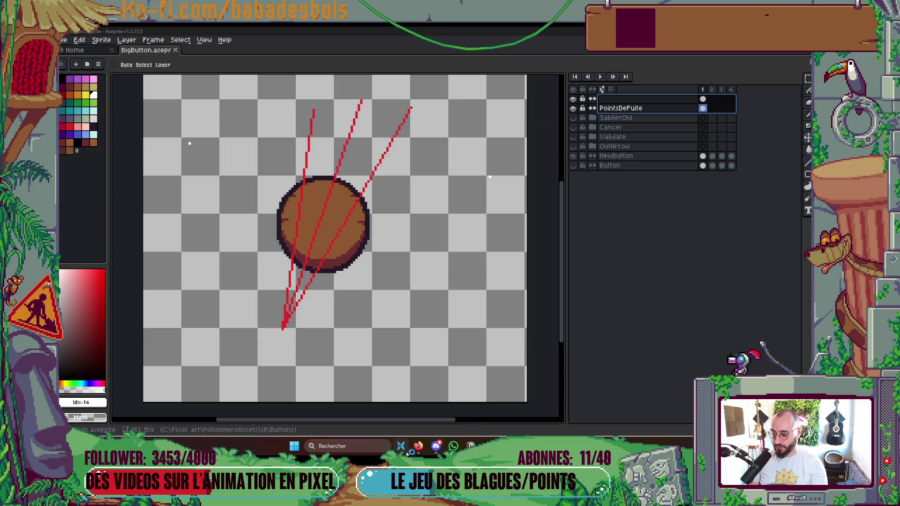
left_click(401, 446)
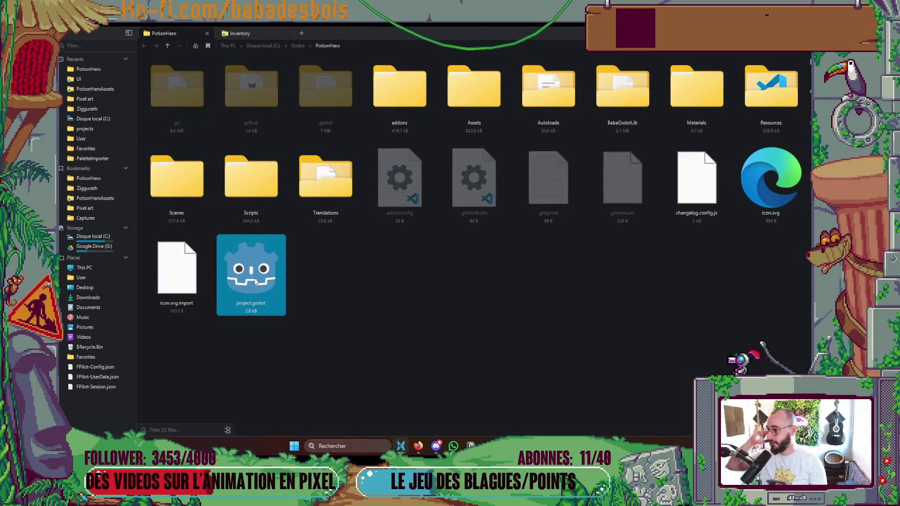
double_click(256, 281)
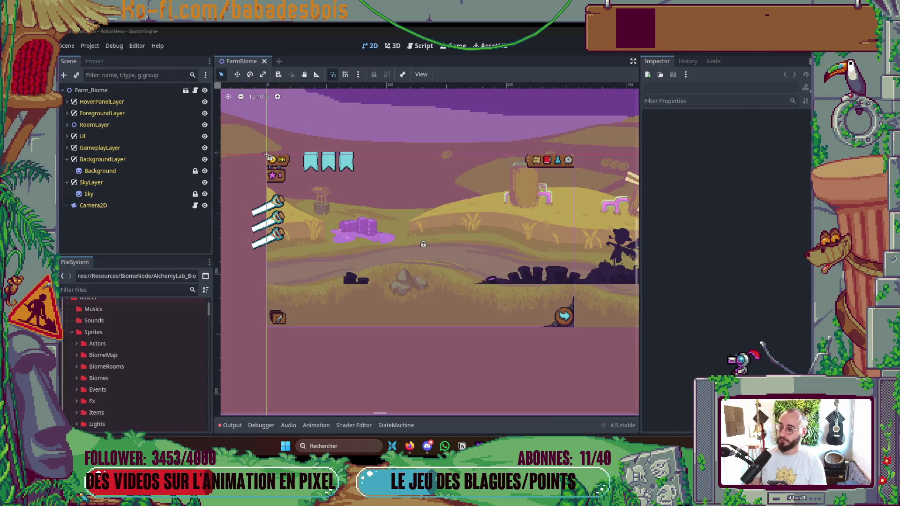
Step: Run PotionHero with F5, view its map screen, then close the game and return to Aseprite
key("F5")
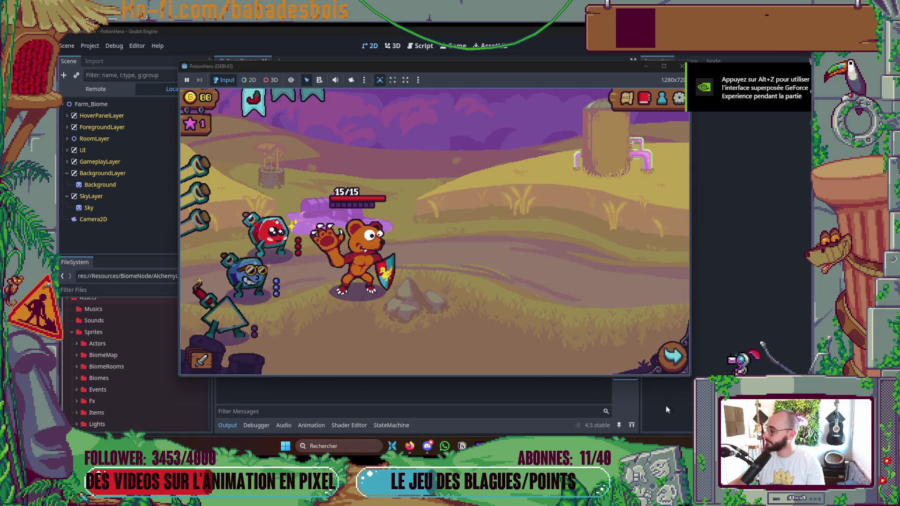
left_click(673, 356)
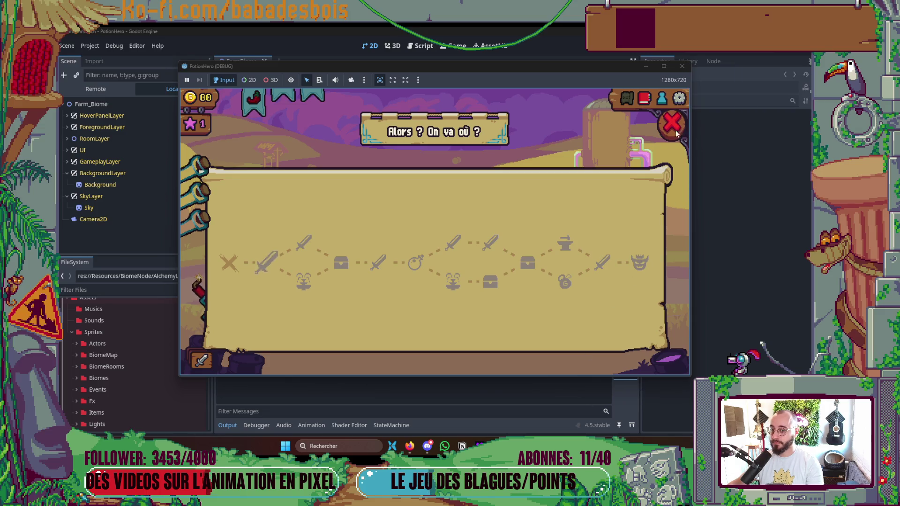
left_click(682, 66)
key("alt+Tab")
key("alt+Tab")
key("alt+Tab")
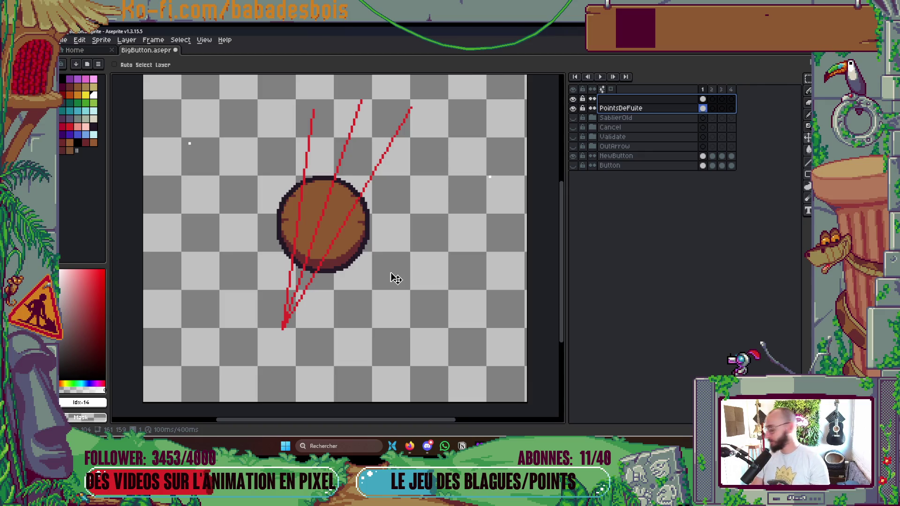
Step: On the top layer, draw a green Pencil line from the right into the button's centre
left_click_drag(446, 238, 444, 275)
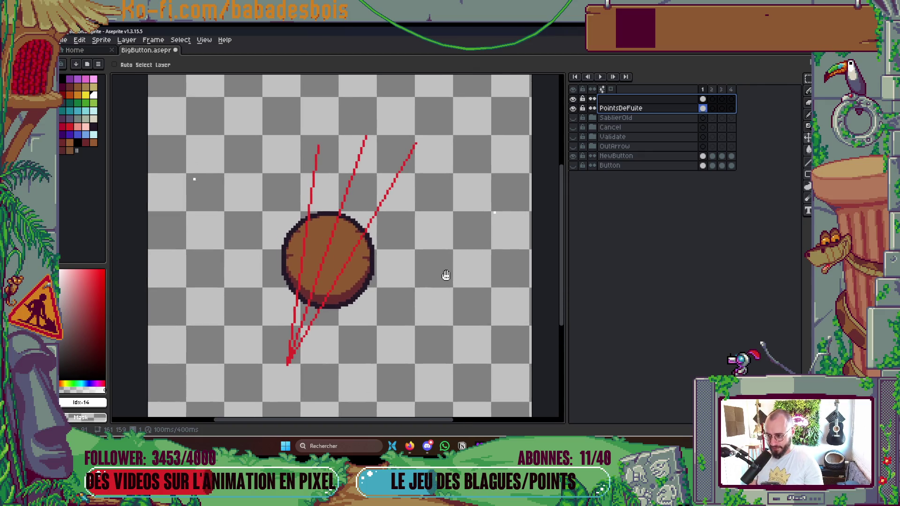
key("b")
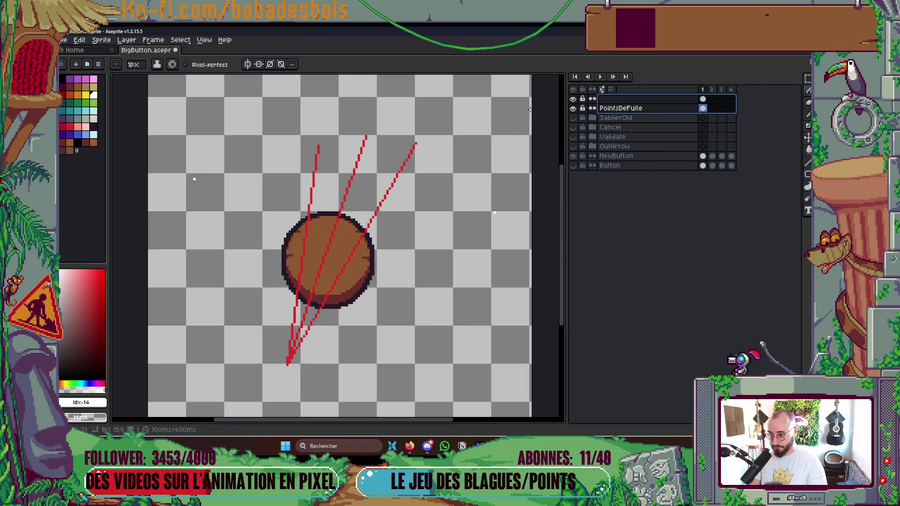
left_click(678, 101)
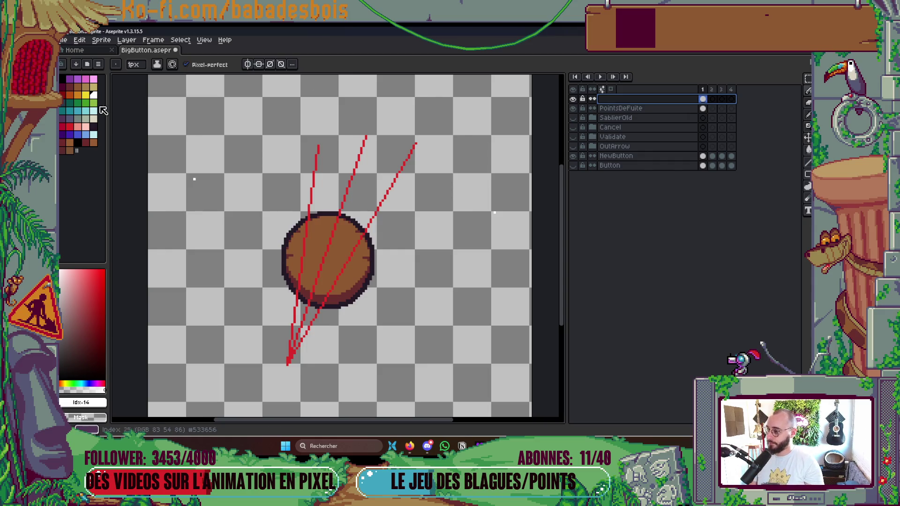
left_click(94, 103)
left_click_drag(495, 213, 329, 243)
left_click(194, 179, "alt")
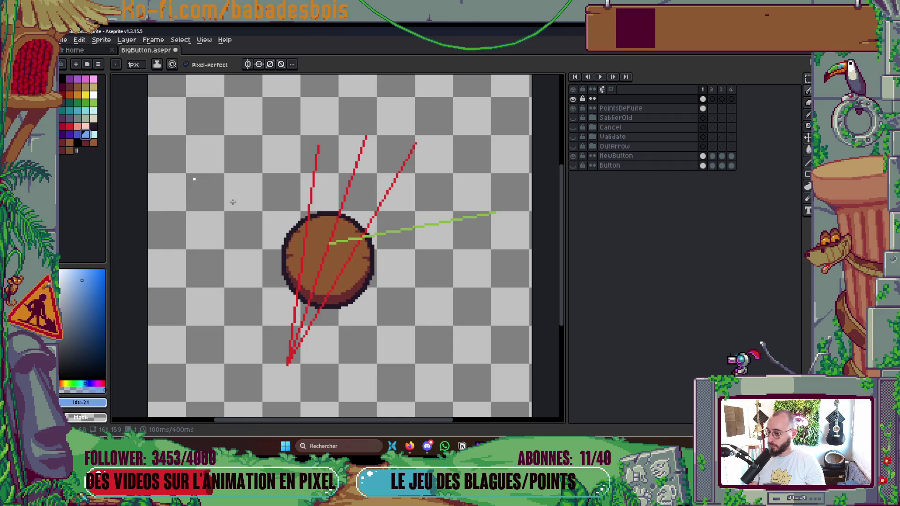
Step: Undo the first green line and redraw it from the right to the circle centre
scroll(319, 234, "up", 1)
key("ctrl+z")
left_click_drag(334, 245, 271, 237)
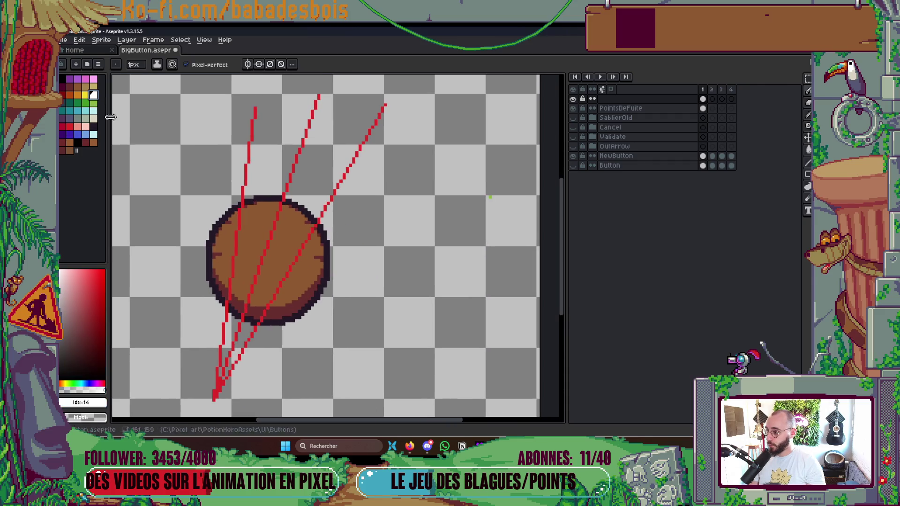
left_click(95, 102)
mouse_move(489, 196)
left_mouse_down()
mouse_move(275, 261)
mouse_move(266, 252)
left_mouse_up()
Step: Draw a light-blue guide line from the circle centre up to the left
scroll(198, 154, "left", 5)
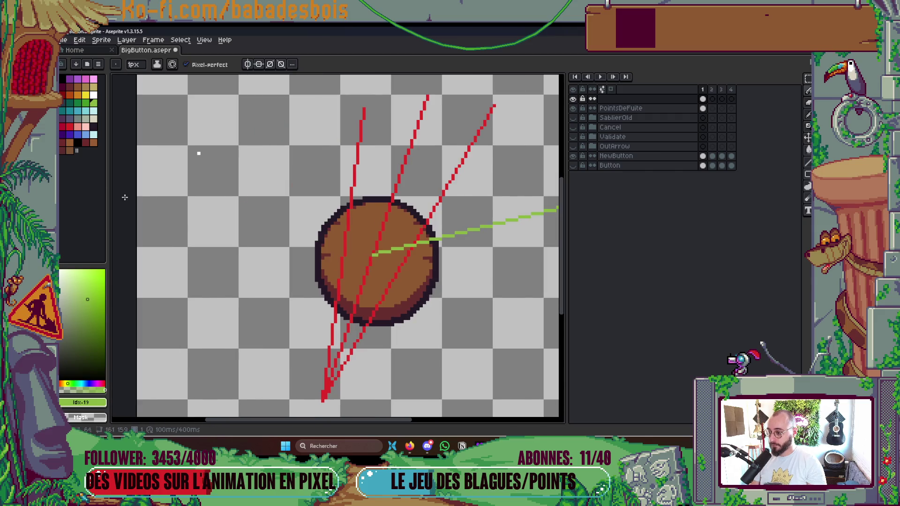
left_click(86, 135)
mouse_move(373, 254)
left_mouse_down()
mouse_move(305, 230)
mouse_move(199, 153)
left_mouse_up()
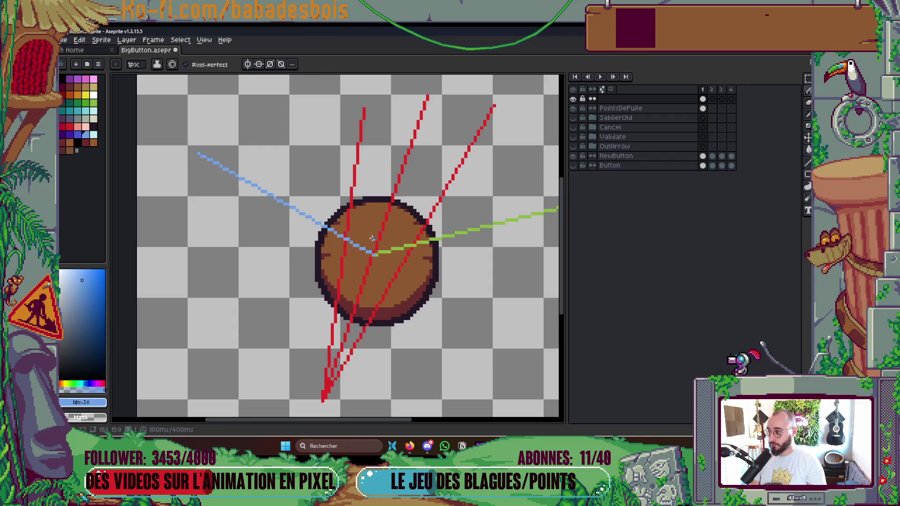
scroll(345, 229, "down", 4)
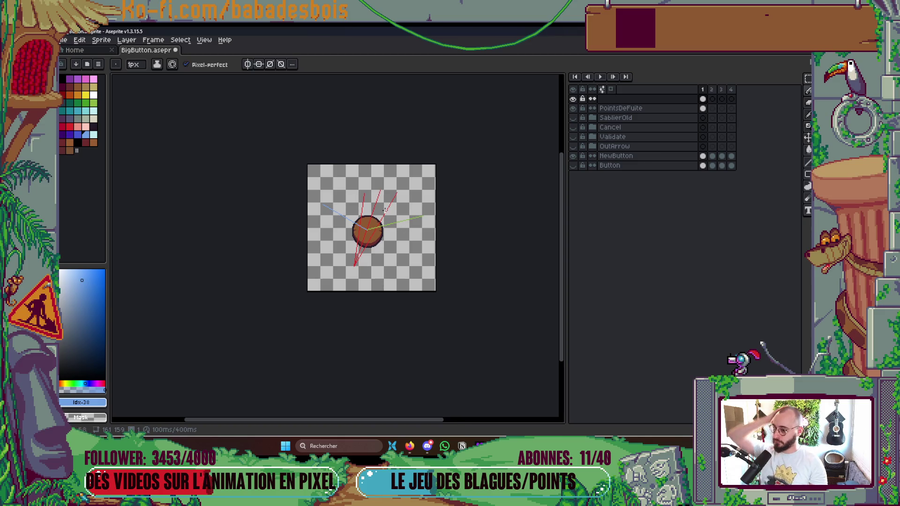
scroll(370, 241, "up", 3)
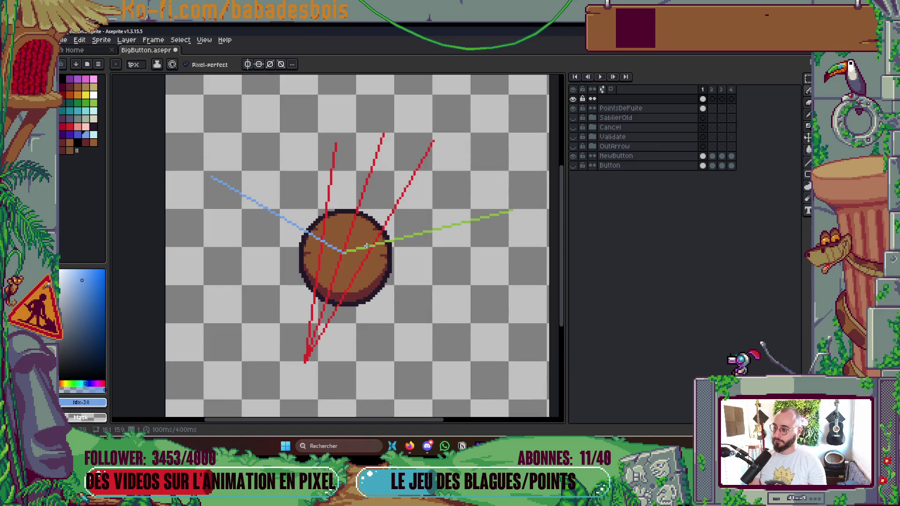
scroll(367, 245, "up", 1)
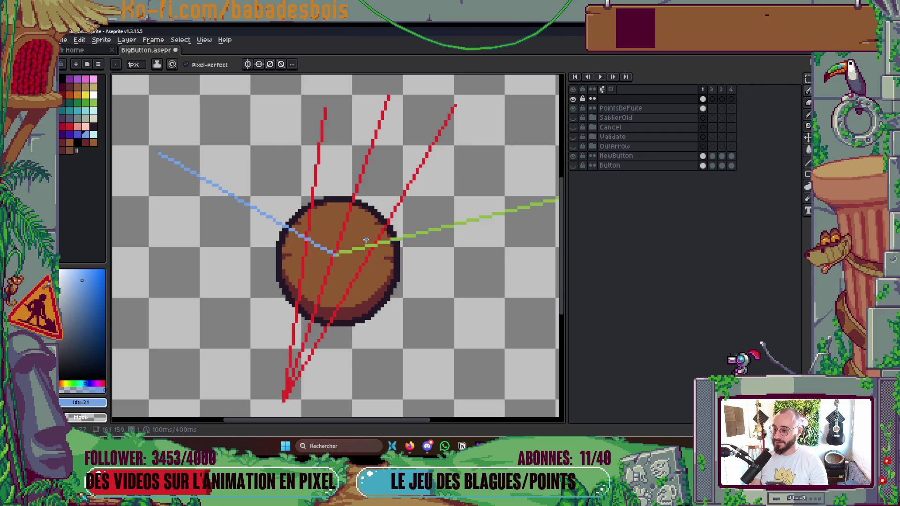
scroll(361, 233, "up", 1)
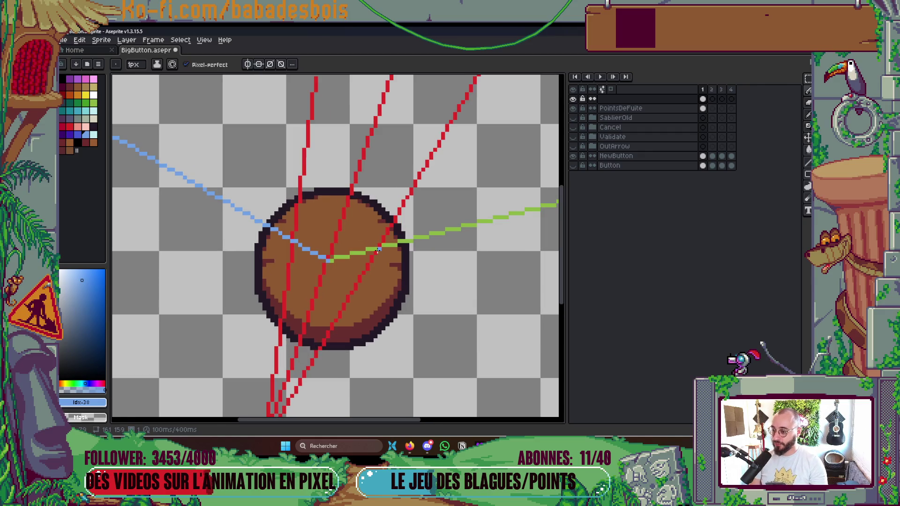
left_click_drag(348, 228, 428, 257)
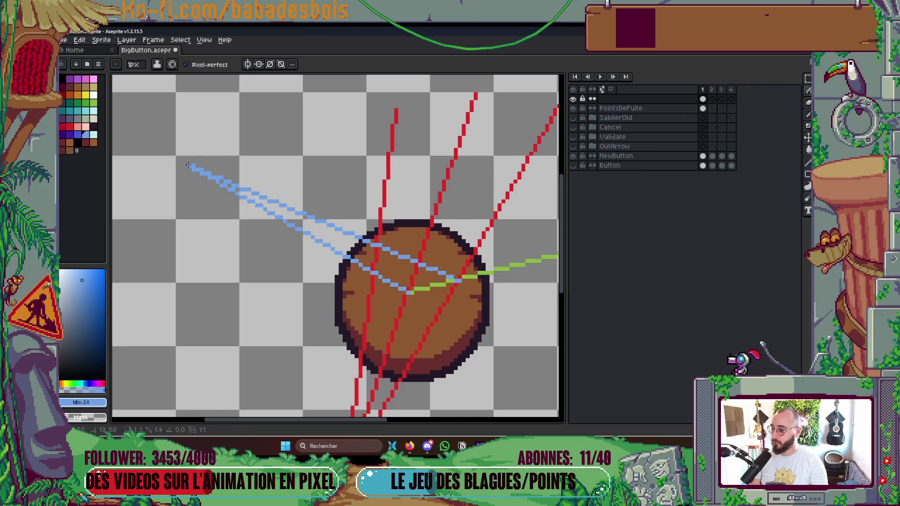
scroll(375, 156, "down", 2)
scroll(412, 177, "down", 3)
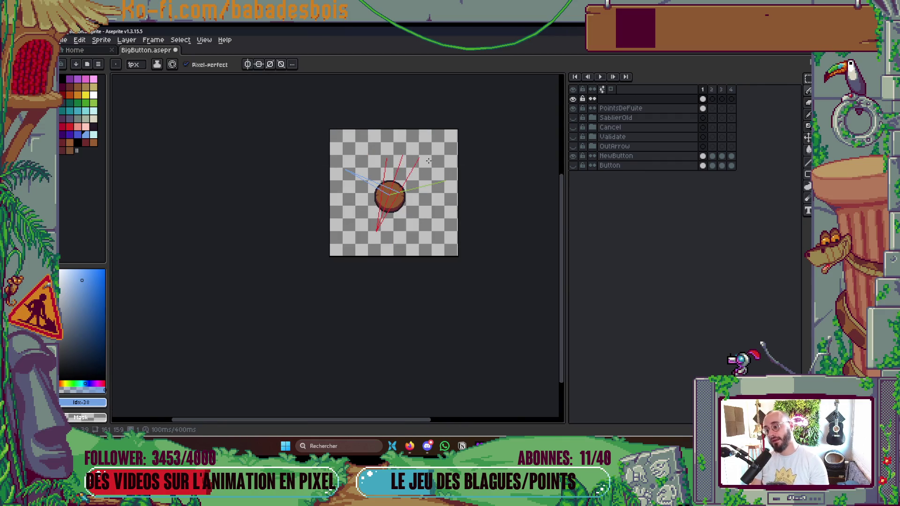
scroll(428, 161, "up", 3)
scroll(411, 173, "down", 1)
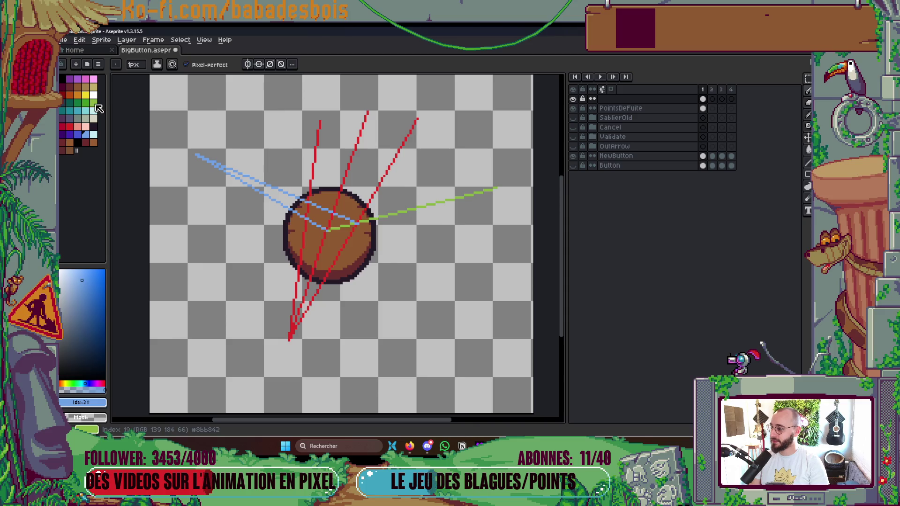
Step: Draw a longer green line from the right, then try another green line and undo it
left_click(96, 105)
scroll(509, 187, "up", 1)
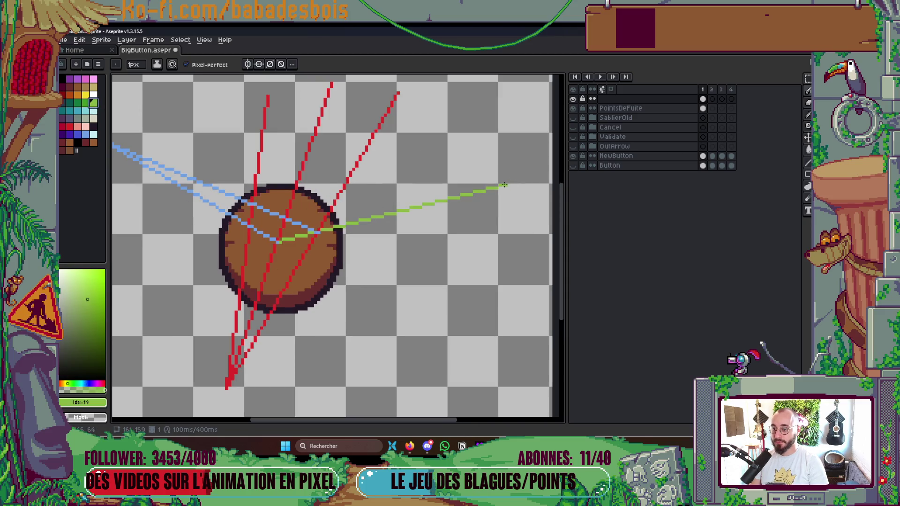
left_click_drag(502, 185, 253, 228)
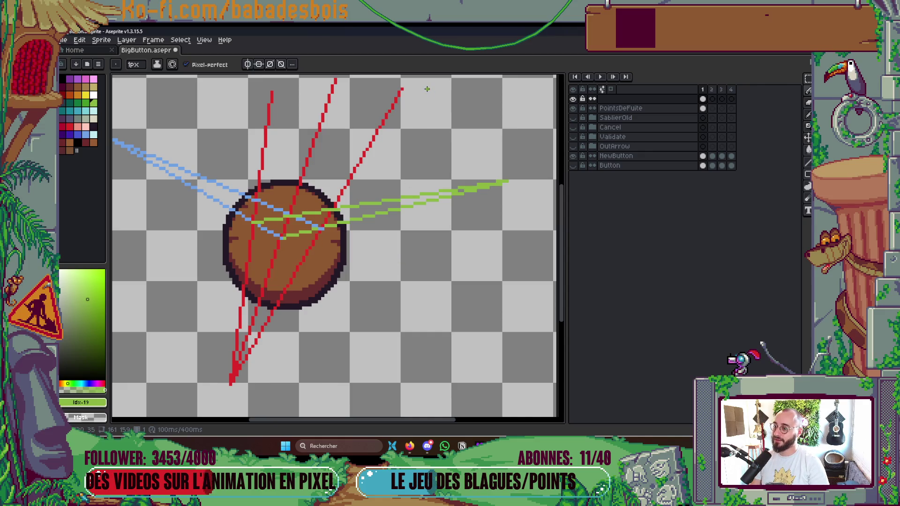
left_click_drag(440, 173, 449, 244)
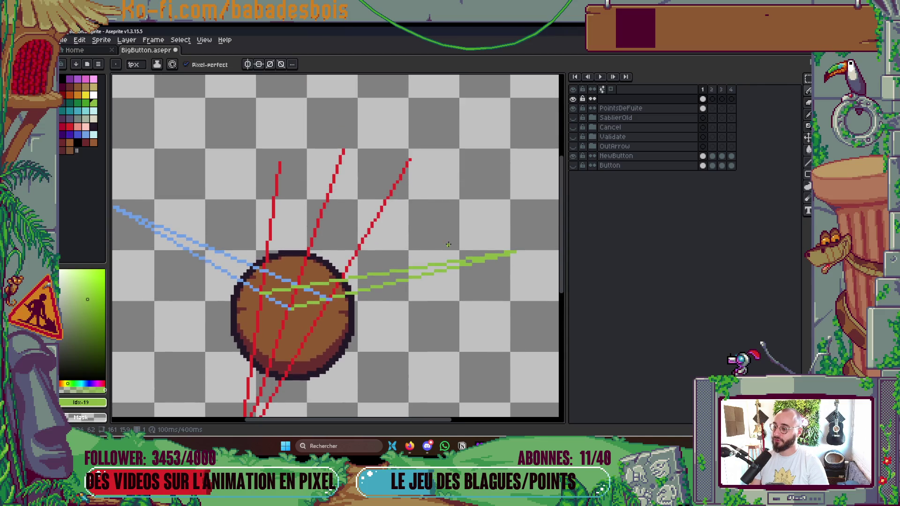
mouse_move(427, 152)
left_mouse_down()
mouse_move(330, 287)
mouse_move(291, 308)
left_mouse_up()
key("ctrl+z")
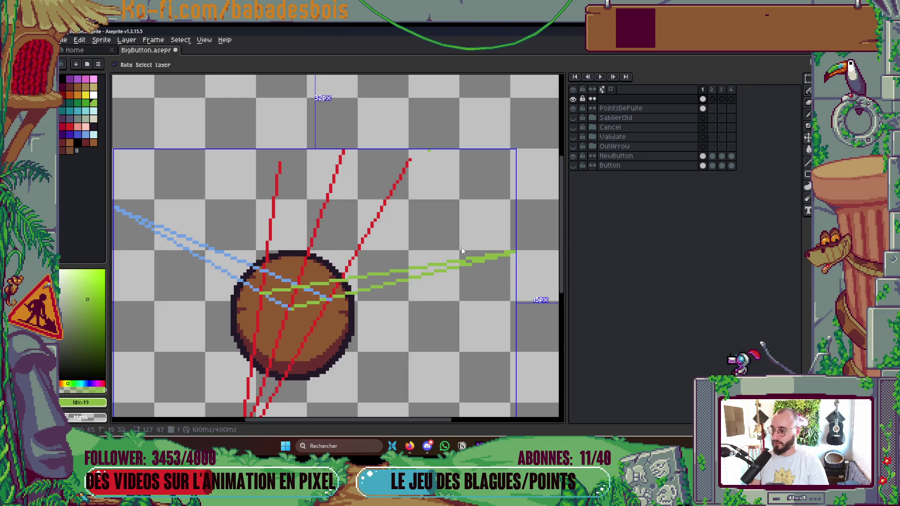
Step: Try shifting the guides with Move, then undo the shift and the blue and green lines
scroll(483, 219, "down", 1)
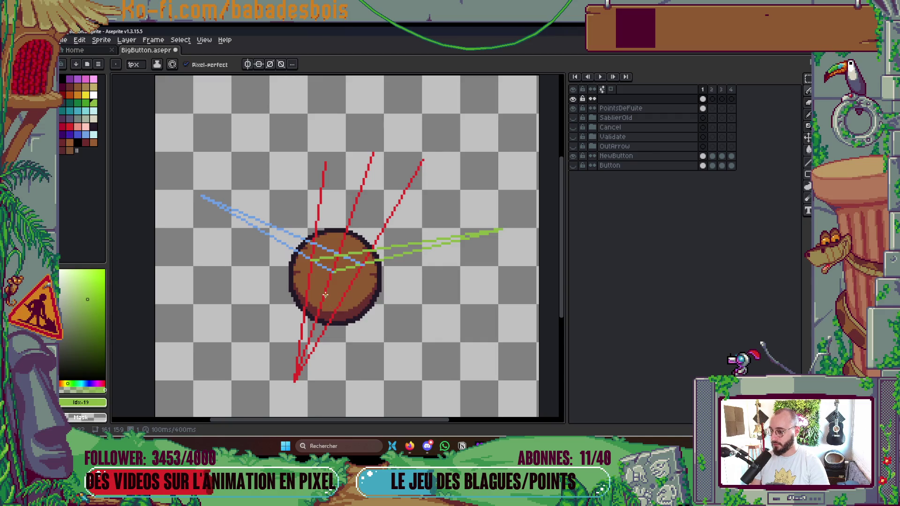
key("v")
left_click_drag(336, 289, 347, 265)
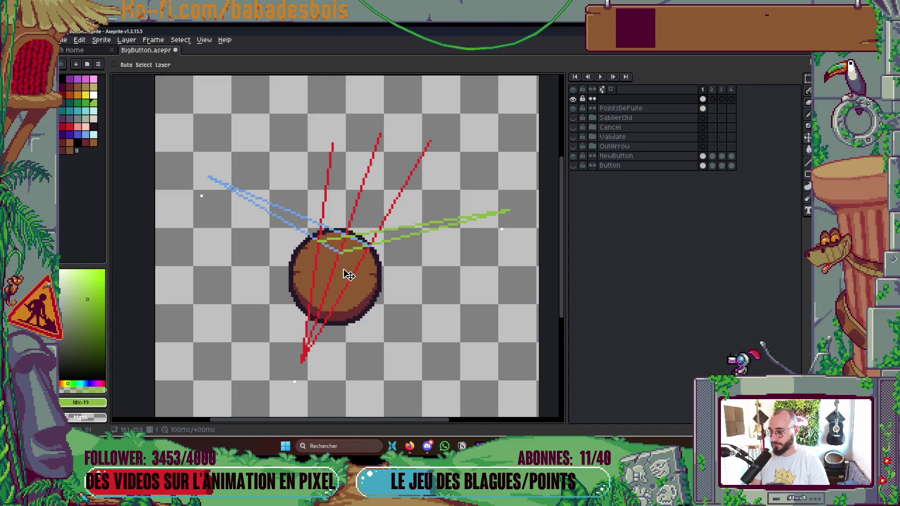
key("ctrl+z")
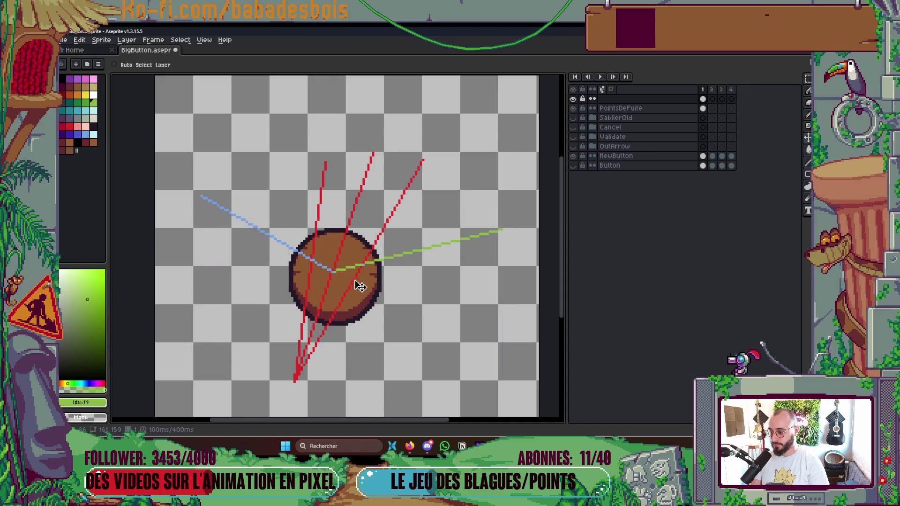
key("ctrl+z")
key("ctrl+z")
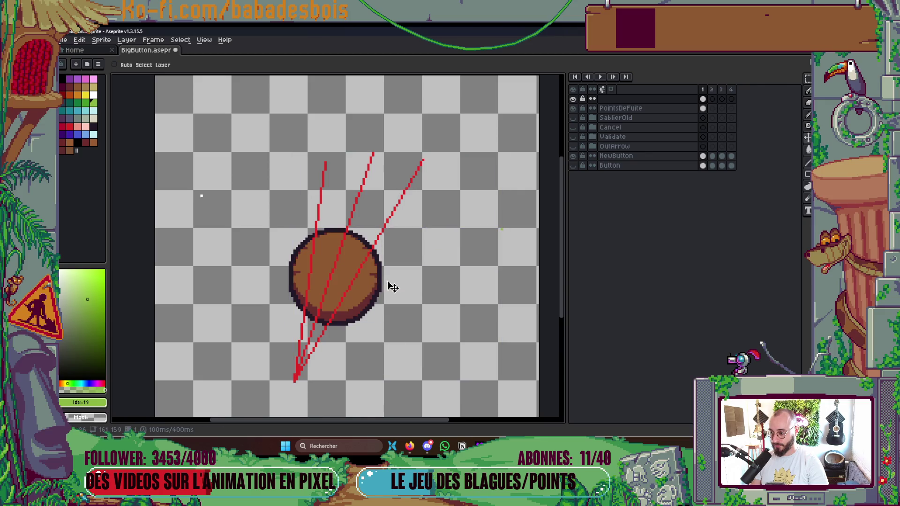
key("b")
scroll(502, 231, "up", 1)
Step: Draw a green line from the right into the button, add a light-blue line, then reselect green
mouse_move(504, 226)
left_mouse_down()
mouse_move(412, 260)
mouse_move(276, 291)
left_mouse_up()
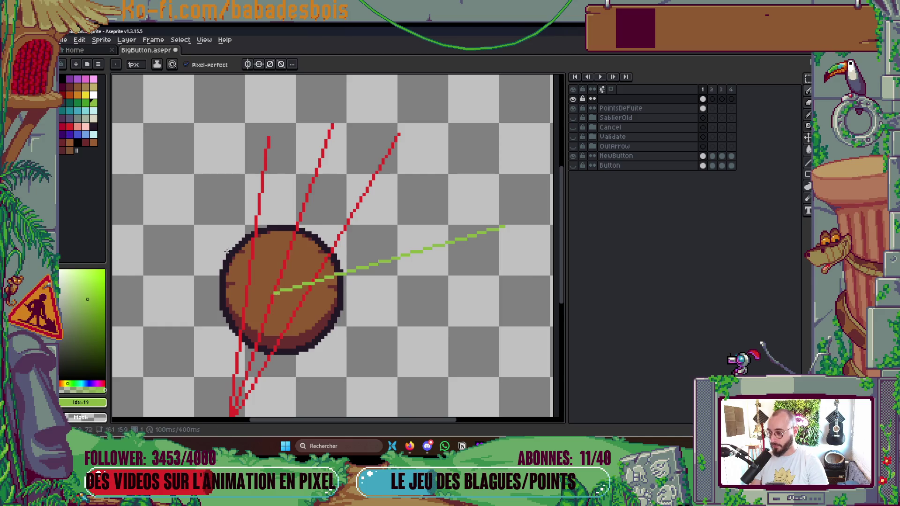
left_click(86, 135)
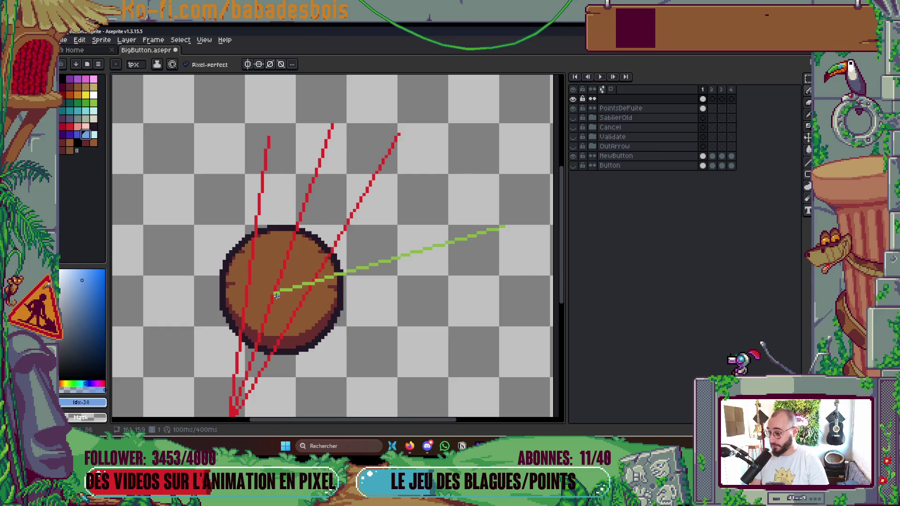
mouse_move(275, 292)
left_mouse_down()
mouse_move(122, 187)
mouse_move(144, 188)
left_mouse_up()
scroll(215, 161, "down", 2)
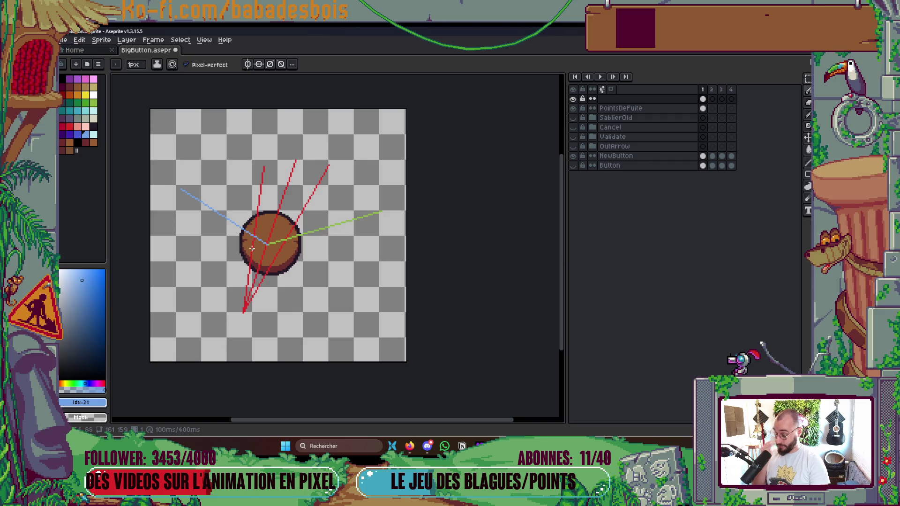
key("i")
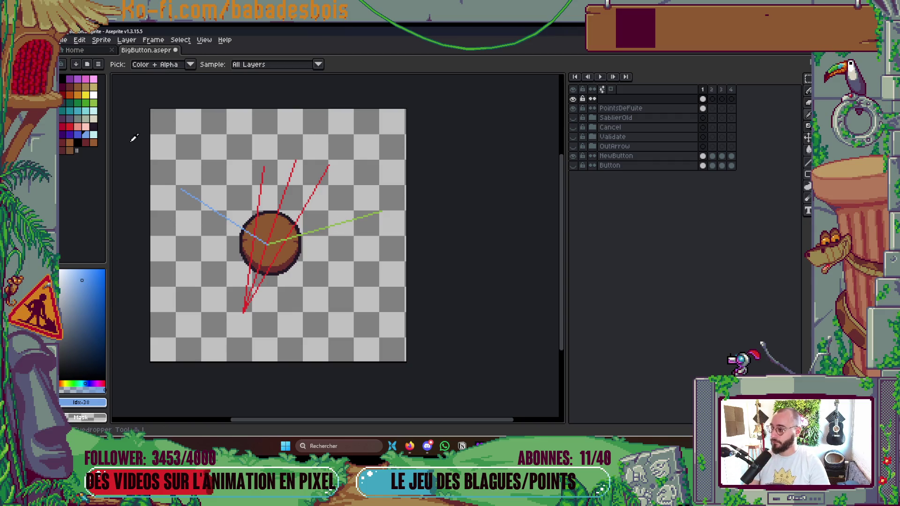
left_click(94, 103)
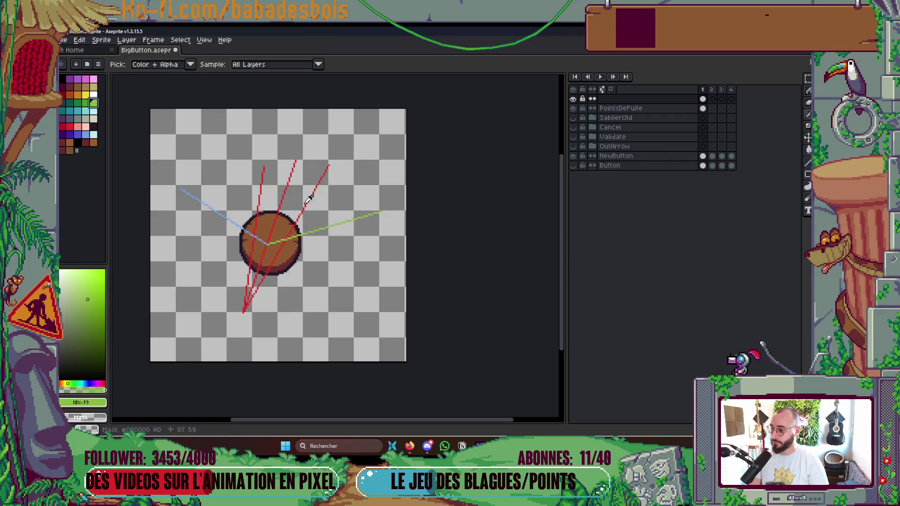
key("b")
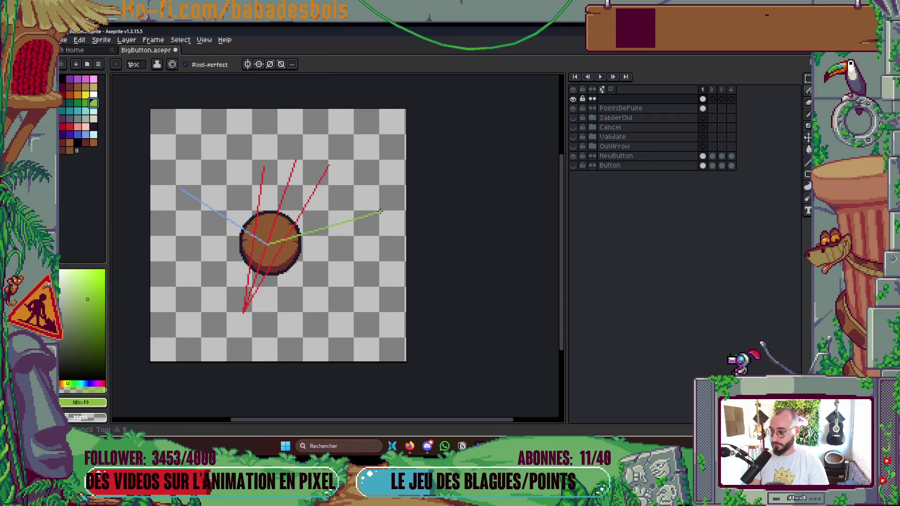
scroll(383, 212, "up", 1)
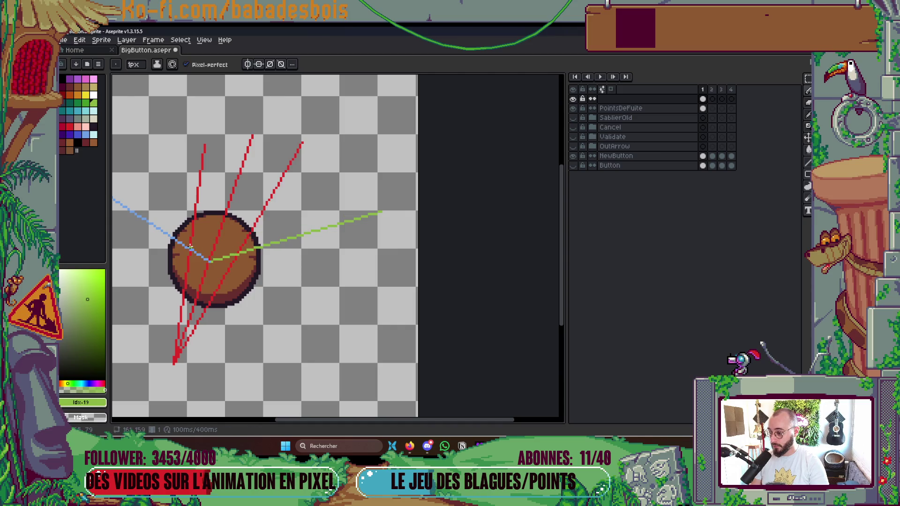
Step: Try two converging green lines, undo them, then shift the red lines up and right
key("v")
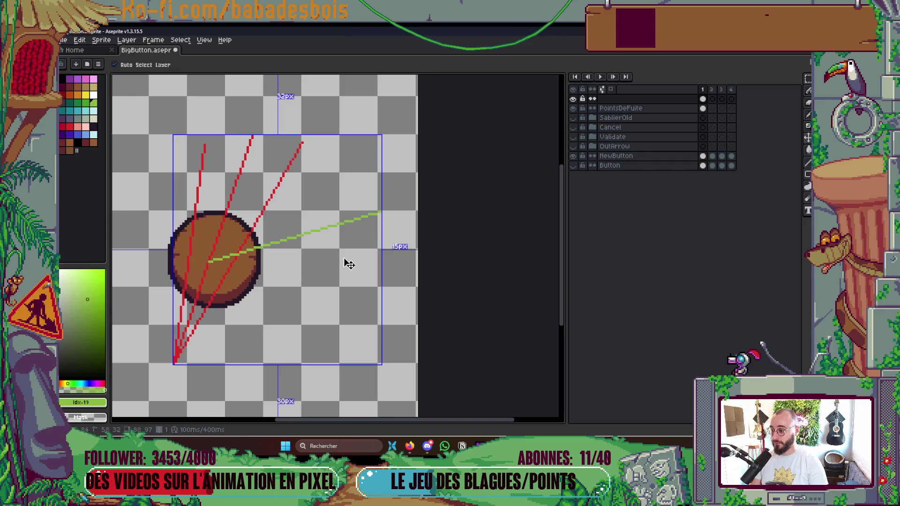
key("b")
key("ctrl+z")
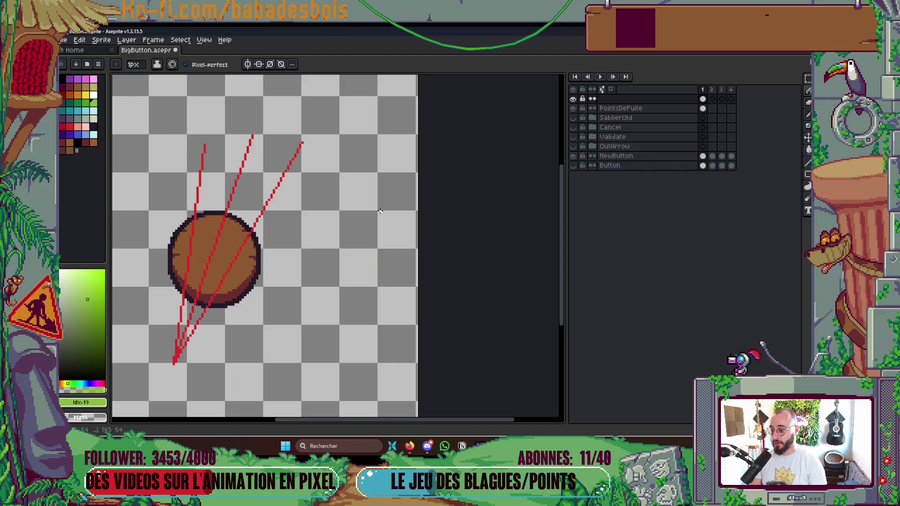
mouse_move(382, 188)
left_mouse_down()
mouse_move(207, 266)
mouse_move(211, 199)
left_mouse_up()
mouse_move(512, 210)
left_mouse_down()
mouse_move(370, 241)
mouse_move(319, 267)
left_mouse_up()
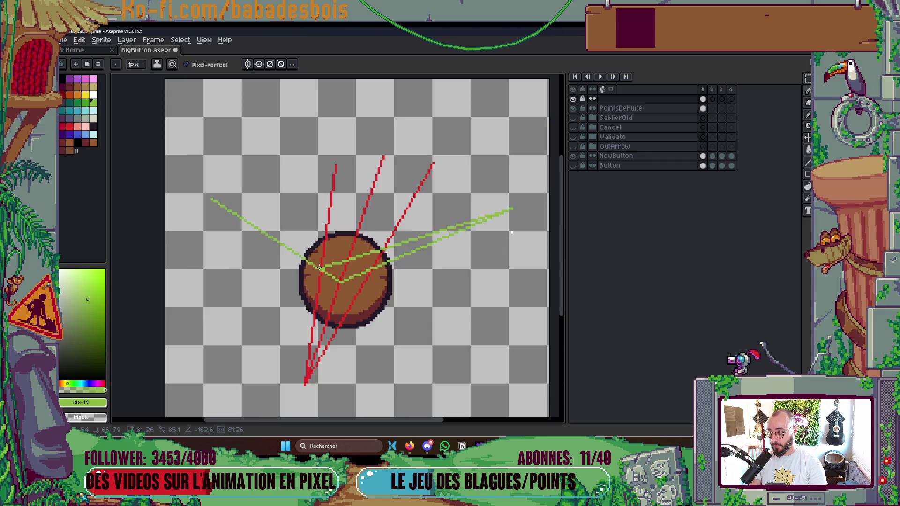
key("Escape")
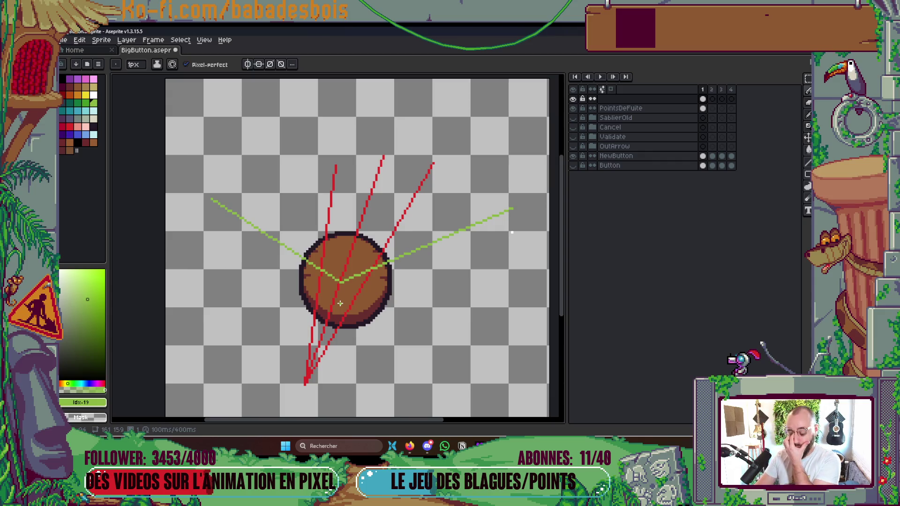
key("ctrl+z")
key("ctrl+z")
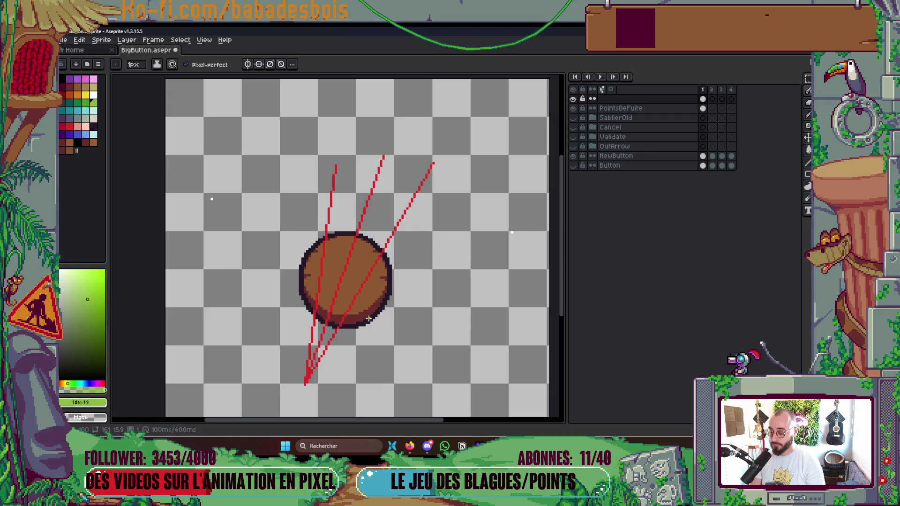
key("v")
mouse_move(366, 315)
left_mouse_down()
mouse_move(384, 305)
mouse_move(381, 292)
left_mouse_up()
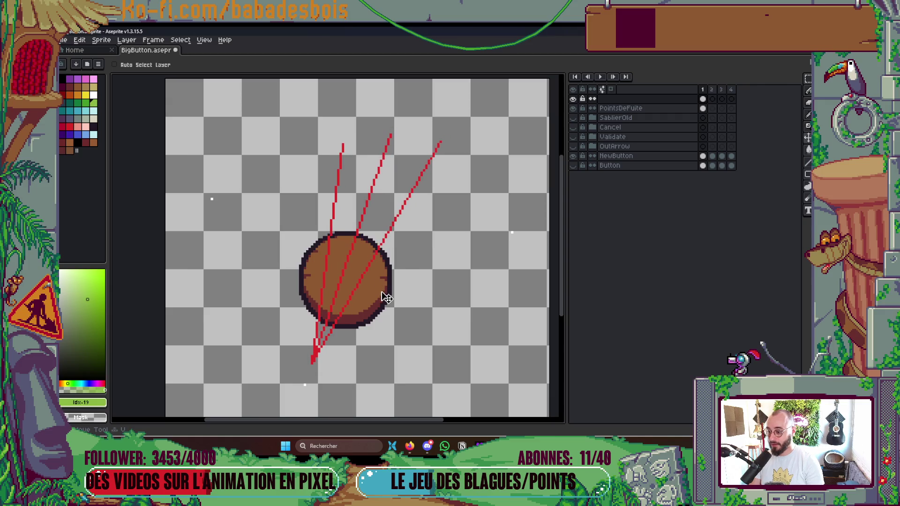
Step: On the PointsDeFuite layer, place a white vanishing-point dot right of the button and save
key("b")
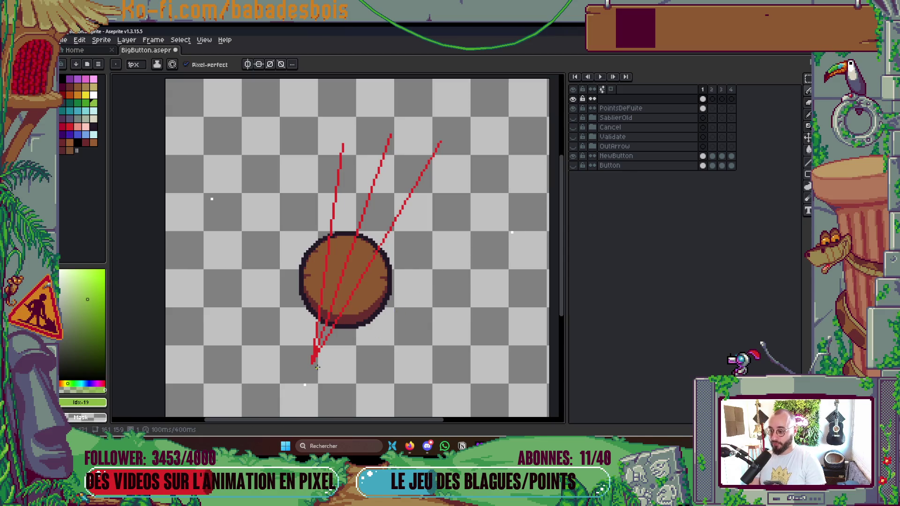
left_click(630, 109)
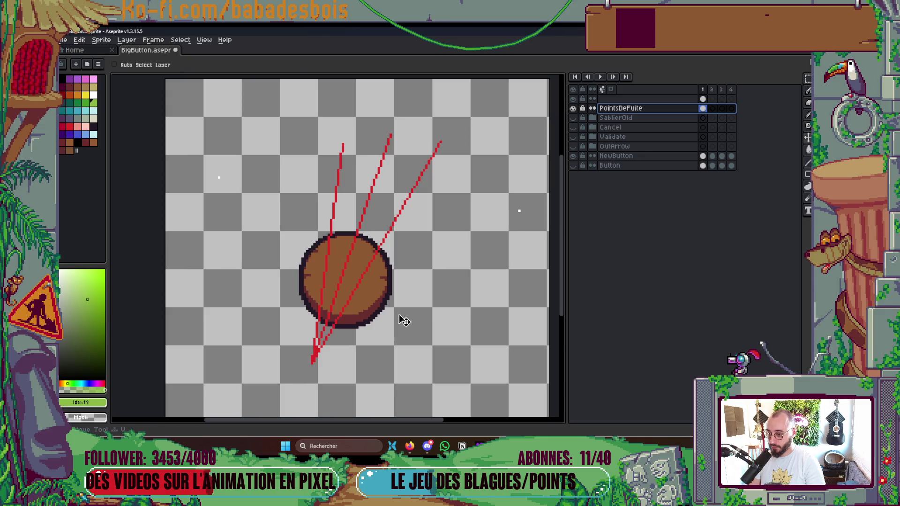
left_click(519, 211)
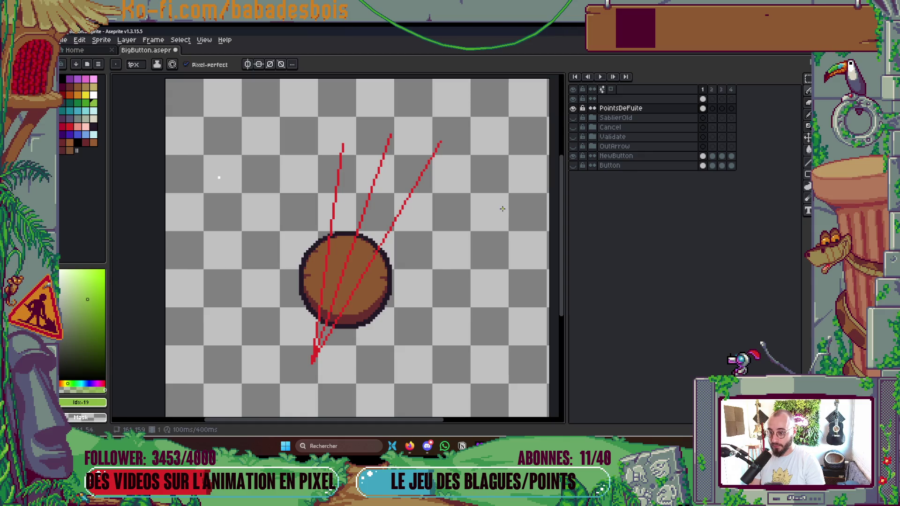
left_click(93, 95)
left_click(488, 180)
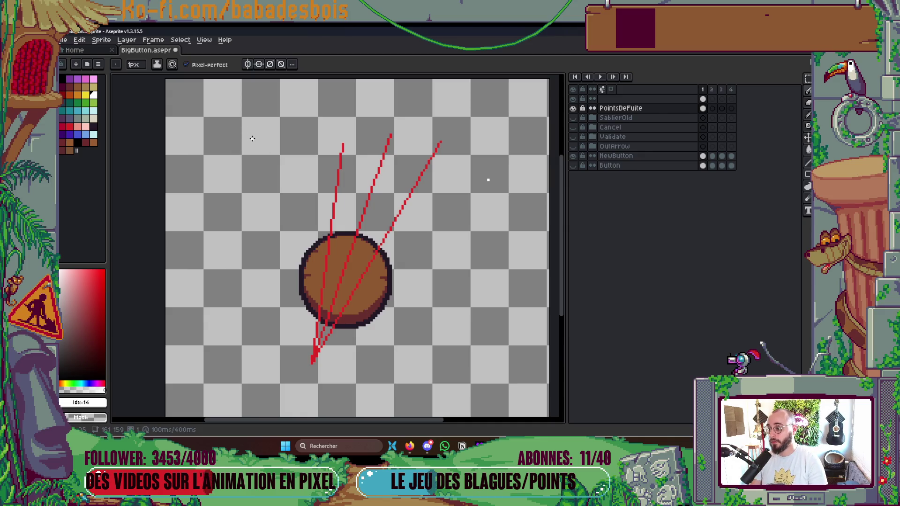
key("ctrl+s")
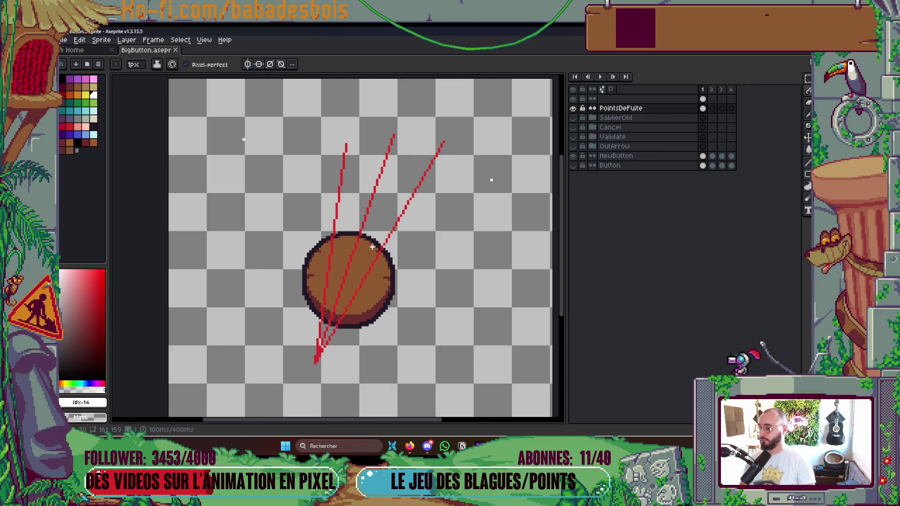
Step: Save BigButton.aseprite again and toggle the PointsDeFuite layer's visibility off and back on
key("ctrl+s")
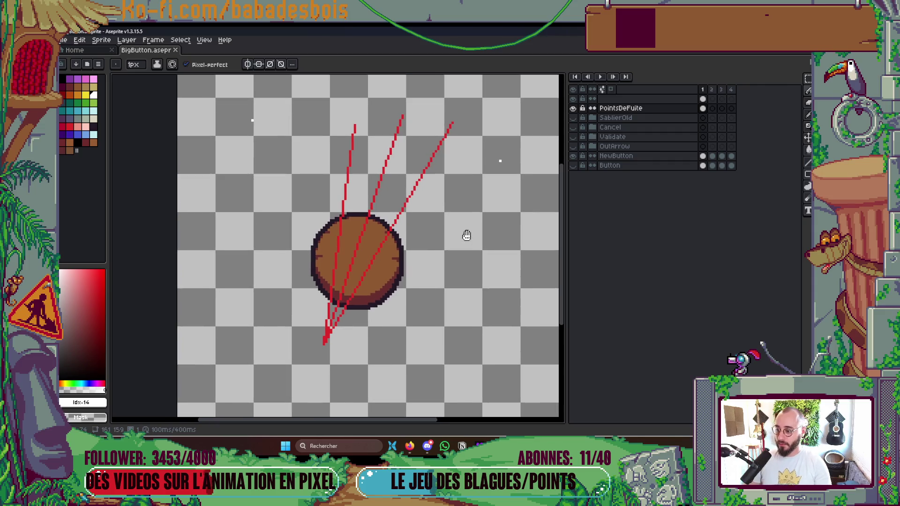
key("ctrl+s")
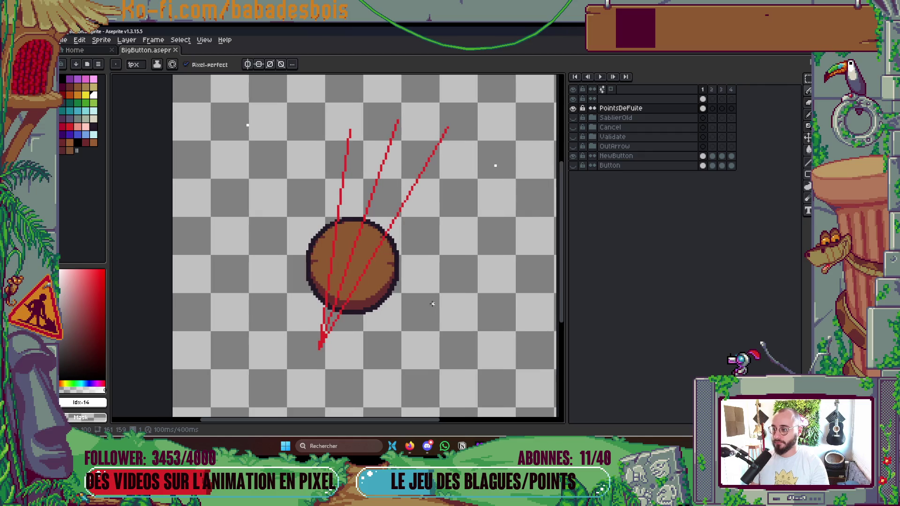
left_click(573, 108)
left_click(574, 109)
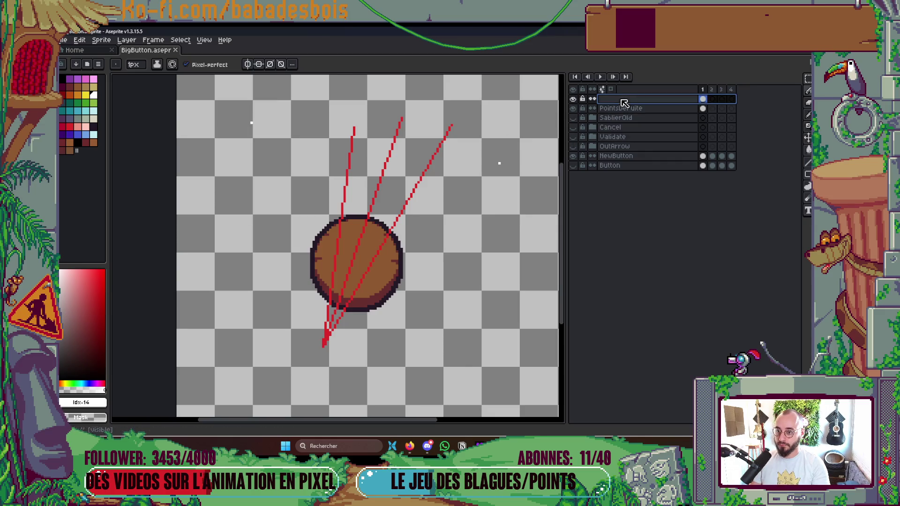
Step: Select the top layer's frame 1 cel and clear its existing red lines
left_click(627, 98)
left_click(87, 135)
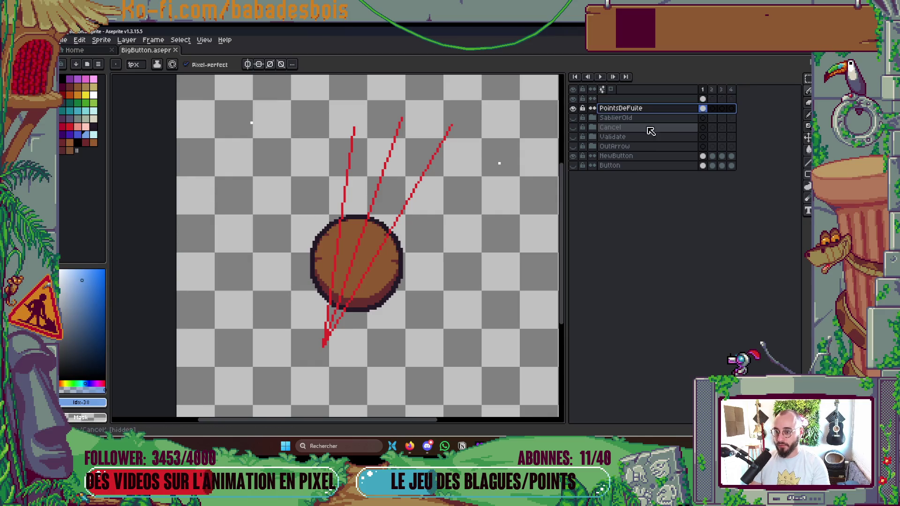
left_click(632, 100)
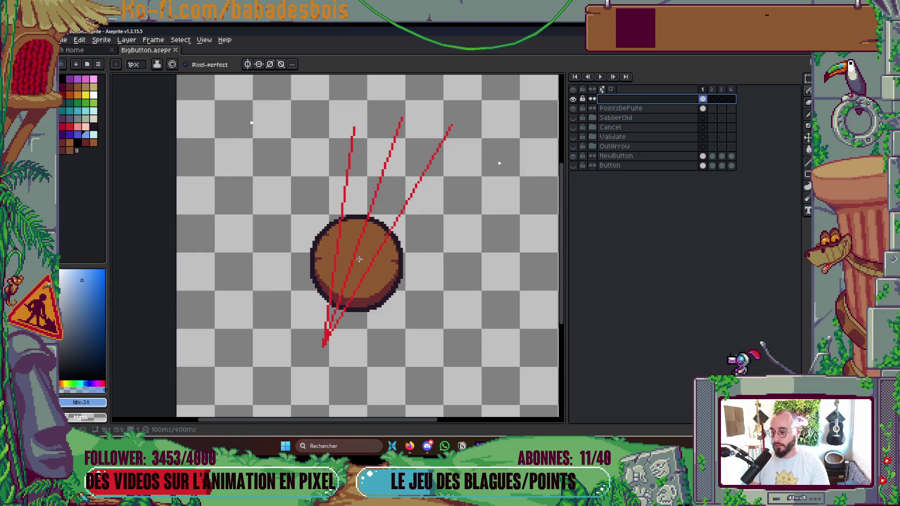
key("g")
key("Delete")
Step: With a red 1px pencil, draw vertical, right and middle lines fanning up from below the button
key("b")
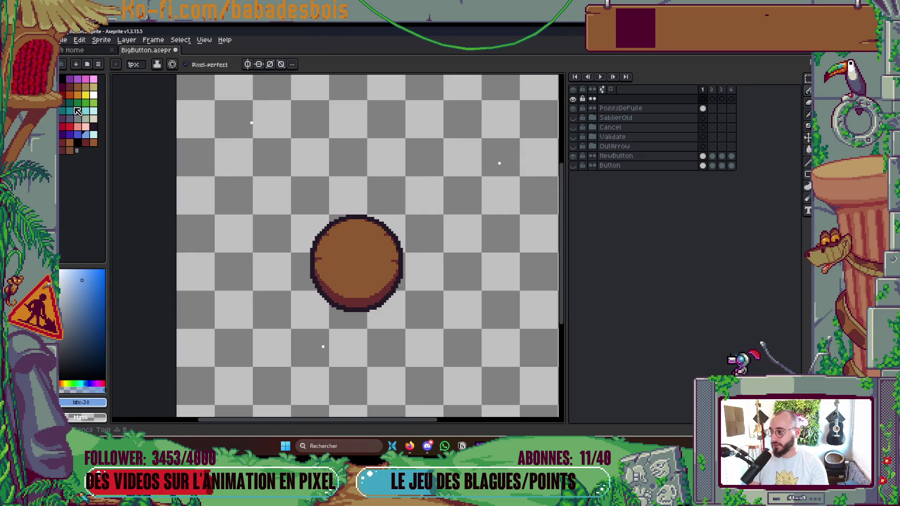
left_click(70, 127)
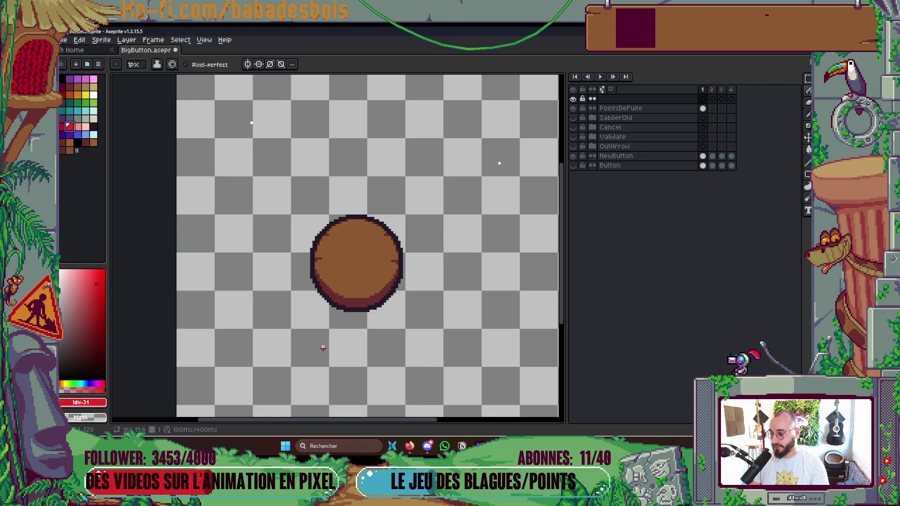
mouse_move(323, 348)
left_mouse_down()
mouse_move(331, 156)
mouse_move(318, 145)
mouse_move(355, 134)
mouse_move(336, 121)
left_mouse_up()
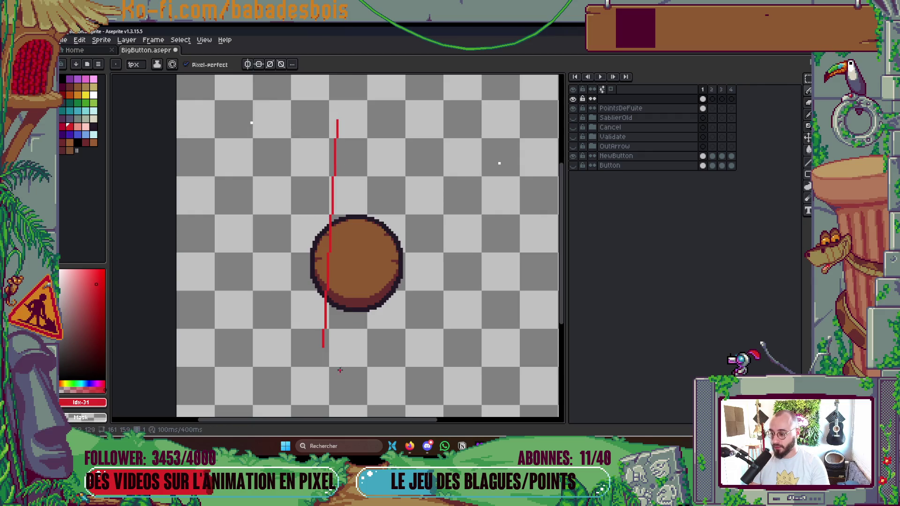
mouse_move(323, 347)
left_mouse_down()
mouse_move(422, 190)
mouse_move(454, 165)
mouse_move(464, 136)
left_mouse_up()
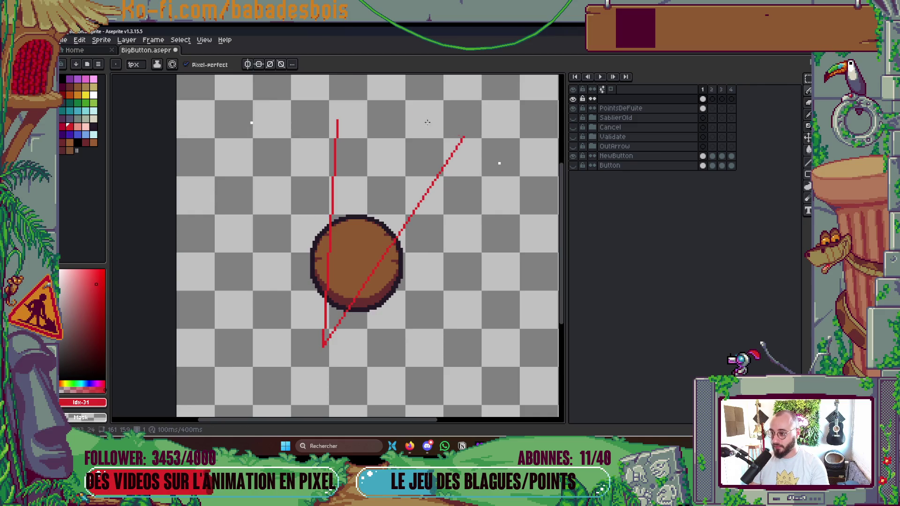
left_click_drag(398, 120, 324, 345)
key("ctrl+z")
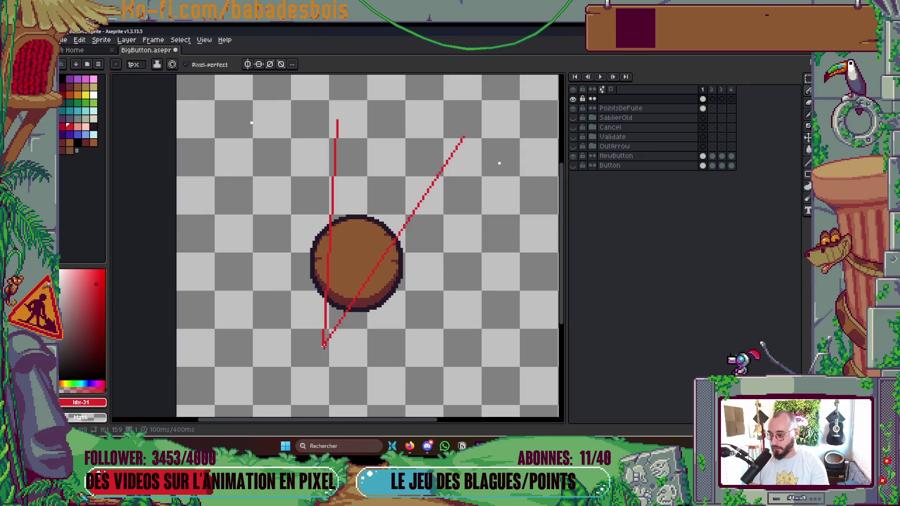
mouse_move(323, 345)
left_mouse_down()
mouse_move(410, 141)
mouse_move(394, 127)
mouse_move(416, 127)
mouse_move(396, 126)
left_mouse_up()
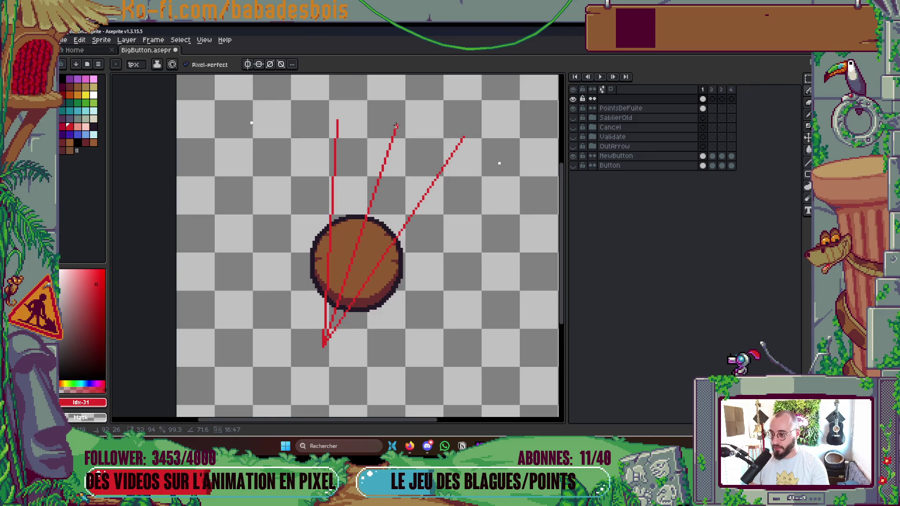
left_click_drag(396, 126, 397, 125)
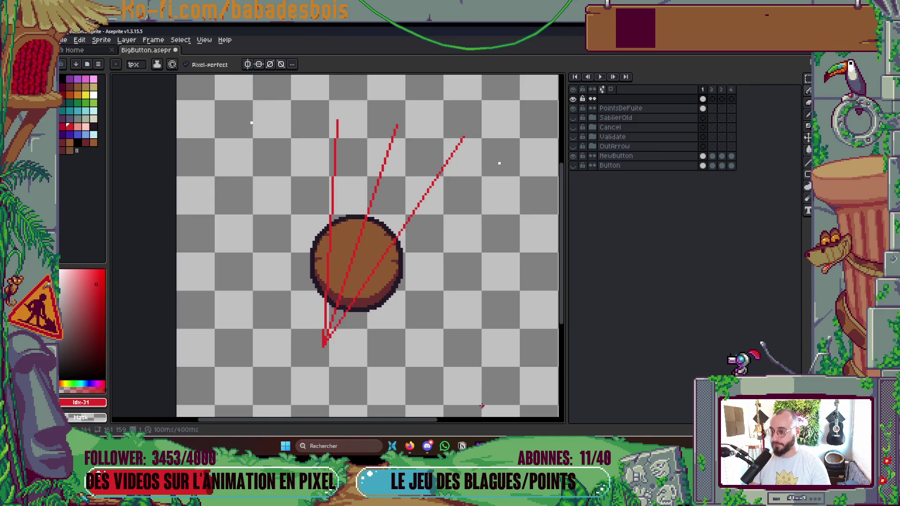
Step: Save BigButton.aseprite
scroll(452, 356, "up", 1)
key("ctrl+s")
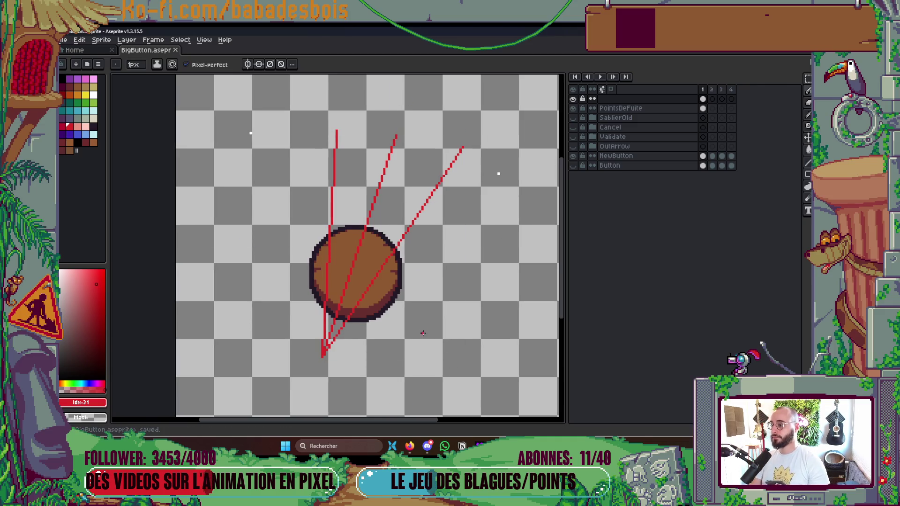
scroll(418, 261, "down", 1)
scroll(420, 245, "down", 1)
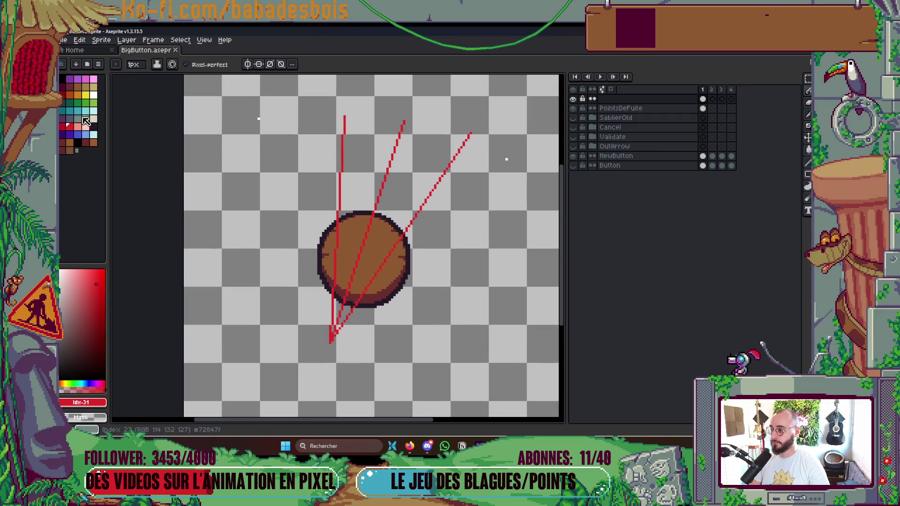
Step: Draw two blue lines from the upper-left point and two green lines from the upper-right point into the button
left_click(87, 135)
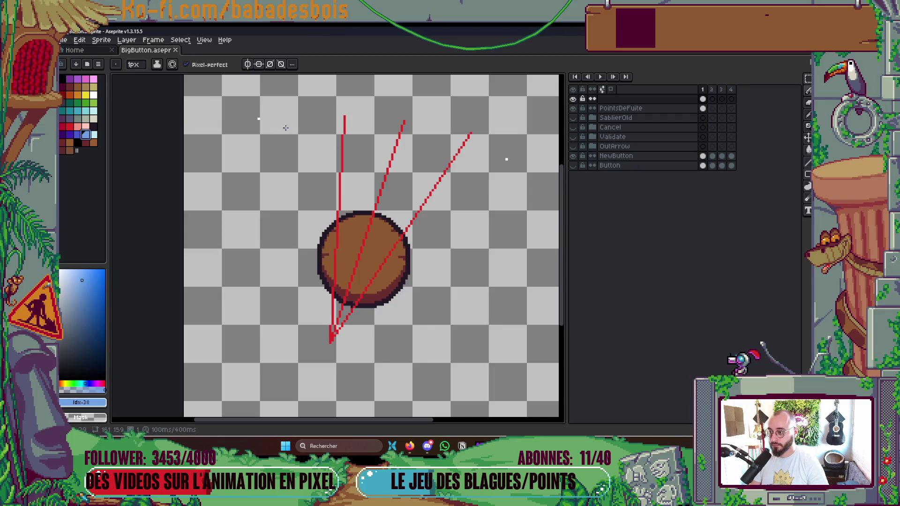
left_click_drag(258, 119, 361, 252)
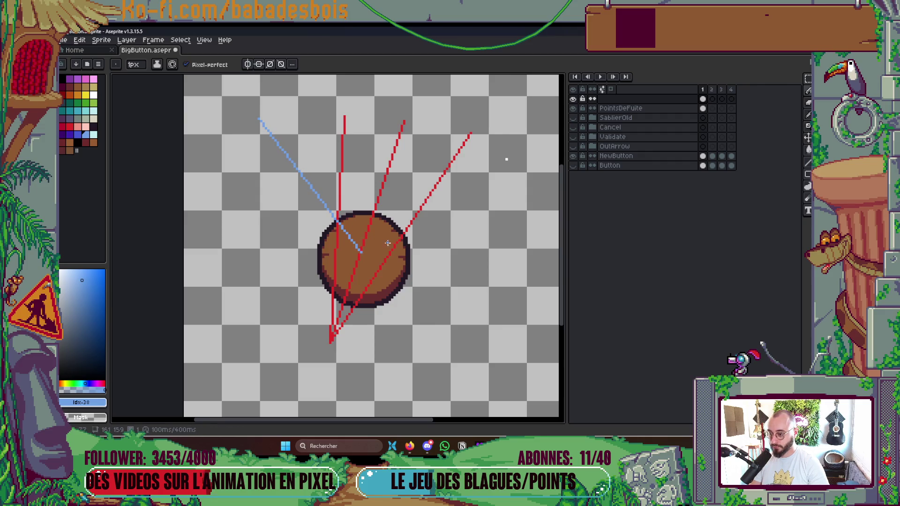
left_click(94, 103)
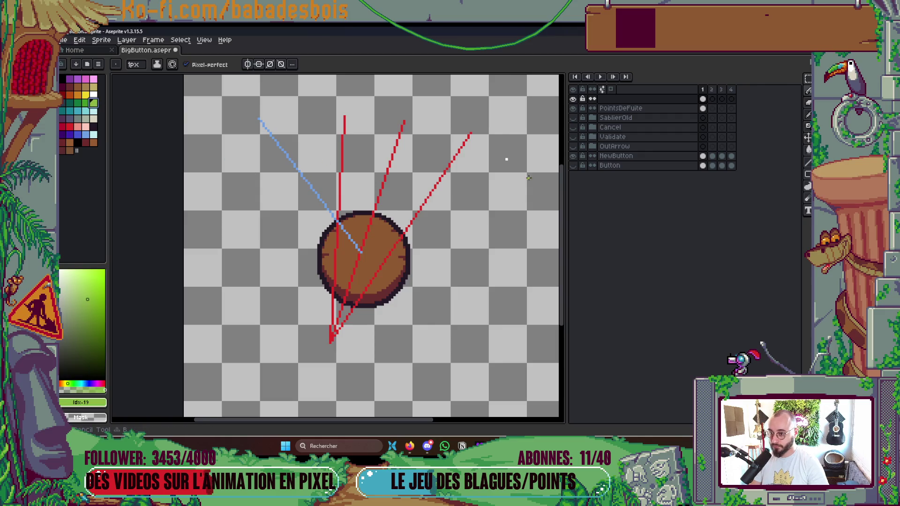
left_click_drag(507, 159, 362, 253)
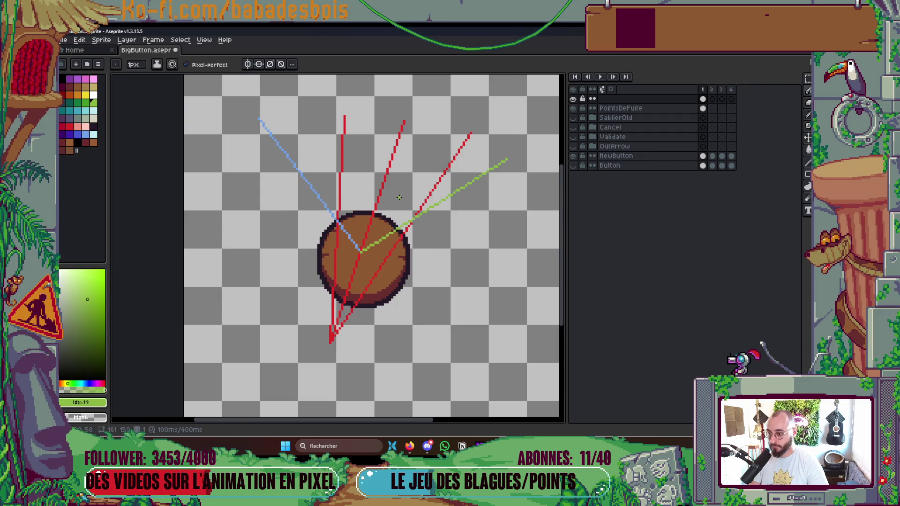
left_click(86, 135)
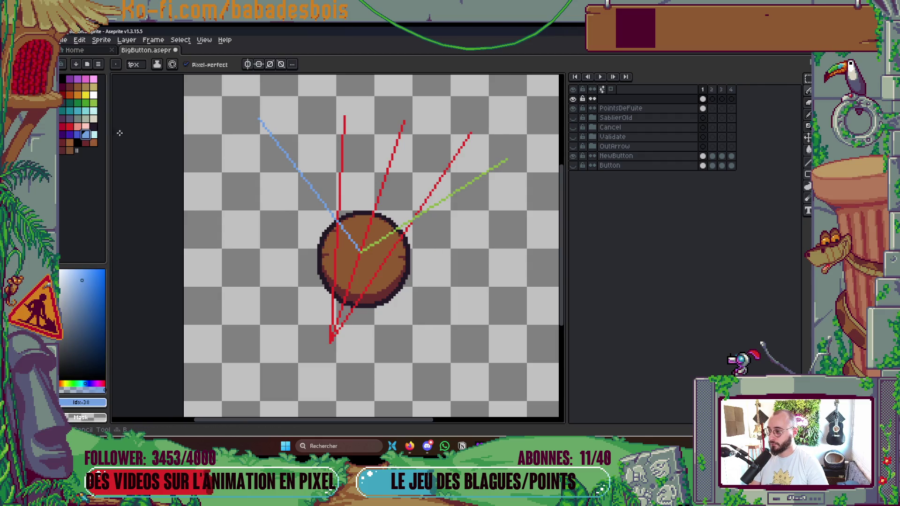
left_click_drag(258, 118, 413, 221)
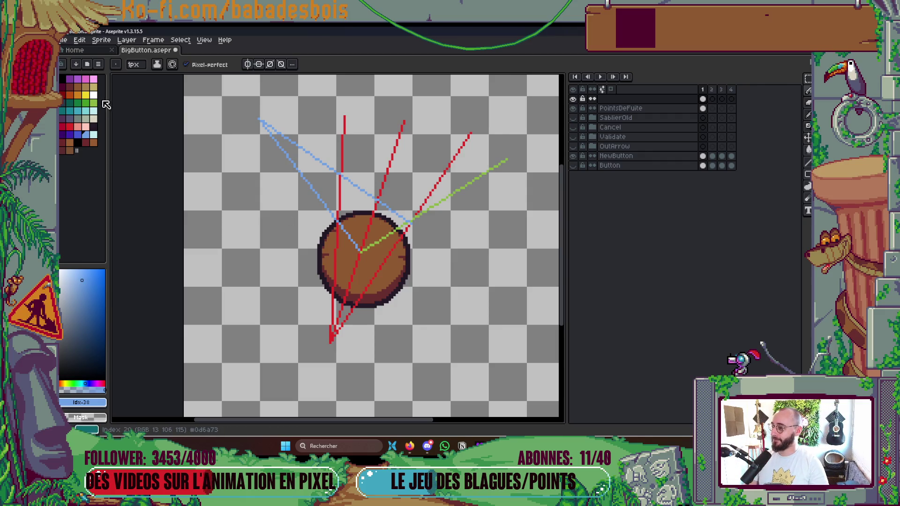
left_click(505, 162, "alt")
left_click_drag(506, 160, 335, 219)
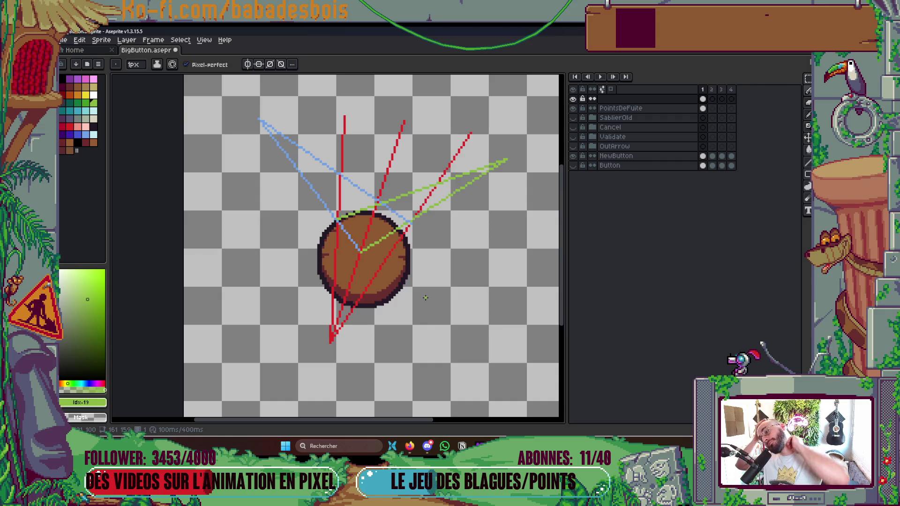
Step: Sample the existing blue and draw another blue line from the upper left to the button
key("i")
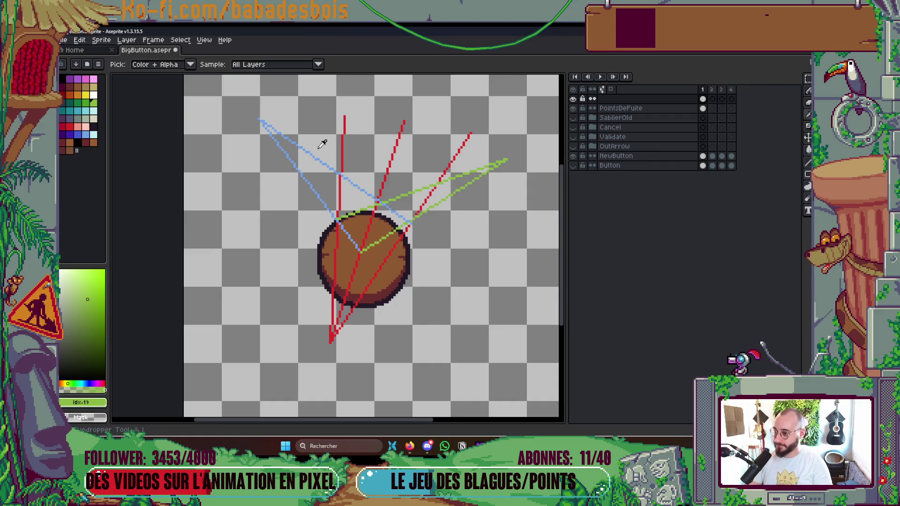
scroll(263, 117, "up", 2)
left_click(281, 130)
key("b")
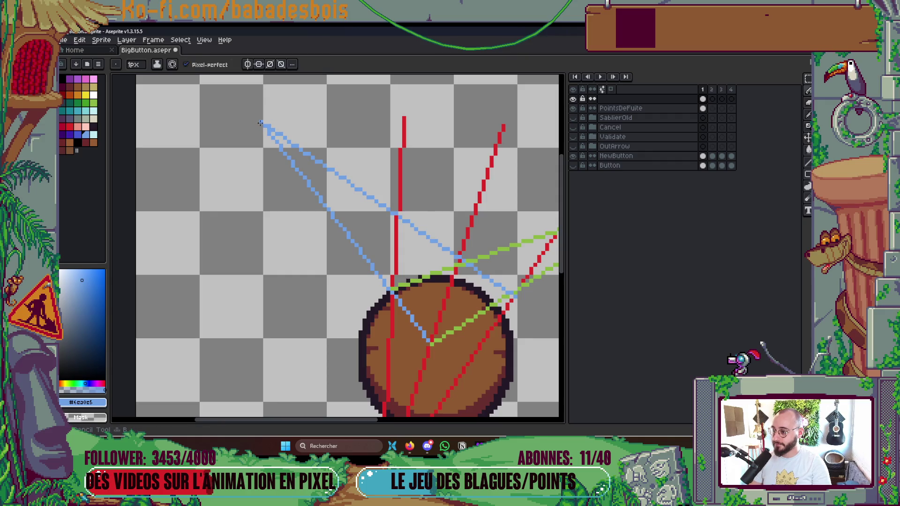
mouse_move(261, 123)
left_mouse_down()
mouse_move(403, 328)
mouse_move(416, 392)
mouse_move(340, 276)
left_mouse_up()
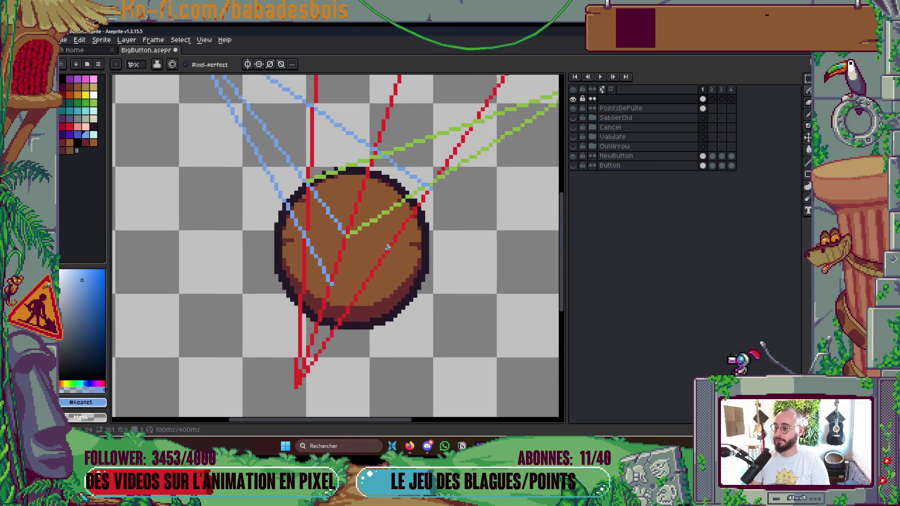
Step: Pick green again and pan to bring the upper-right vanishing point and whole drawing into view
left_click(93, 103)
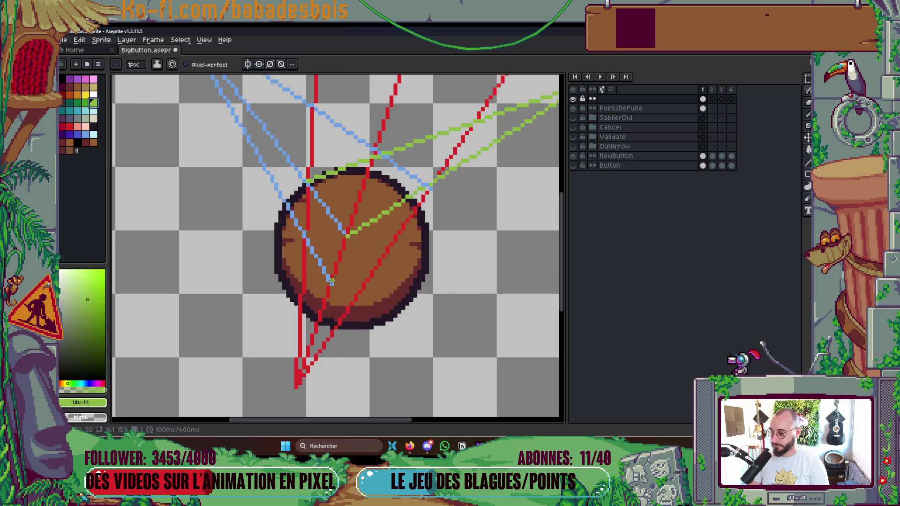
left_click_drag(390, 267, 370, 301)
mouse_move(517, 183)
left_mouse_down()
mouse_move(525, 167)
mouse_move(483, 164)
left_mouse_up()
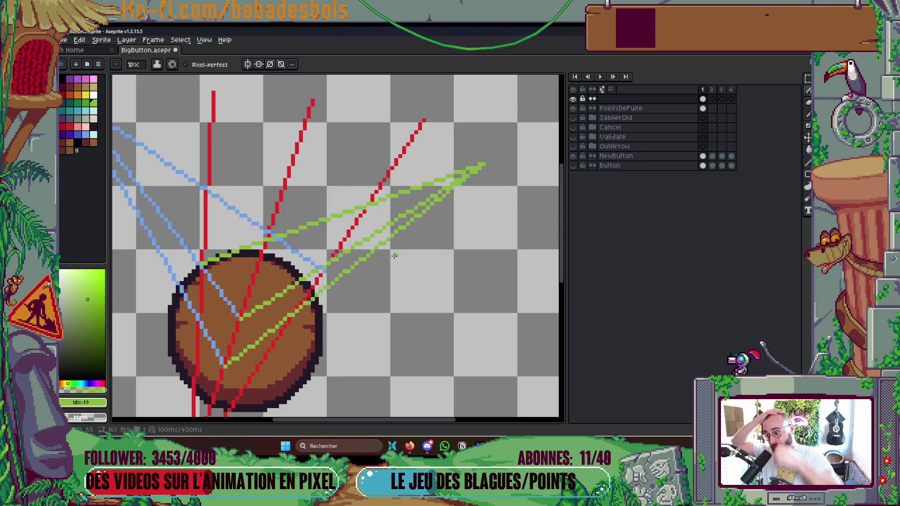
mouse_move(395, 256)
left_mouse_down()
mouse_move(376, 264)
mouse_move(406, 222)
left_mouse_up()
scroll(328, 271, "down", 5)
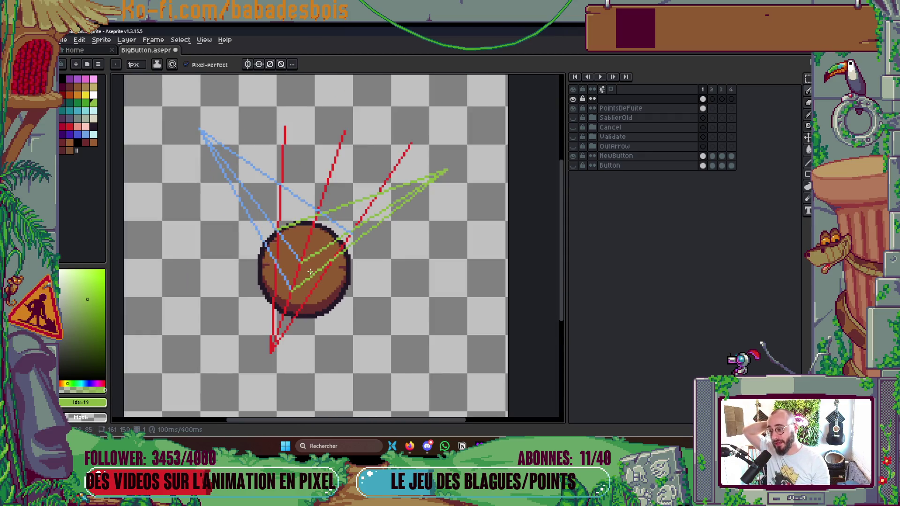
scroll(322, 277, "up", 1)
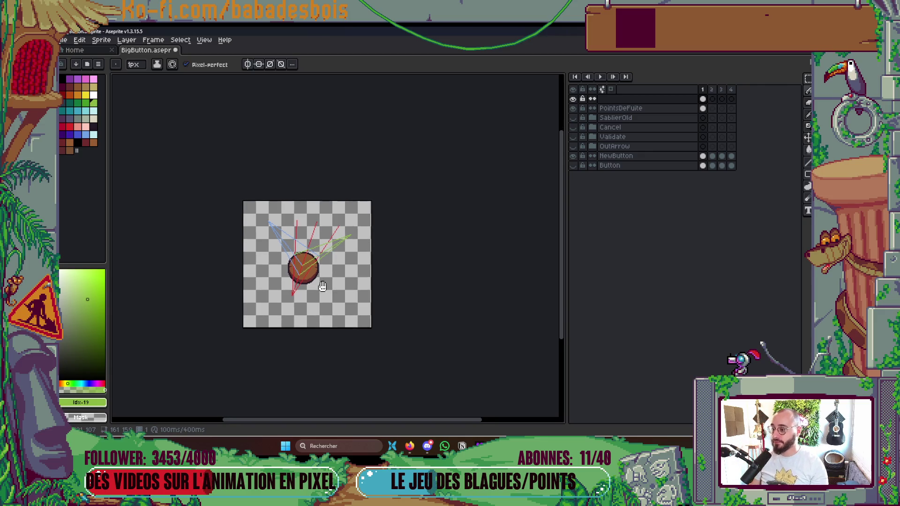
Step: Undo the latest green and blue guide lines and recentre the view on the button
scroll(347, 272, "up", 4)
key("ctrl")
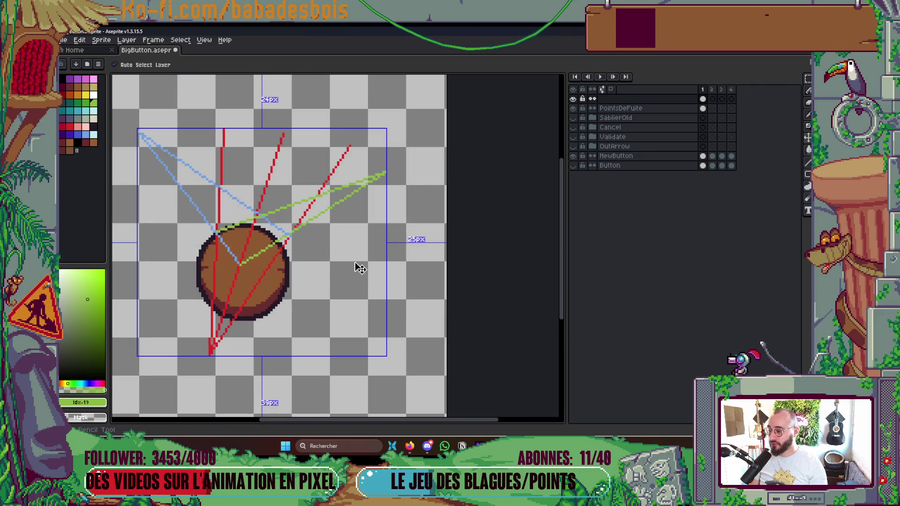
key("ctrl+z")
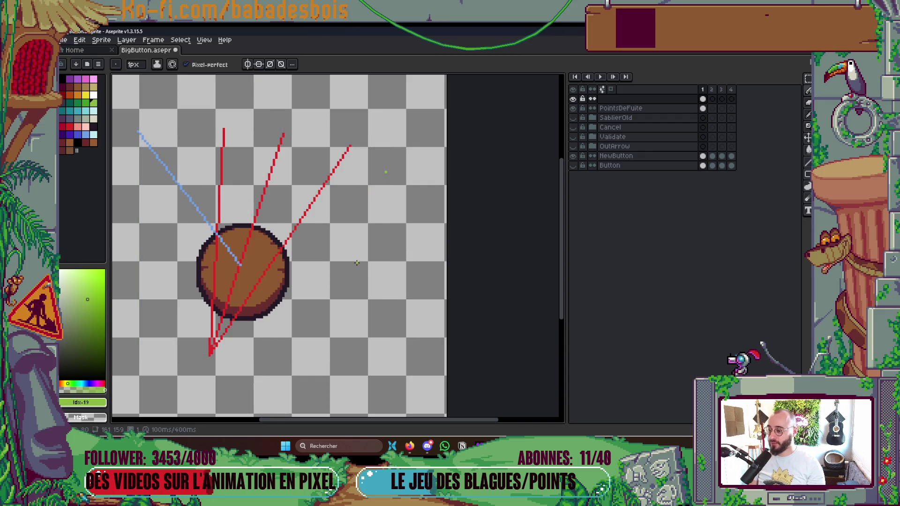
key("ctrl+z")
left_click_drag(382, 212, 459, 191)
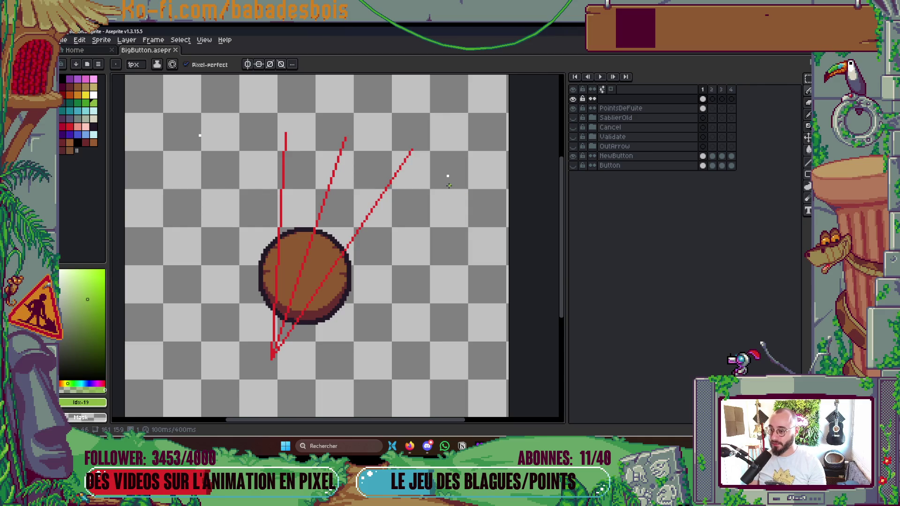
Step: Mark white vanishing-point pixels on PointsDeFuite, save, and activate the empty layer above it
left_click(447, 175, "alt")
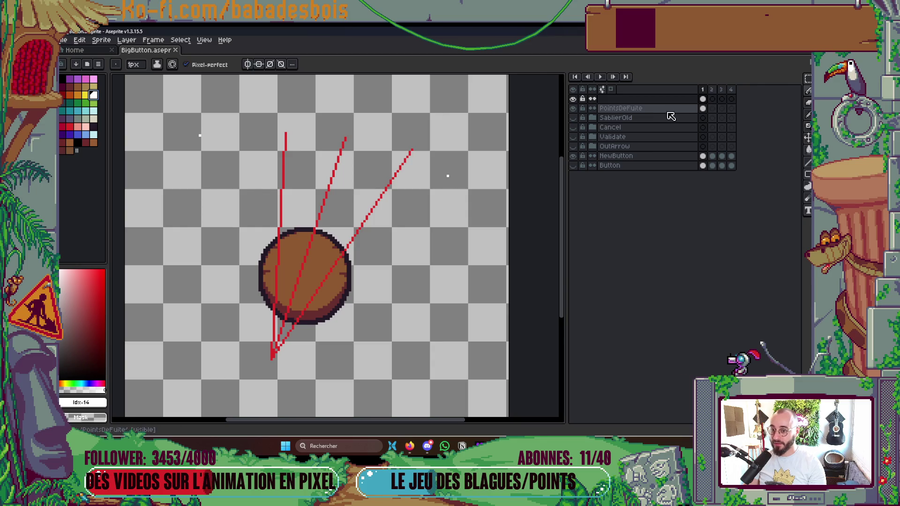
left_click(654, 108)
left_click(447, 177)
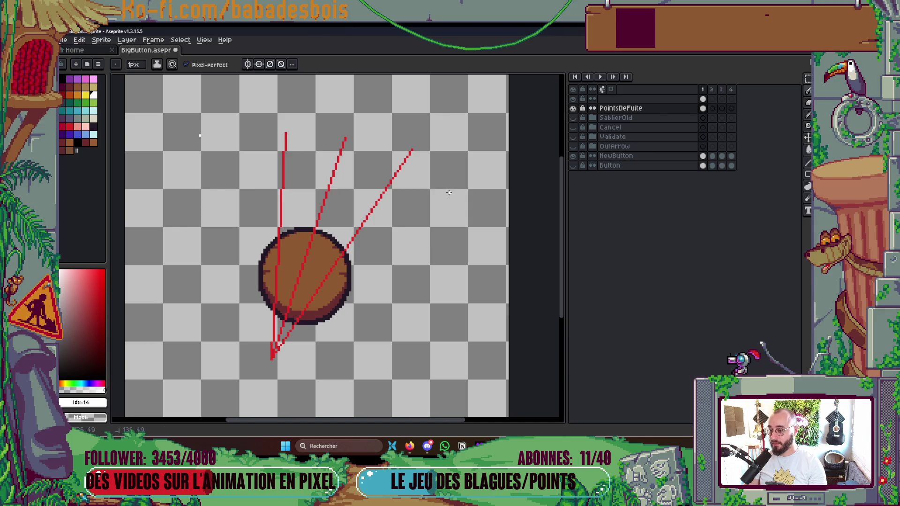
key("v")
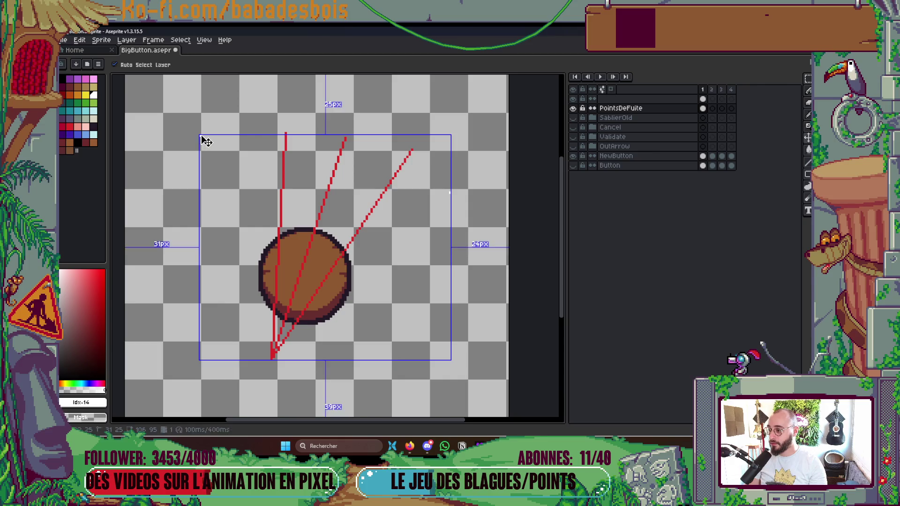
key("b")
left_click(188, 157)
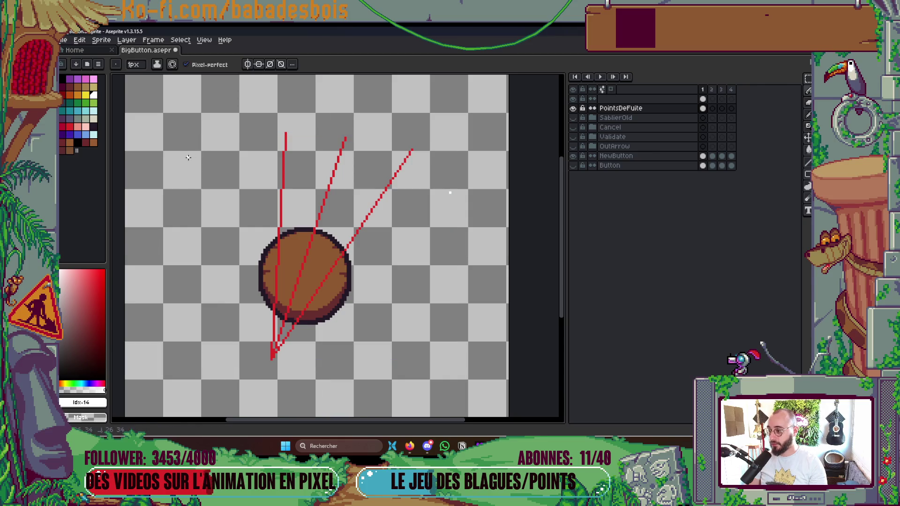
key("ctrl+s")
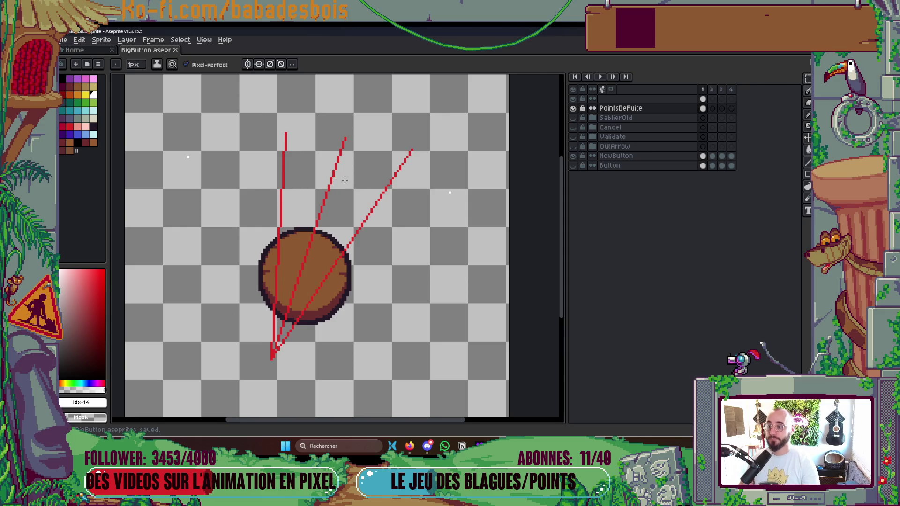
left_click(655, 99)
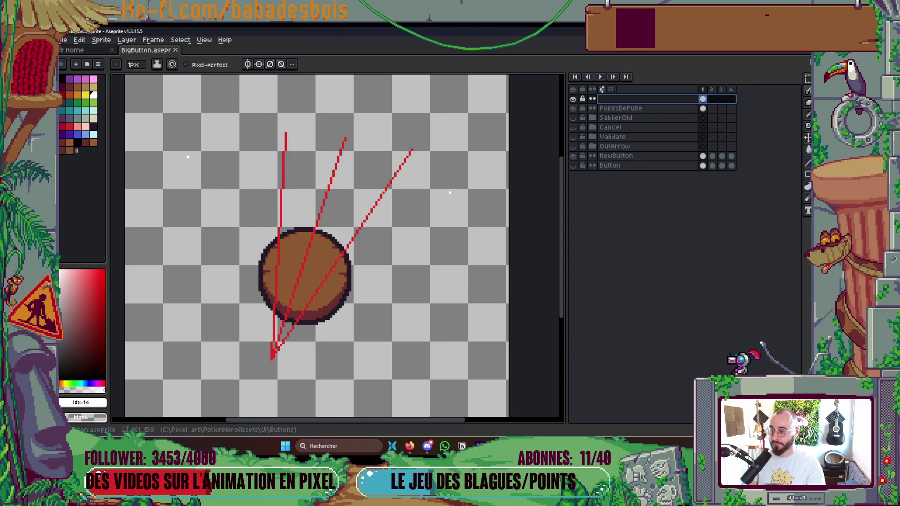
Step: Draw a green line from the right vanishing point, a light-blue line, and a second green line to the circle
left_click(93, 103)
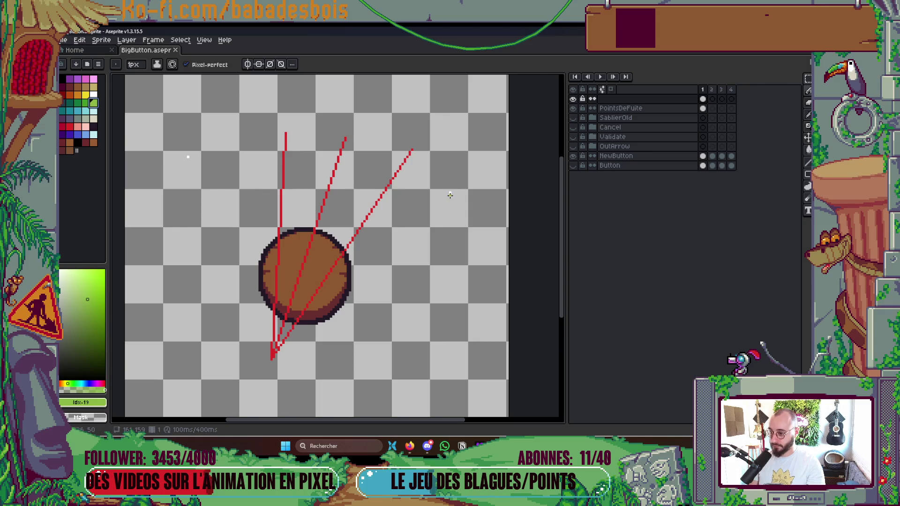
mouse_move(450, 194)
left_mouse_down()
mouse_move(303, 252)
mouse_move(305, 261)
left_mouse_up()
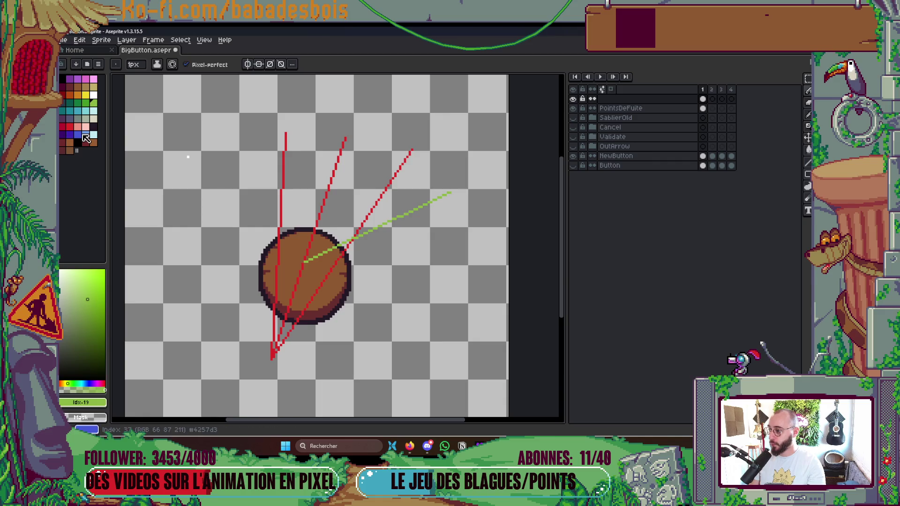
left_click(78, 134)
left_click(86, 135)
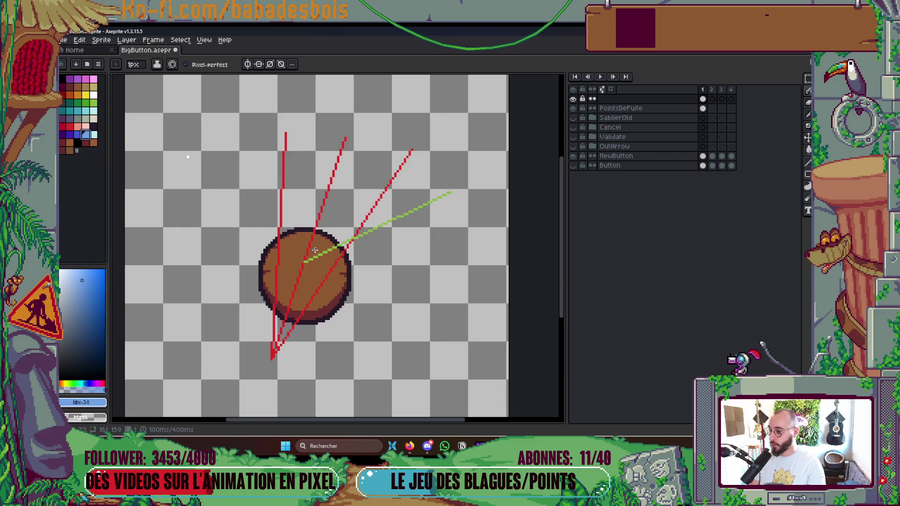
mouse_move(305, 261)
left_mouse_down()
mouse_move(188, 157)
mouse_move(352, 240)
left_mouse_up()
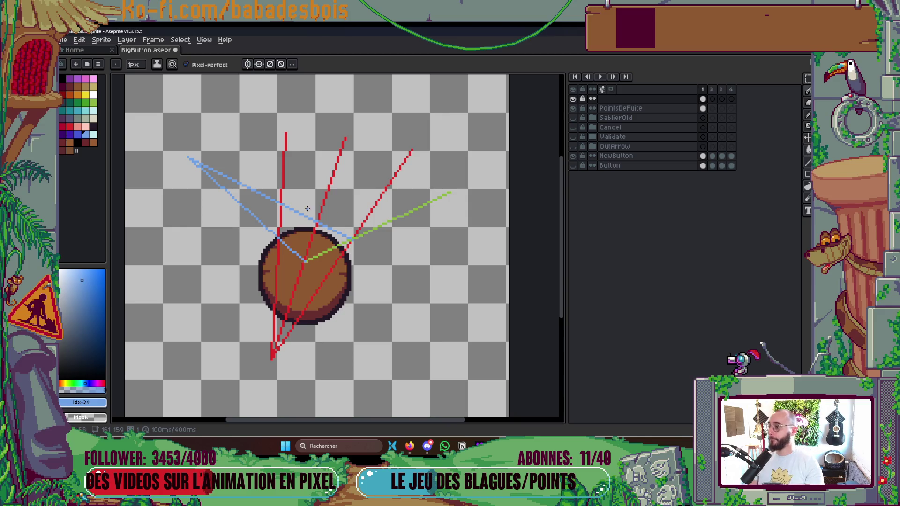
left_click(450, 192, "alt")
scroll(450, 185, "up", 1)
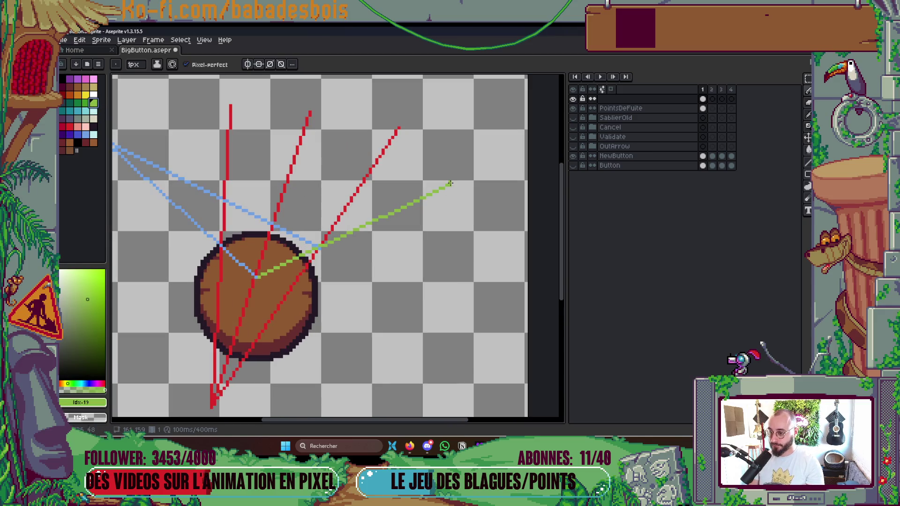
mouse_move(449, 184)
left_mouse_down()
mouse_move(268, 245)
mouse_move(220, 243)
left_mouse_up()
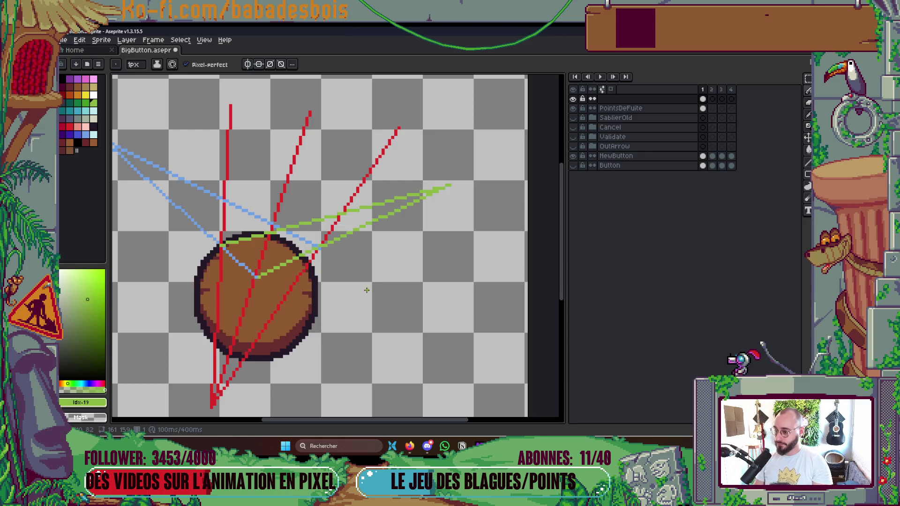
Step: Add two more light-blue lines from the top-left point and another green line to the circle
left_click_drag(380, 283, 424, 259)
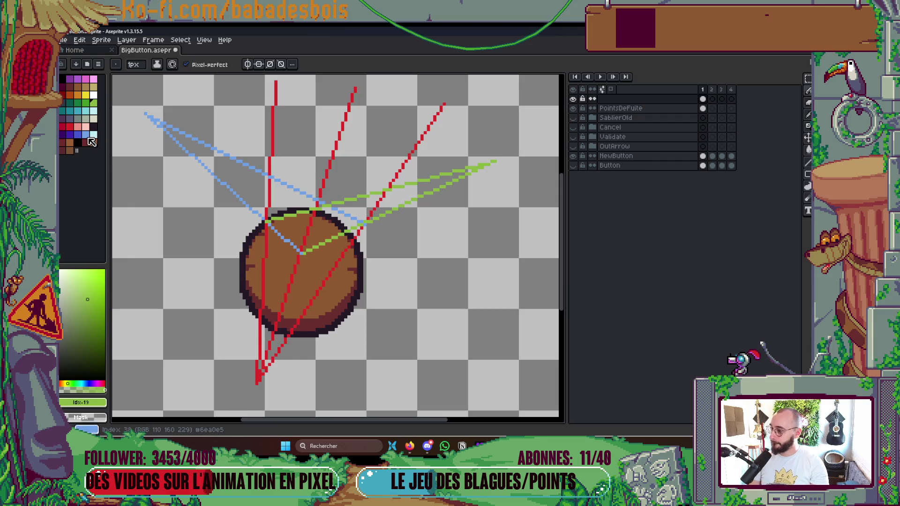
left_click(86, 135)
left_click_drag(211, 267, 283, 303)
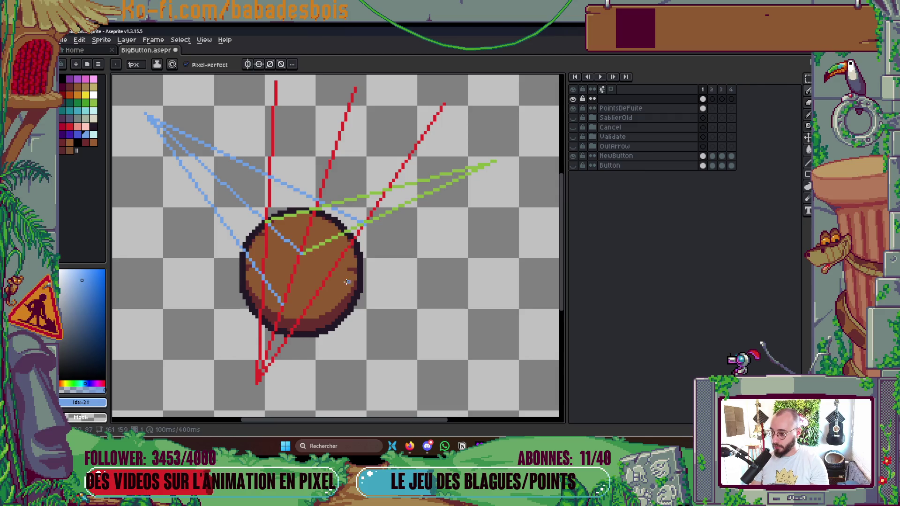
left_click(93, 103)
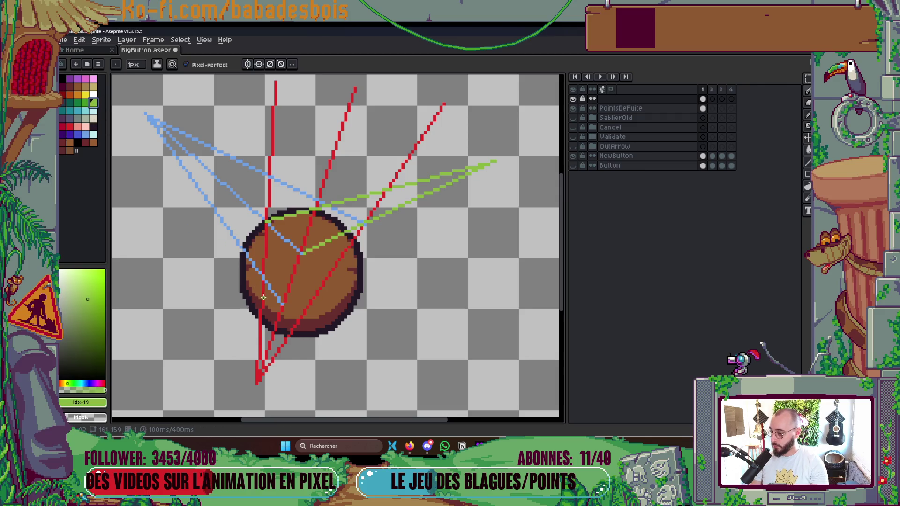
mouse_move(283, 305)
left_mouse_down()
mouse_move(455, 212)
mouse_move(495, 162)
mouse_move(263, 272)
left_mouse_up()
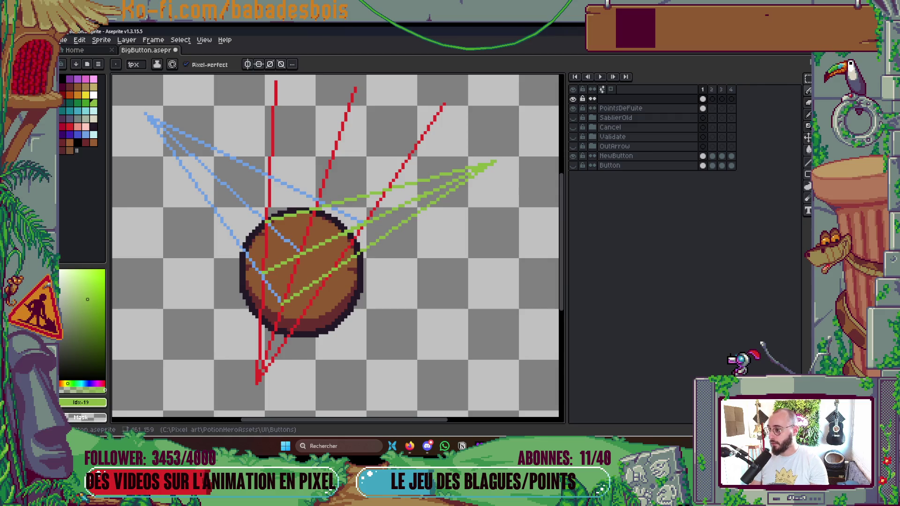
left_click(88, 135)
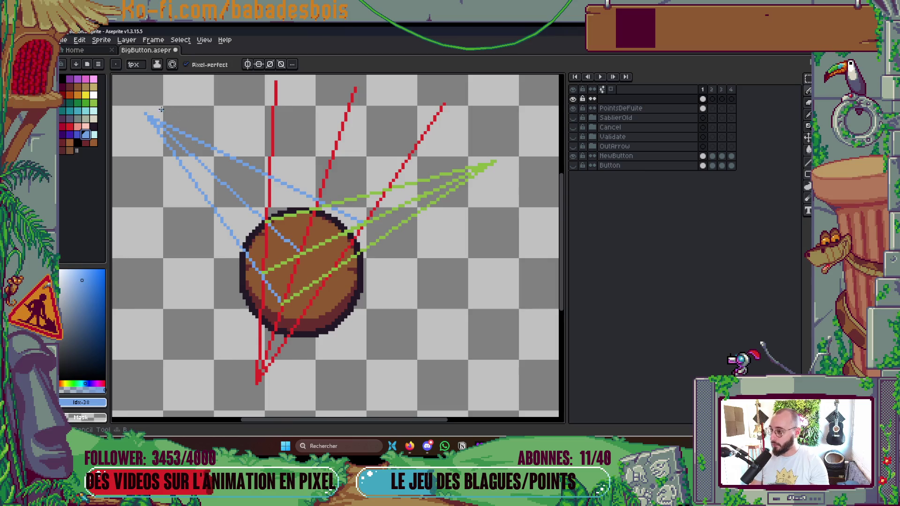
left_click_drag(146, 114, 334, 269)
scroll(394, 248, "down", 2)
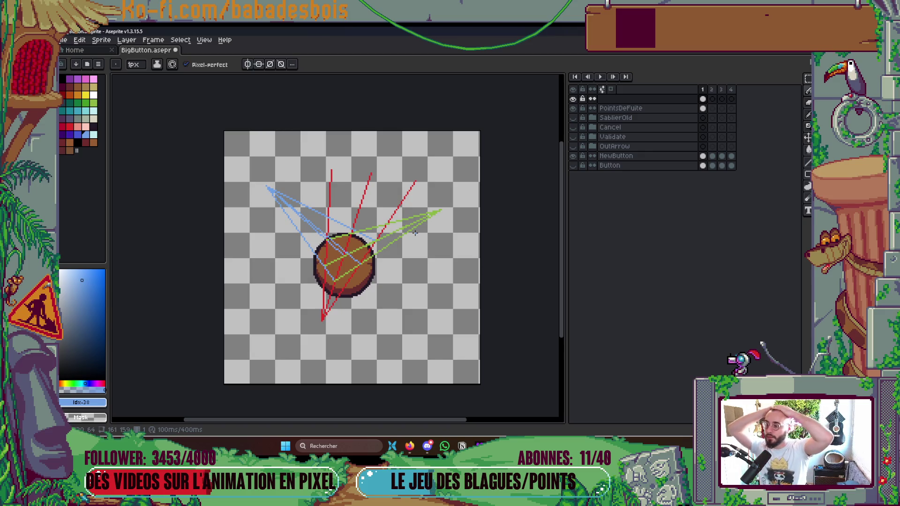
Step: Save, draw another light-blue line from the circle to the top-left vanishing point, and save again
scroll(380, 222, "up", 2)
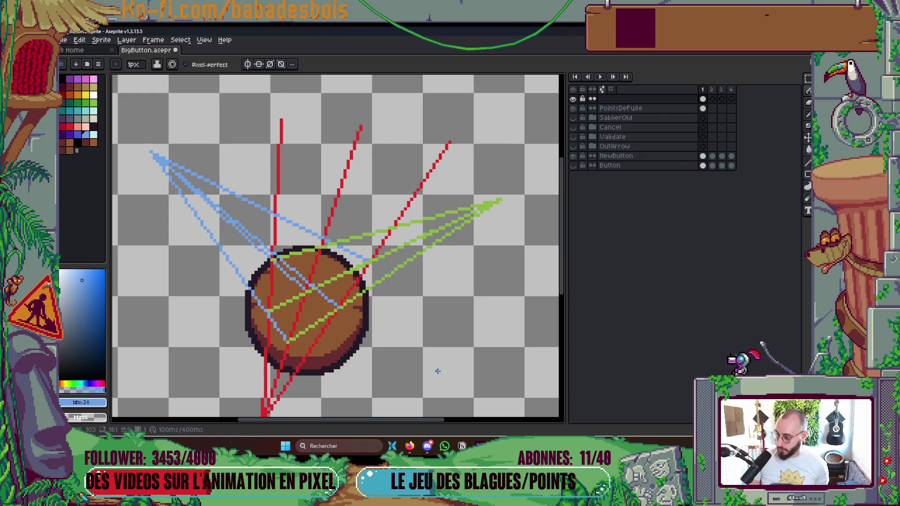
key("ctrl+s")
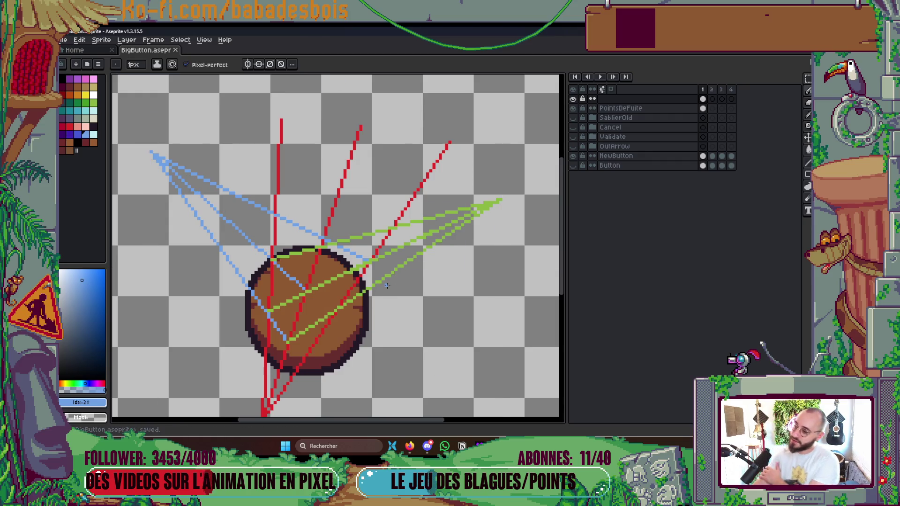
scroll(350, 333, "up", 1)
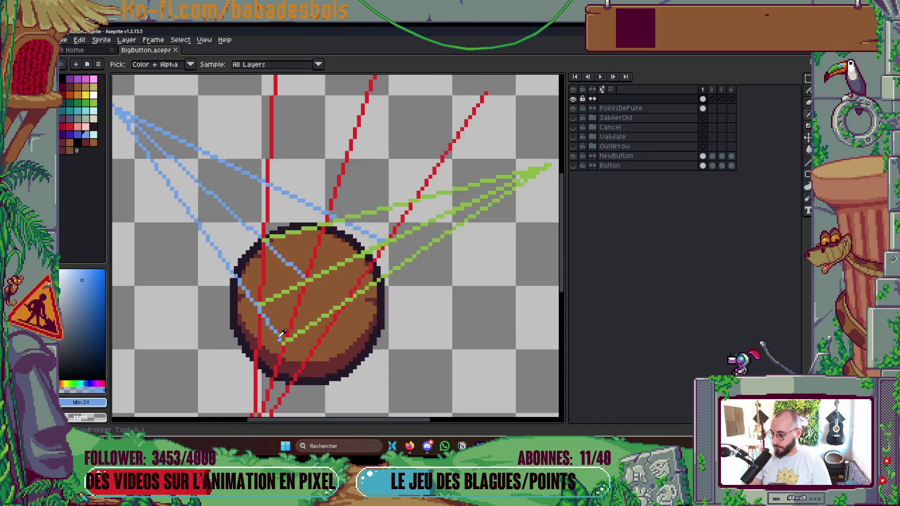
mouse_move(345, 305)
left_mouse_down()
mouse_move(205, 183)
mouse_move(163, 183)
mouse_move(114, 106)
mouse_move(151, 111)
left_mouse_up()
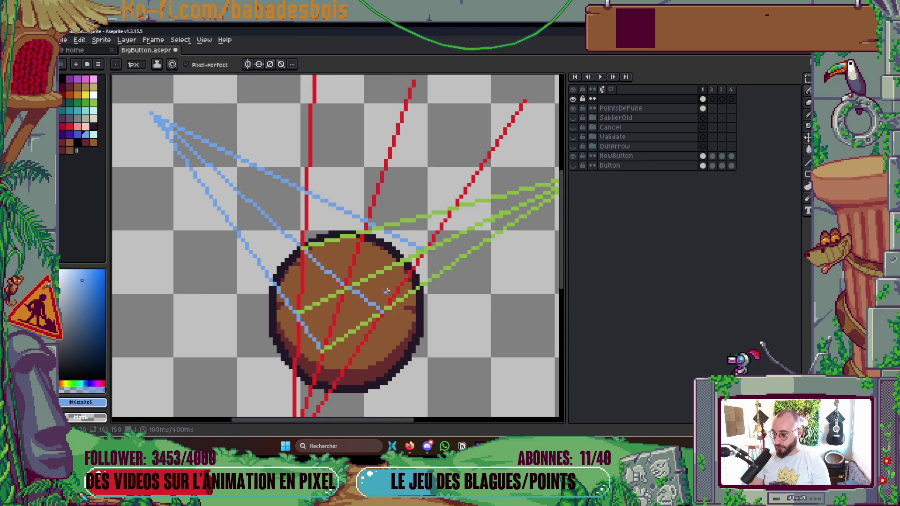
scroll(367, 290, "down", 3)
key("ctrl+s")
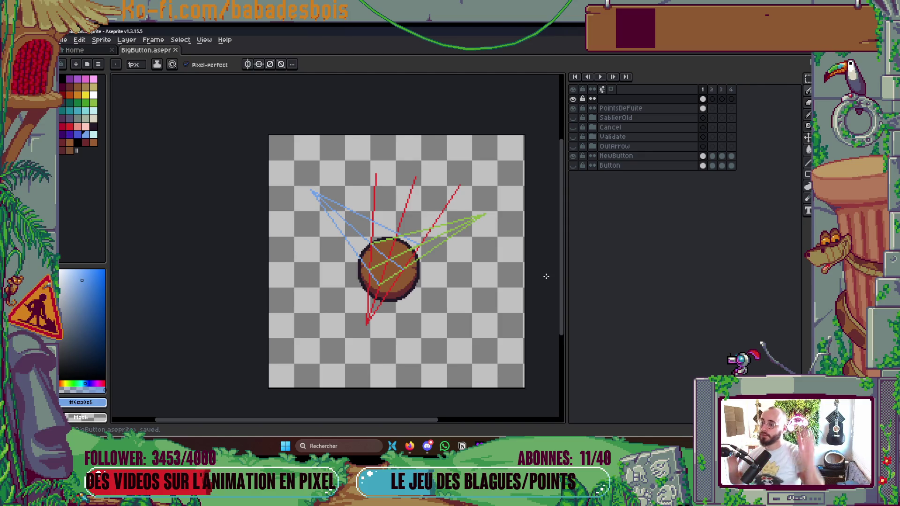
scroll(419, 211, "up", 1)
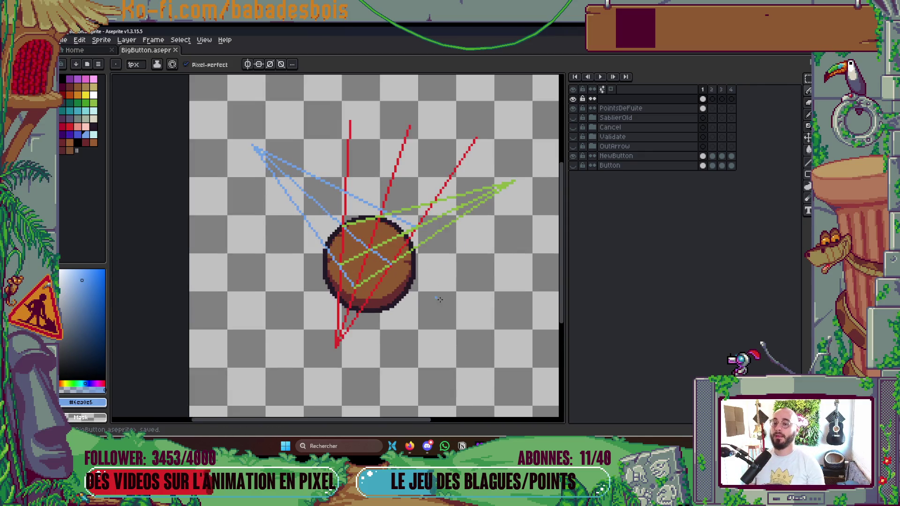
Step: Add a new layer and set up a cyan 1-pixel pencil
right_click(636, 98)
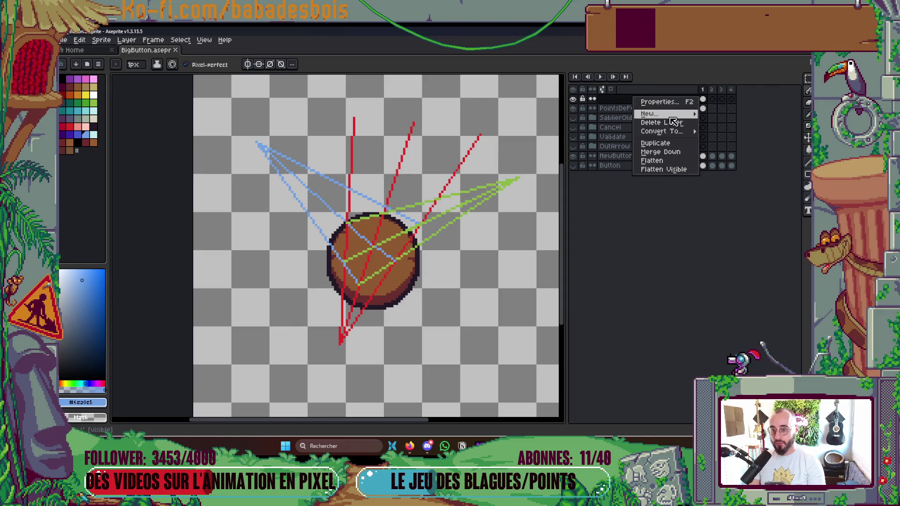
mouse_move(656, 114)
left_click(735, 116)
scroll(431, 271, "up", 2)
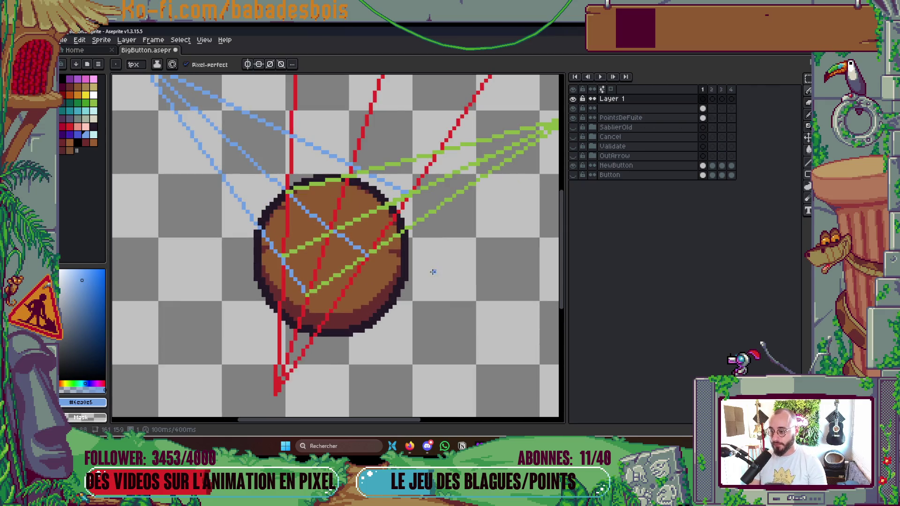
left_click(77, 111)
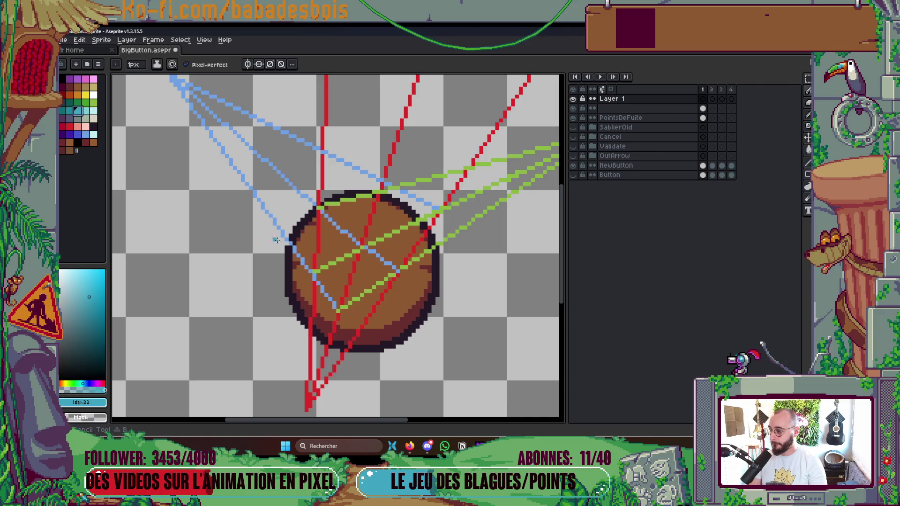
key("minus")
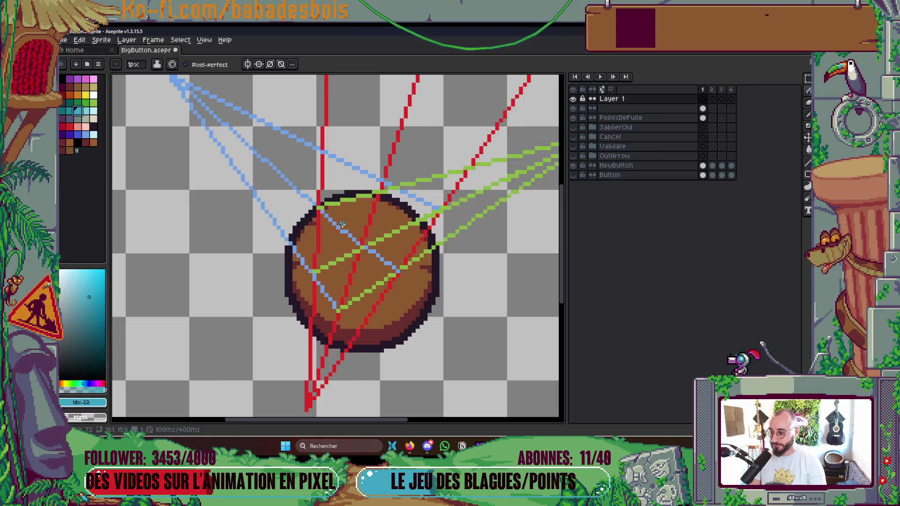
Step: Sketch the cyan ellipse on the circle's top, redrawing its lower arc and reshaping its left end
mouse_move(339, 227)
left_mouse_down()
mouse_move(350, 203)
mouse_move(413, 196)
mouse_move(420, 222)
mouse_move(363, 233)
mouse_move(377, 231)
left_mouse_up()
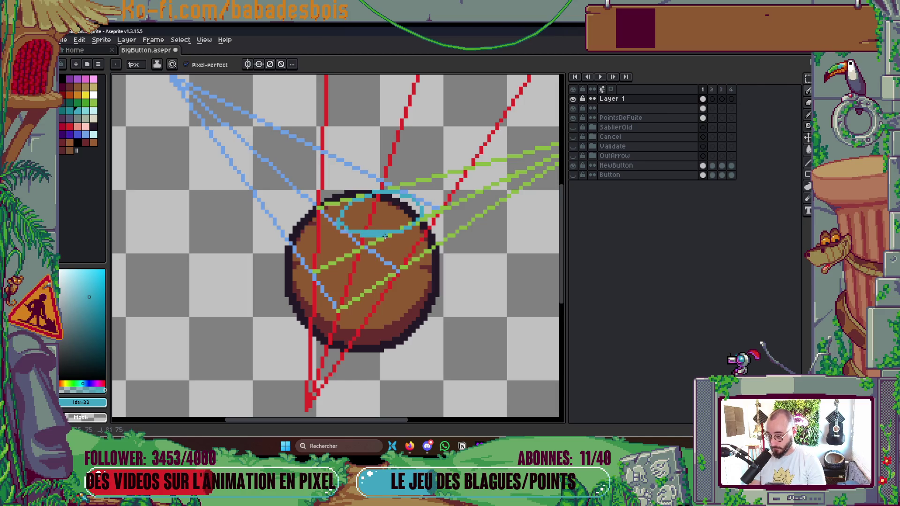
scroll(375, 236, "up", 2)
mouse_move(395, 228)
left_mouse_down()
mouse_move(346, 229)
mouse_move(323, 215)
left_mouse_up()
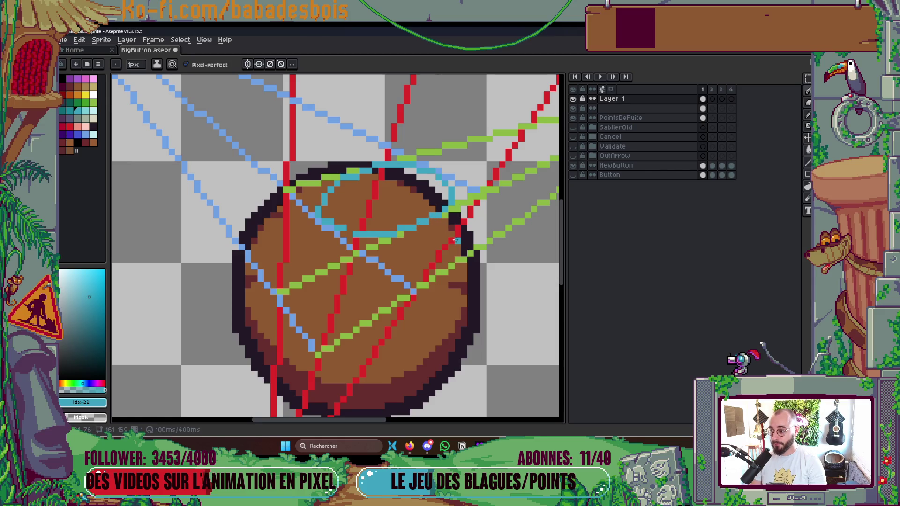
scroll(454, 240, "down", 6)
scroll(484, 256, "up", 3)
scroll(499, 193, "up", 3)
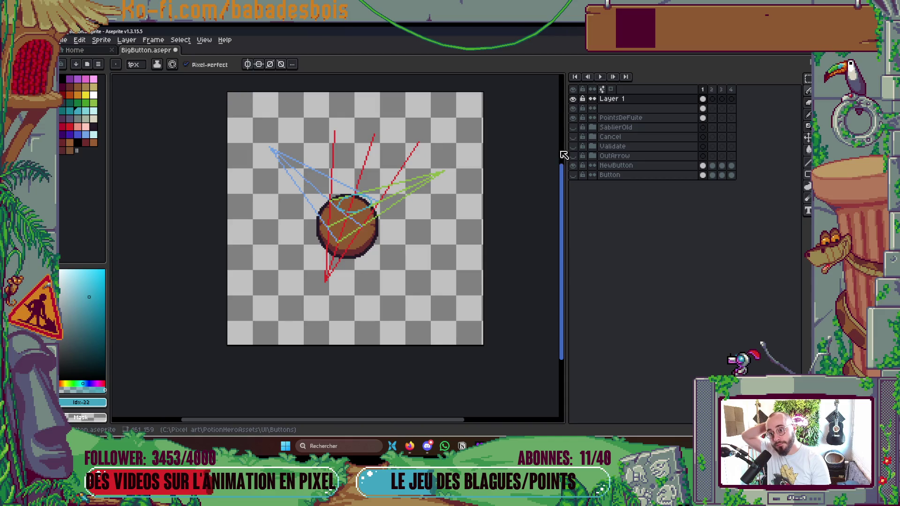
left_click(573, 118)
left_click(573, 118)
scroll(346, 215, "up", 3)
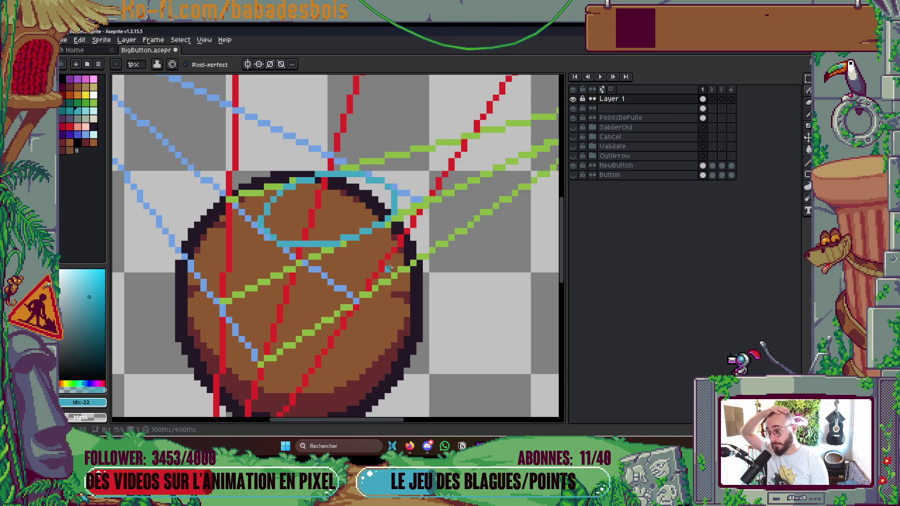
scroll(302, 246, "up", 1)
mouse_move(292, 243)
left_mouse_down()
mouse_move(328, 245)
mouse_move(271, 243)
mouse_move(334, 251)
left_mouse_up()
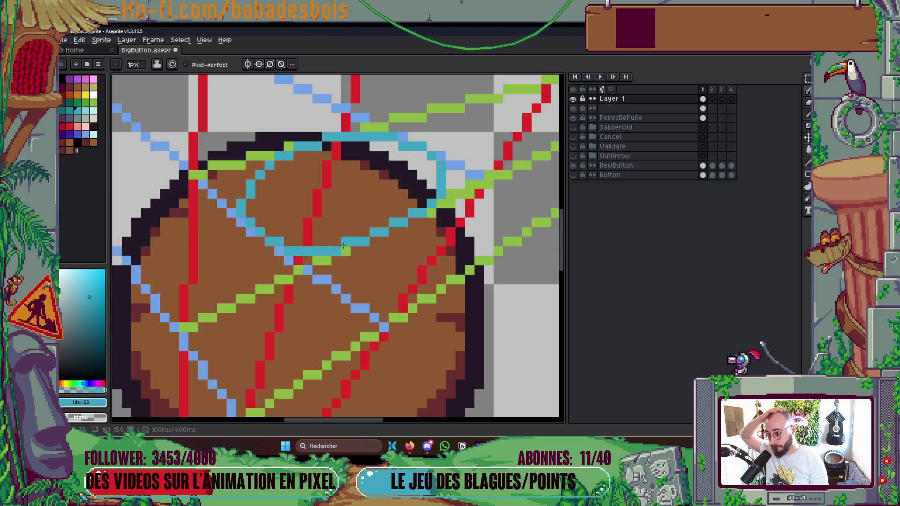
scroll(389, 240, "down", 5)
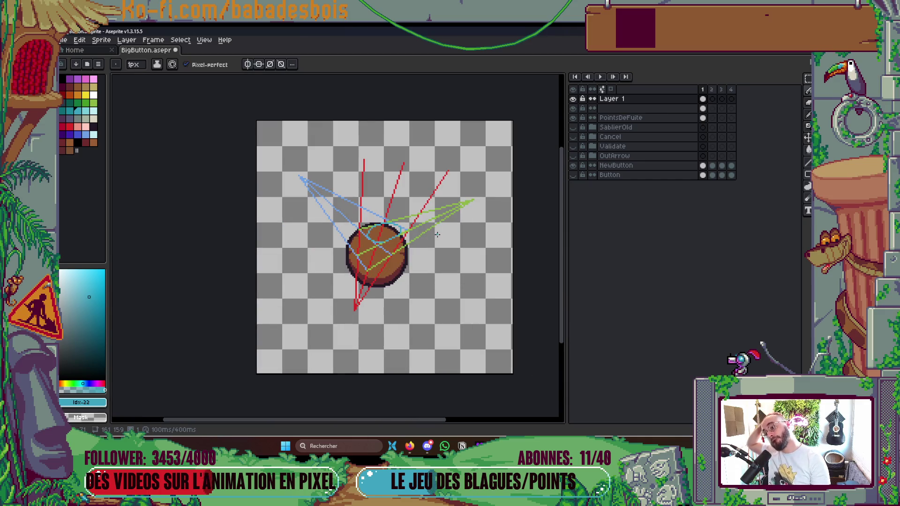
Step: Tidy the top cyan ellipse: refine its pixel steps, redraw the upper-left diagonal, join its two pieces
scroll(384, 246, "up", 5)
mouse_move(382, 249)
left_mouse_down()
mouse_move(382, 256)
mouse_move(361, 267)
mouse_move(371, 248)
mouse_move(361, 260)
left_mouse_up()
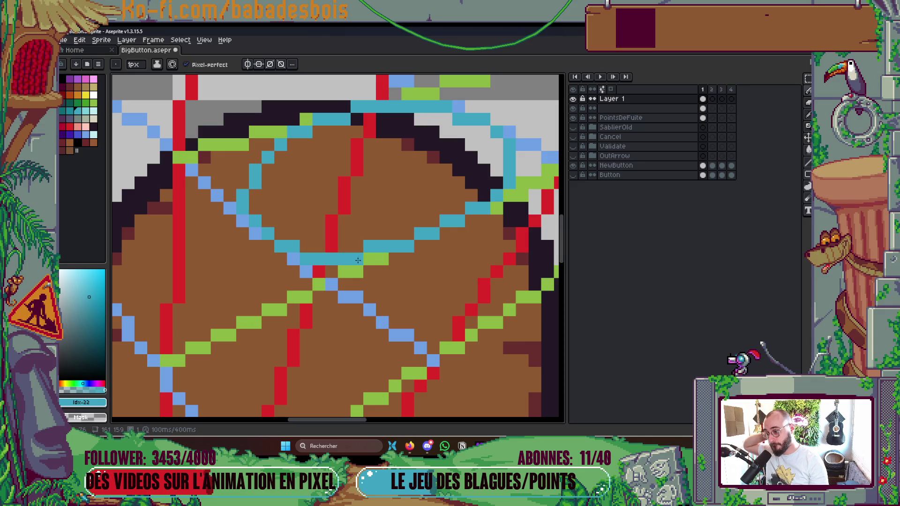
scroll(361, 260, "down", 5)
scroll(300, 225, "up", 5)
left_click(285, 230)
left_click(299, 218)
left_click(310, 205)
left_click(311, 217)
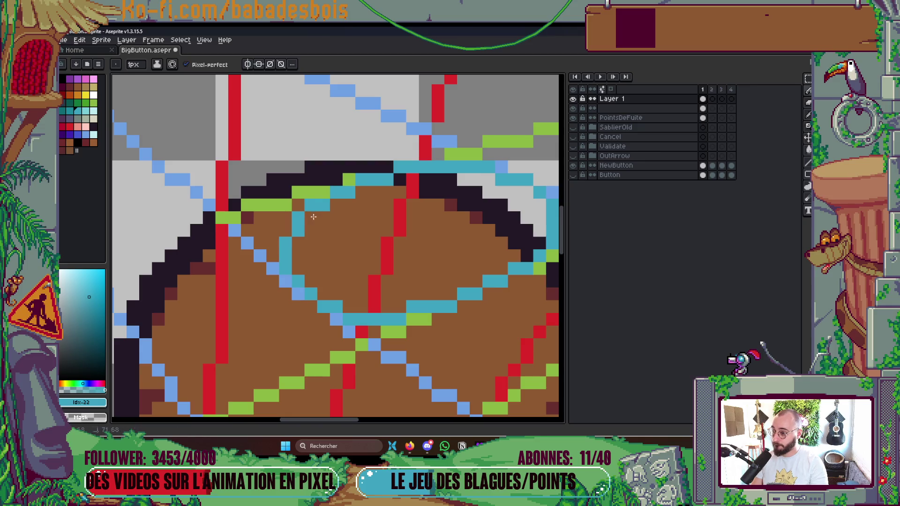
left_click(325, 195)
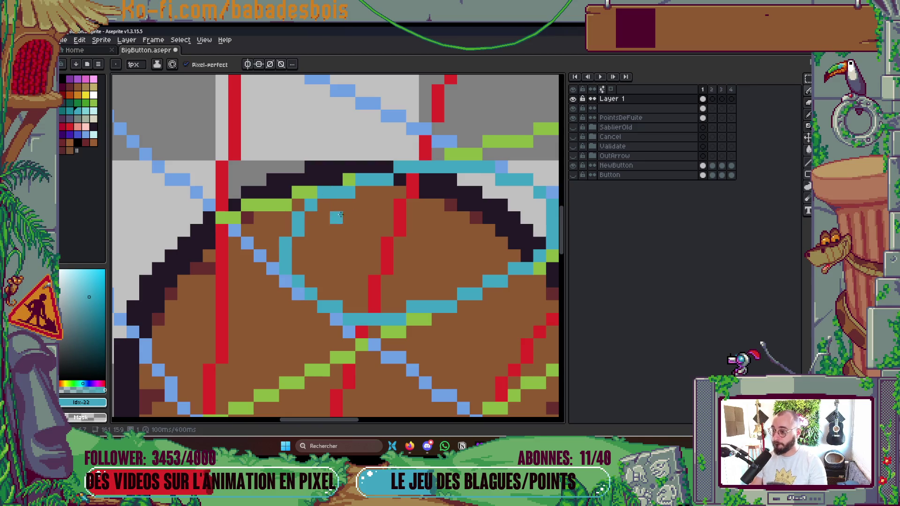
scroll(326, 209, "down", 4)
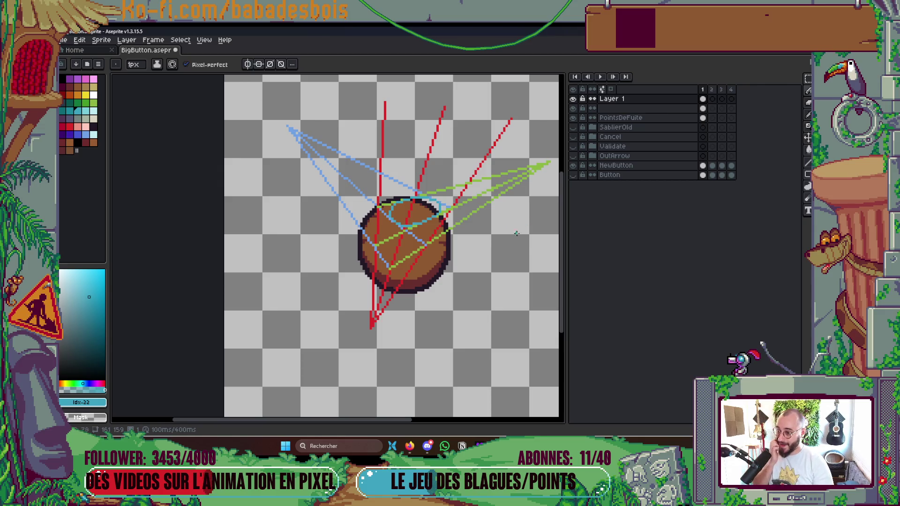
scroll(403, 248, "up", 3)
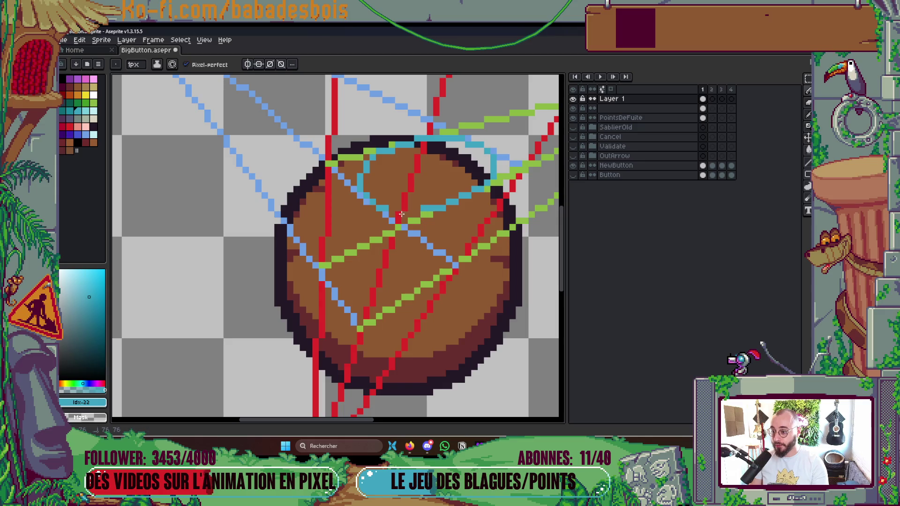
left_click_drag(392, 206, 421, 208)
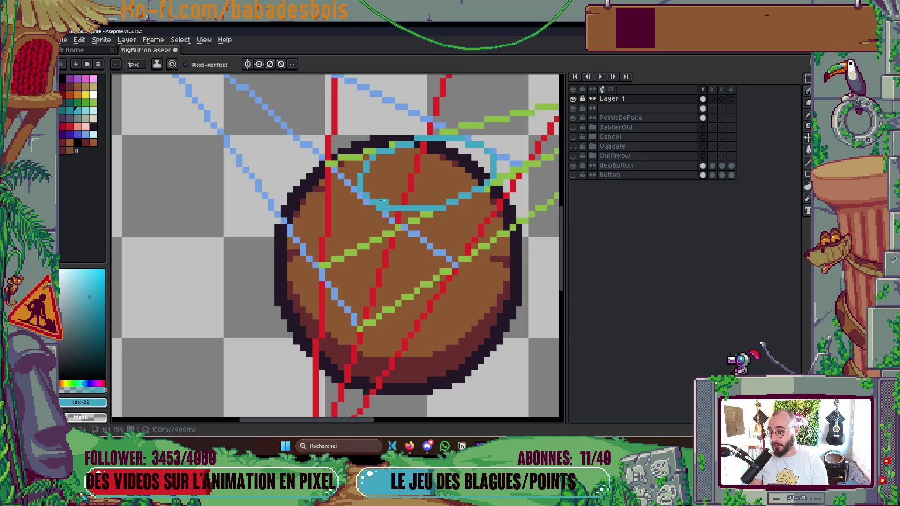
scroll(417, 197, "down", 2)
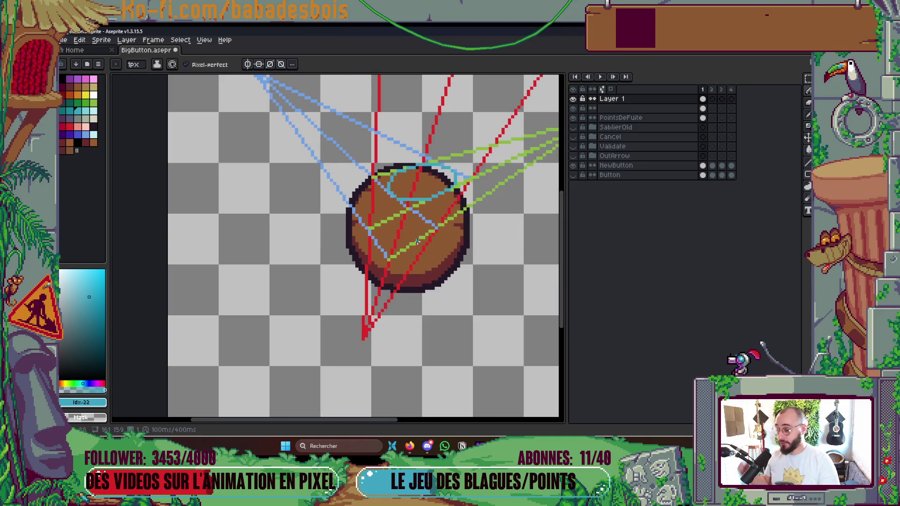
scroll(417, 227, "up", 2)
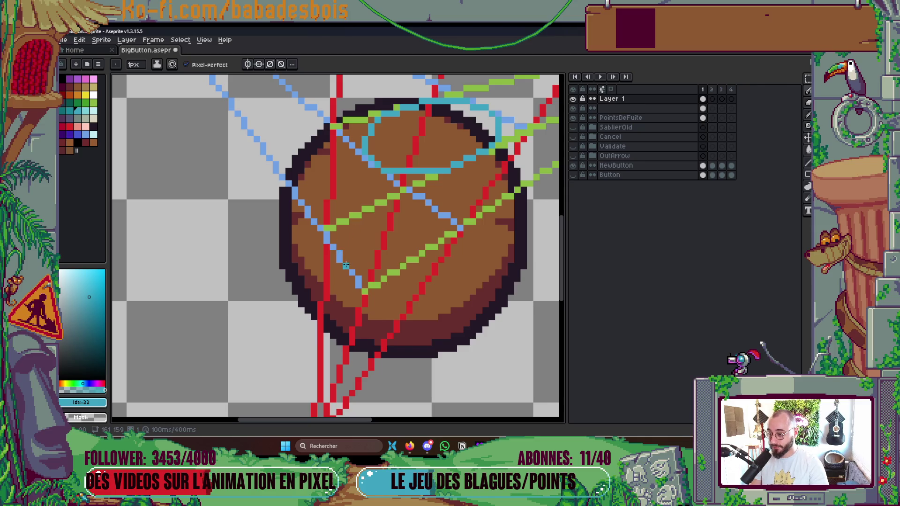
Step: Sketch the lower ellipse across the ball and undo the stray strokes inside it
mouse_move(337, 259)
left_mouse_down()
mouse_move(369, 212)
mouse_move(425, 200)
mouse_move(436, 232)
mouse_move(381, 272)
mouse_move(350, 272)
left_mouse_up()
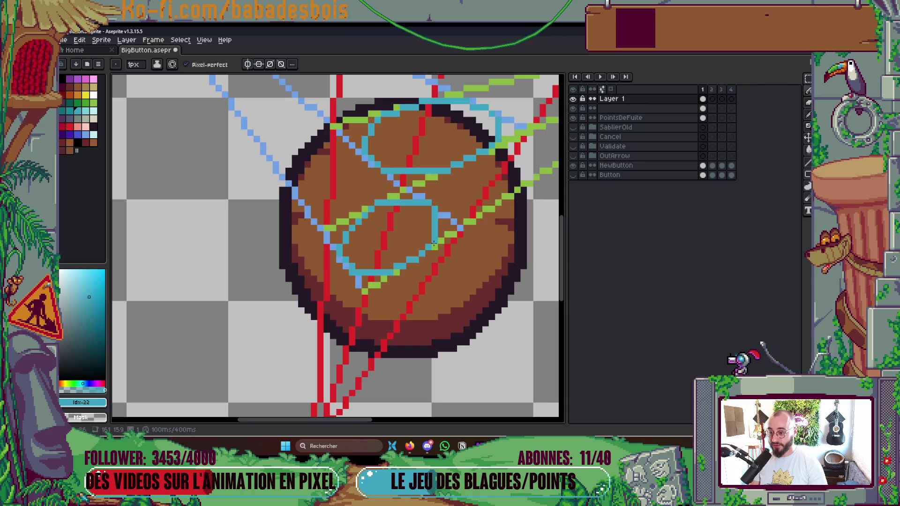
scroll(407, 237, "up", 1)
mouse_move(347, 252)
left_mouse_down()
mouse_move(350, 192)
mouse_move(424, 267)
left_mouse_up()
left_click(442, 204)
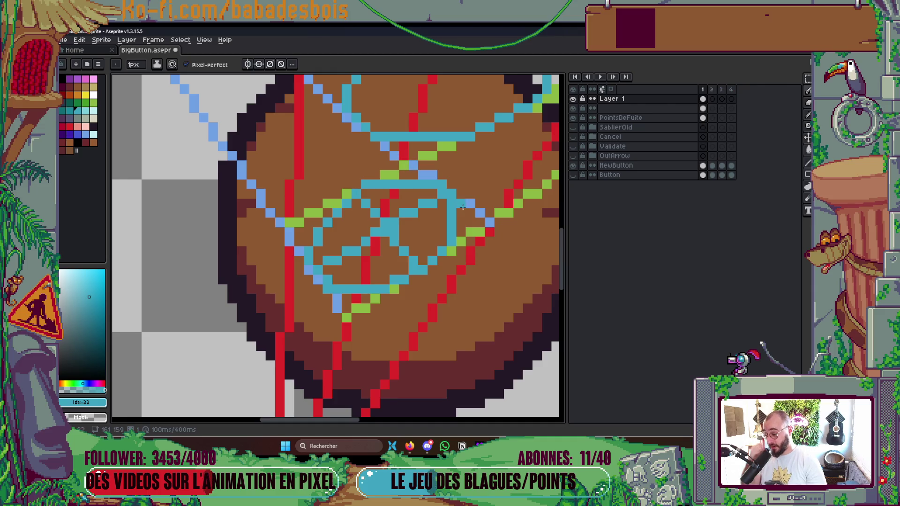
scroll(475, 368, "down", 3)
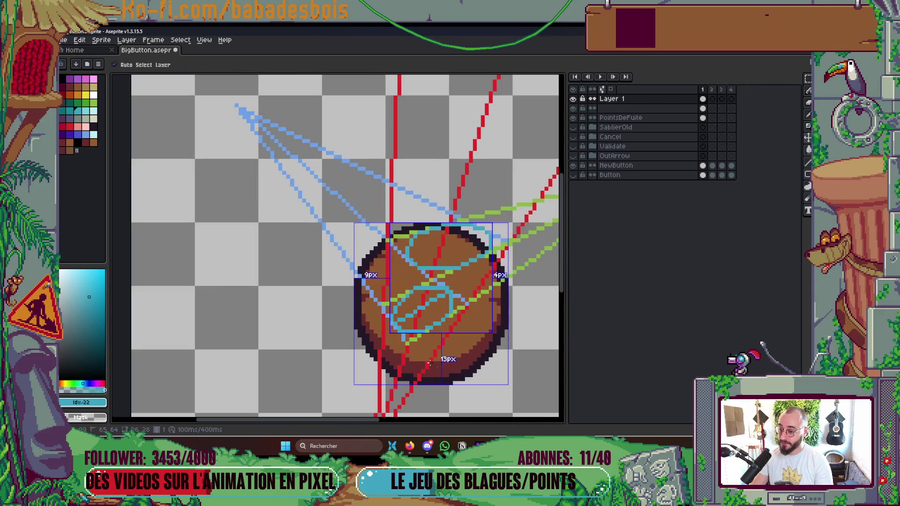
key("ctrl+z")
scroll(447, 294, "up", 3)
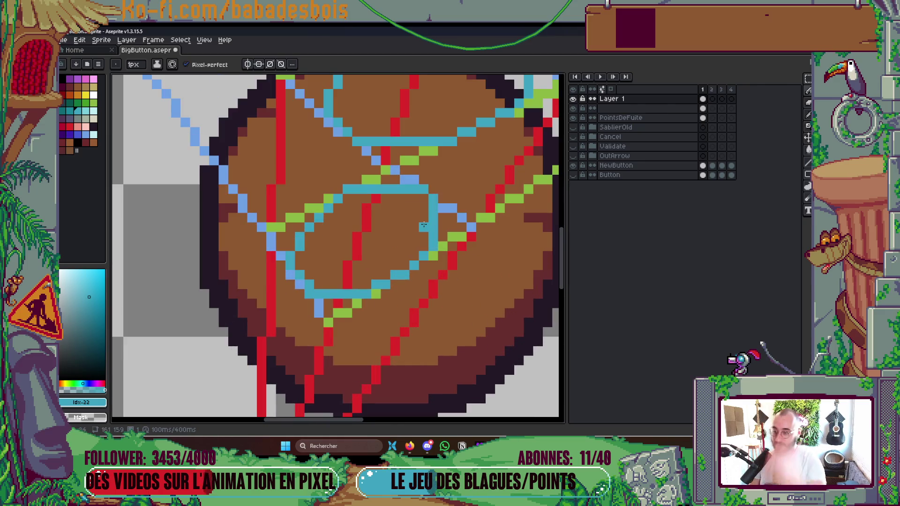
Step: Recolour pixels along the ellipse's upper-left line, lighten its right end, and save
left_click(319, 210)
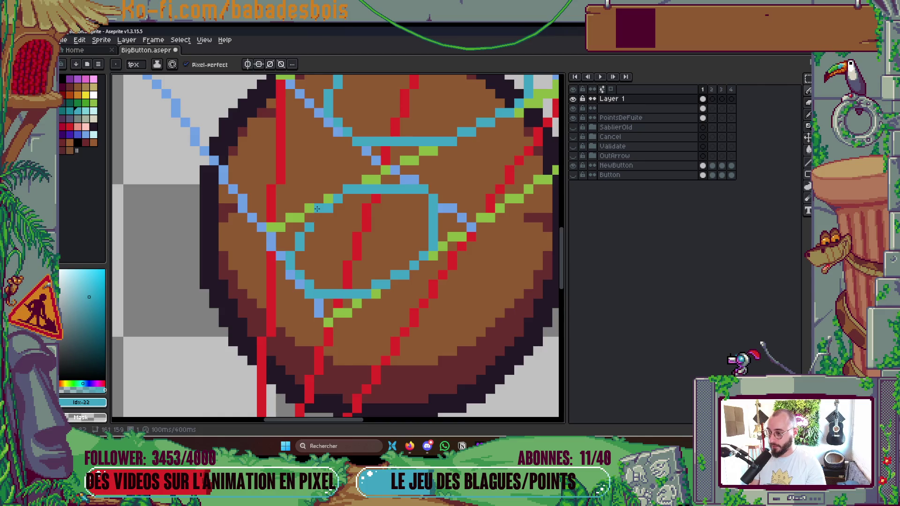
left_click(334, 211)
left_click(329, 199)
left_click(302, 229)
left_click(287, 247)
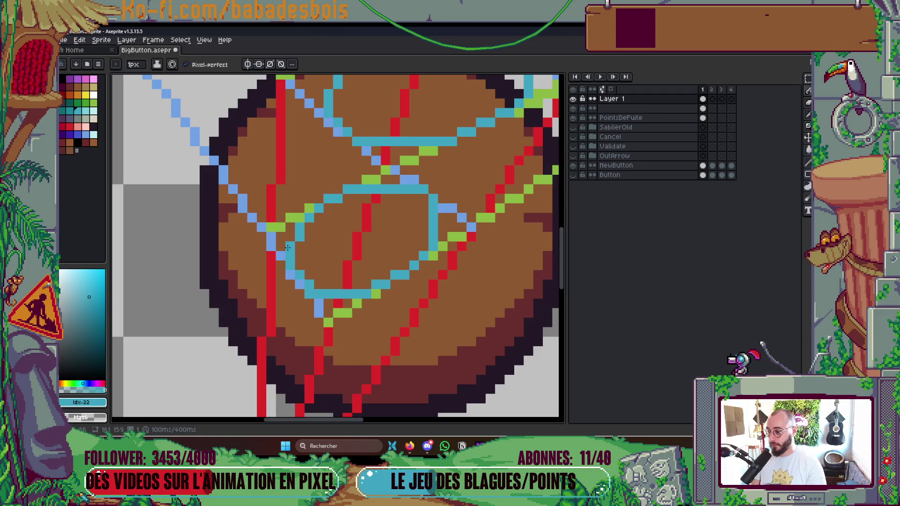
left_click(423, 190)
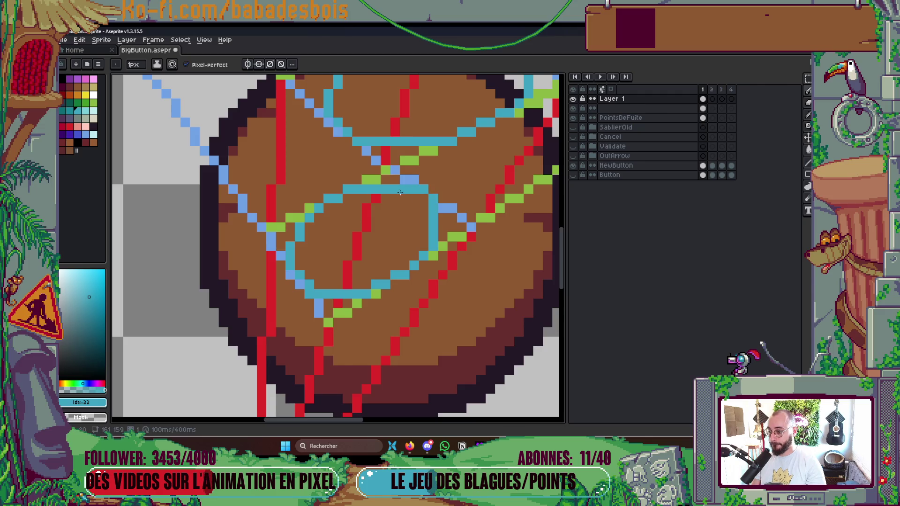
key("ctrl+s")
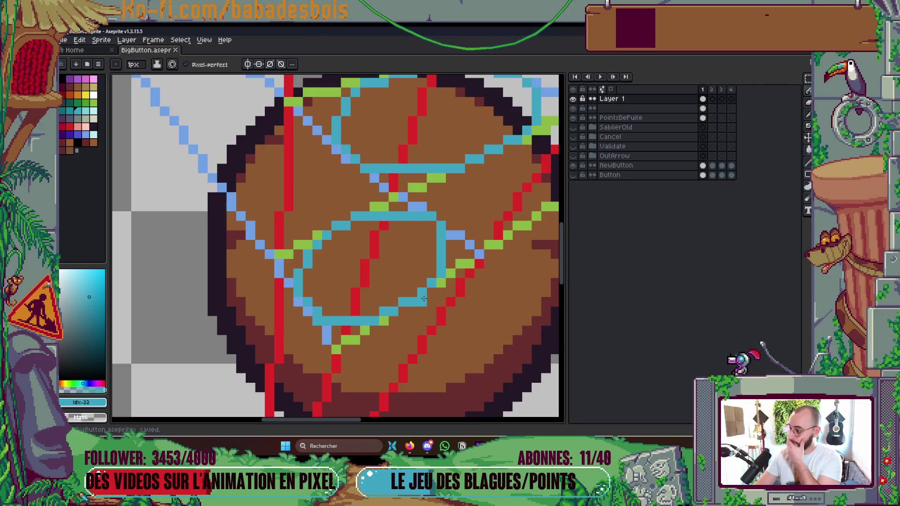
Step: Repaint a light-blue pixel of the lower ellipse cyan
scroll(457, 284, "down", 8)
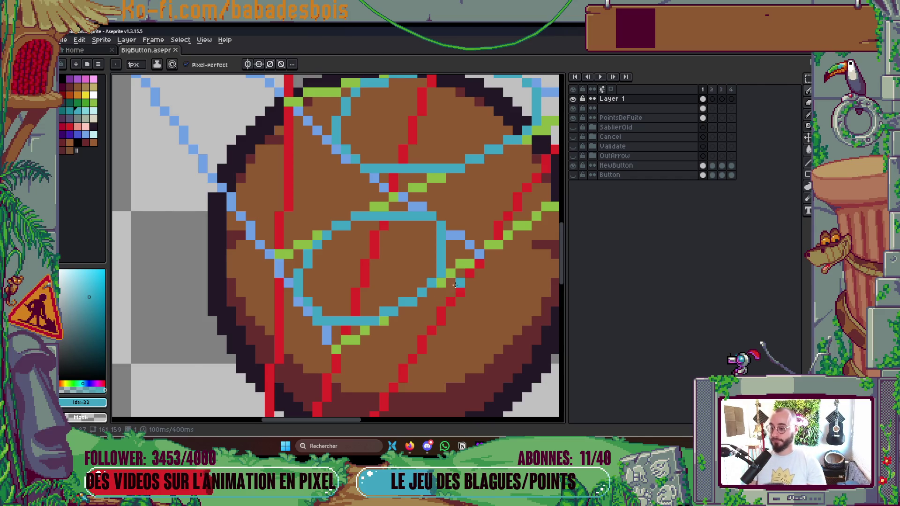
scroll(474, 288, "up", 2)
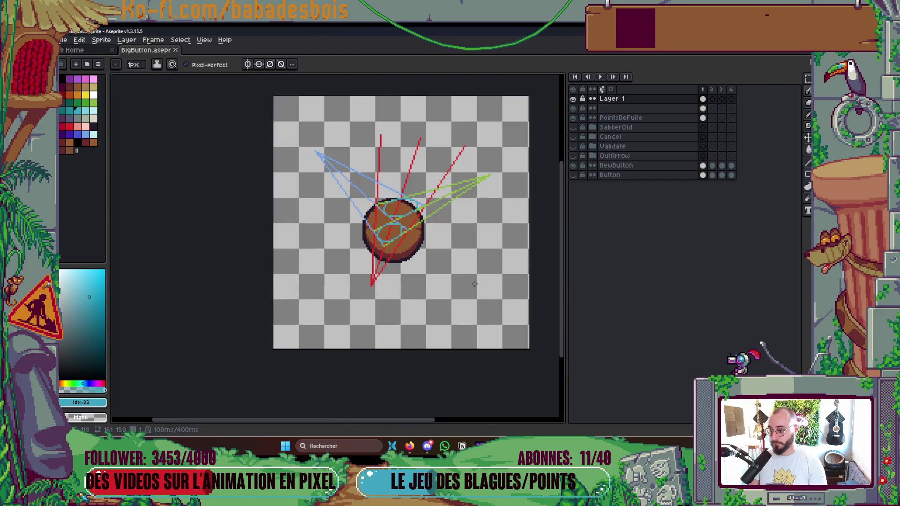
scroll(398, 236, "up", 4)
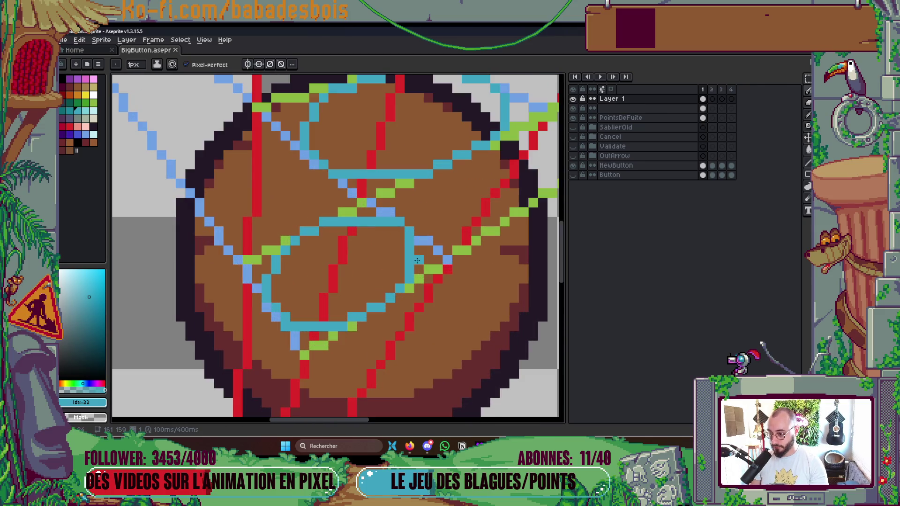
mouse_move(419, 250)
left_mouse_down()
mouse_move(419, 242)
mouse_move(410, 269)
mouse_move(354, 222)
mouse_move(392, 212)
left_mouse_up()
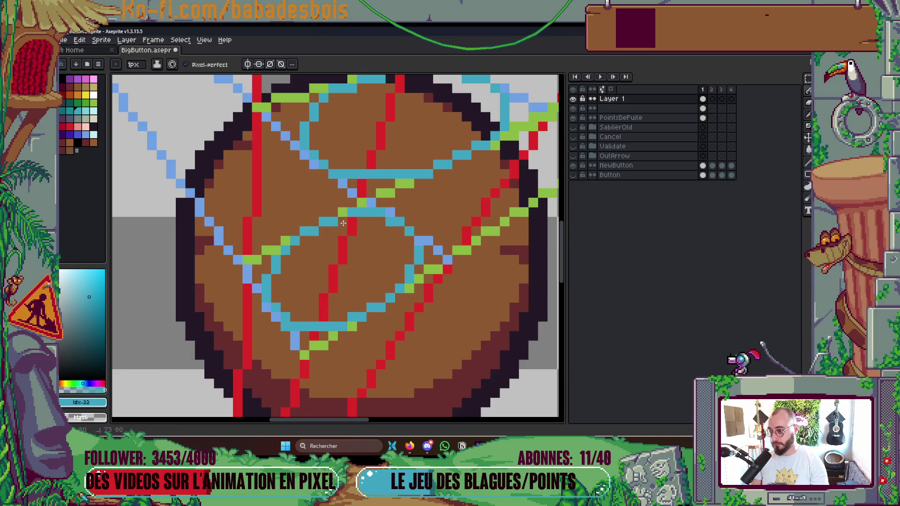
scroll(390, 203, "down", 5)
scroll(430, 210, "up", 1)
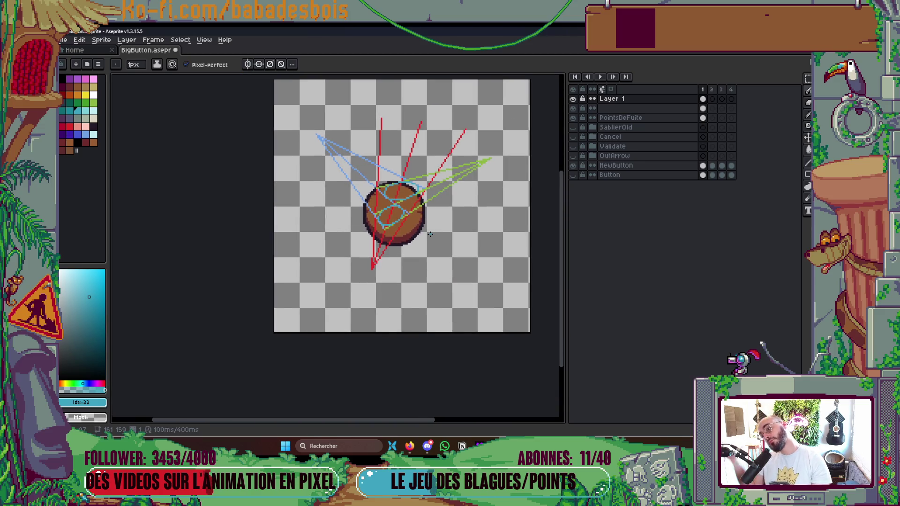
scroll(469, 234, "up", 5)
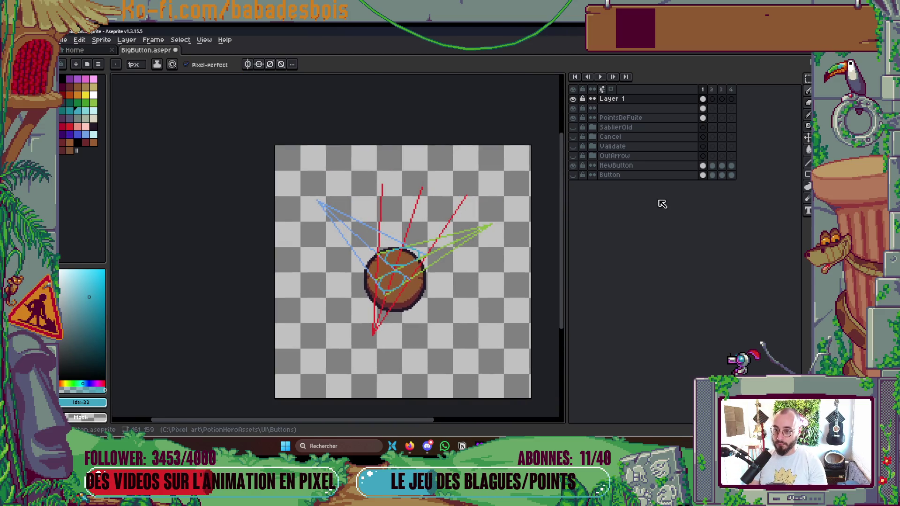
left_click_drag(703, 98, 703, 109)
key("v")
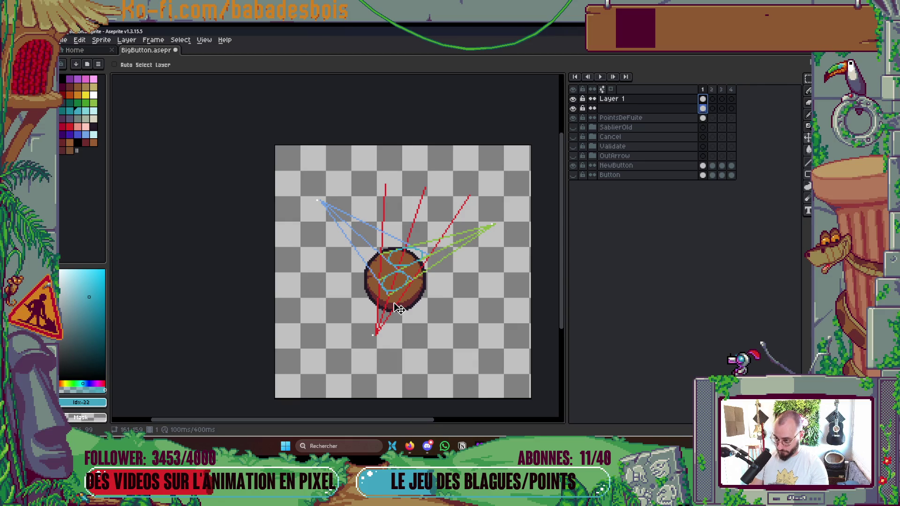
Step: Toggle the perspective guide layer's visibility repeatedly to compare the ball with and without guides
left_click(573, 108)
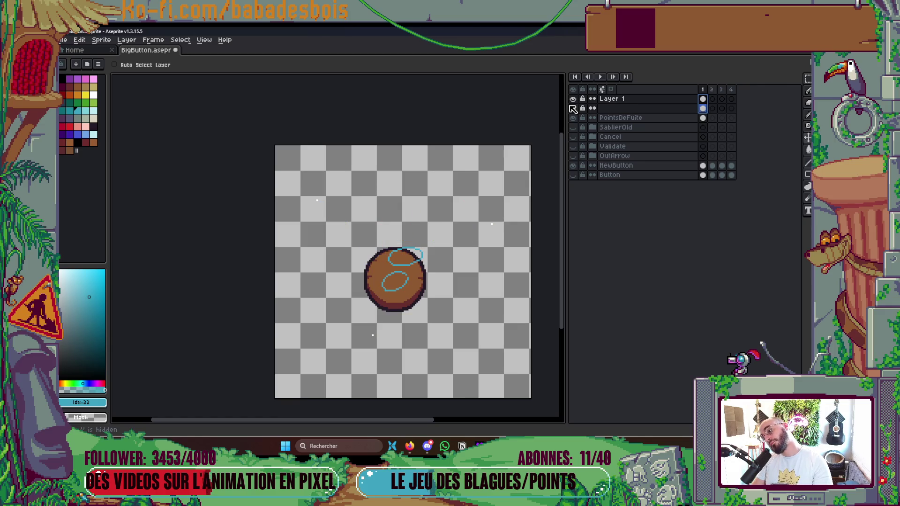
left_click(573, 108)
left_click(573, 108)
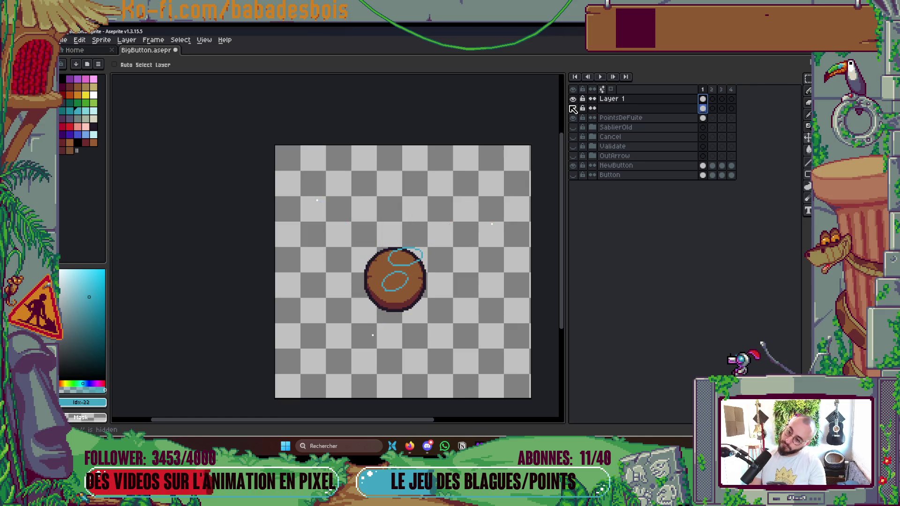
left_click(573, 108)
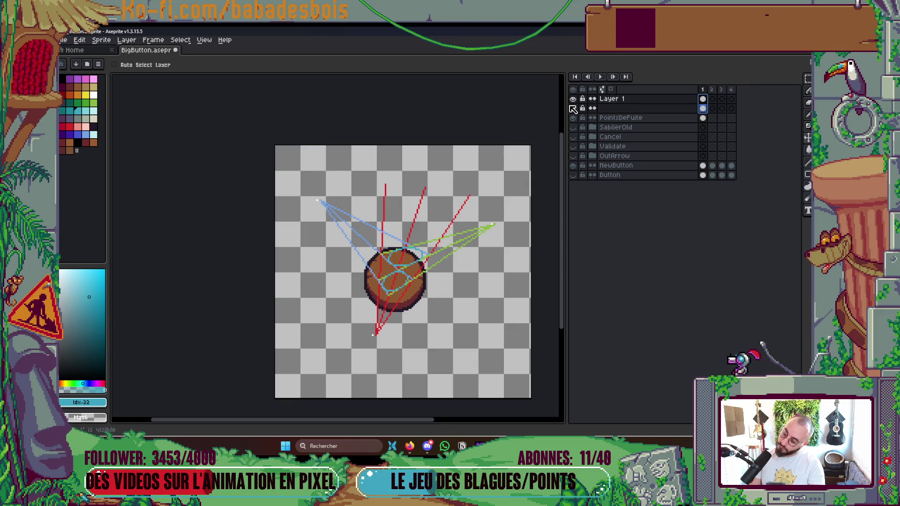
left_click(572, 108)
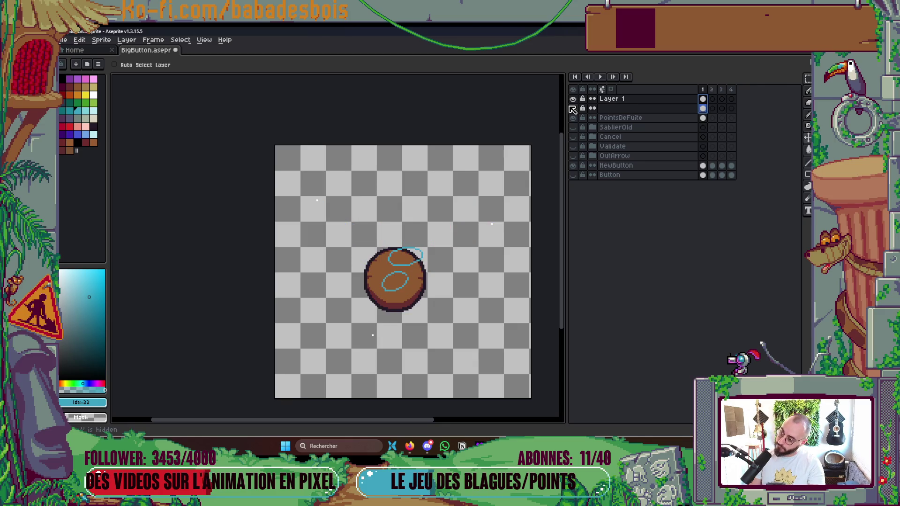
left_click(573, 109)
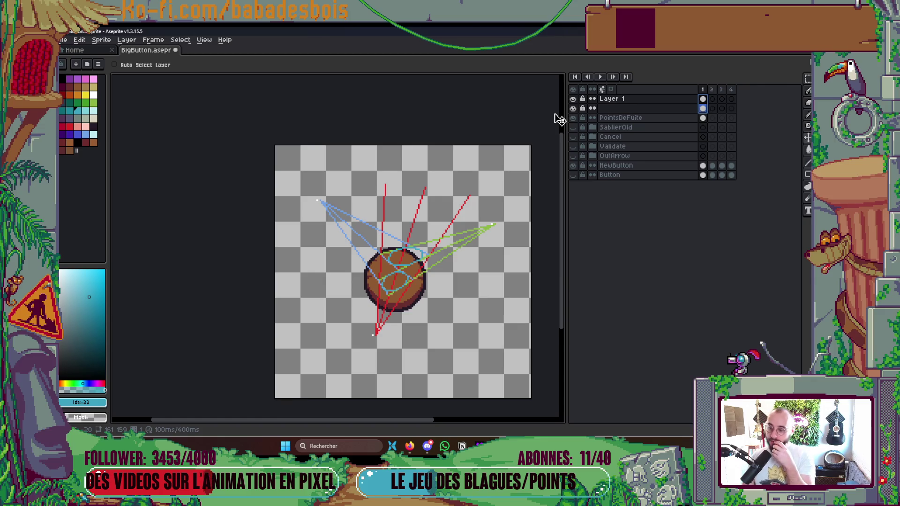
left_click(574, 108)
left_click(574, 109)
left_click(573, 108)
left_click(574, 108)
Step: Toggle Layer 1's cyan ellipse sketch and the guides, leaving both hidden
left_click(574, 99)
left_click(574, 99)
left_click(573, 99)
left_click(574, 108)
left_click(573, 108)
left_click(573, 108)
left_click(574, 108)
left_click(574, 108)
left_click(574, 109)
left_click(574, 108)
left_click(574, 99)
double_click(574, 99)
left_click(574, 99)
left_click_drag(525, 177, 533, 150)
left_click(410, 448)
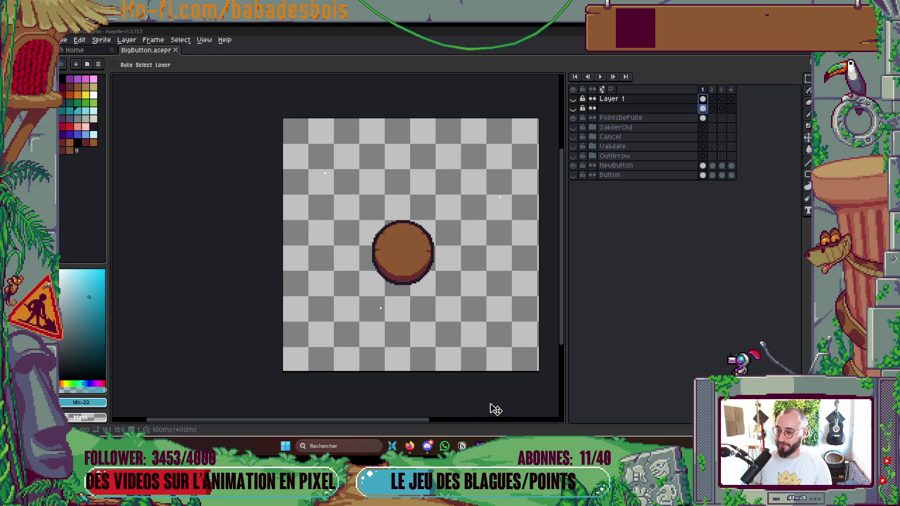
Step: Turn the perspective guide lines back on
left_click(578, 98)
left_click(578, 99)
left_click(577, 99)
left_click(578, 98)
left_click(573, 109)
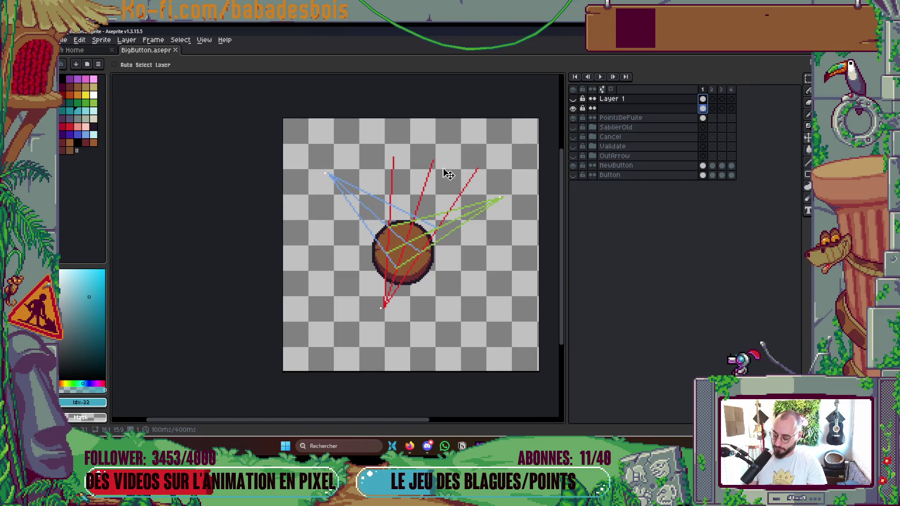
Step: Commit the rotated guide lines, then hide the perspective lines and vanishing-point dots
key("m")
mouse_move(285, 131)
left_mouse_down()
mouse_move(541, 373)
mouse_move(557, 374)
mouse_move(560, 352)
left_mouse_up()
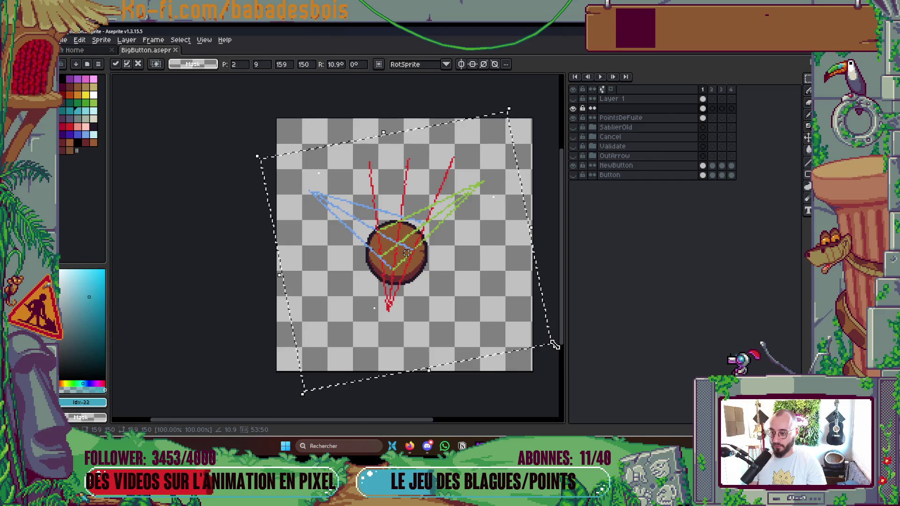
left_click(539, 389)
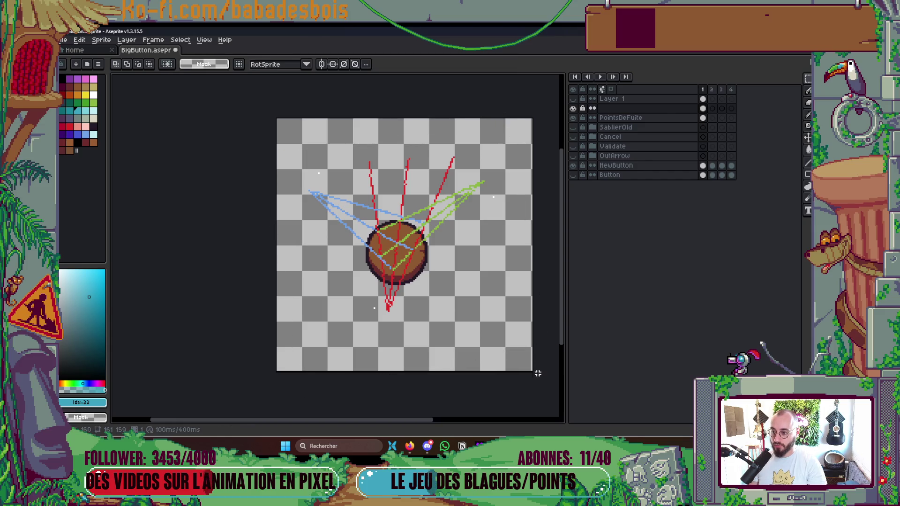
left_click(574, 108)
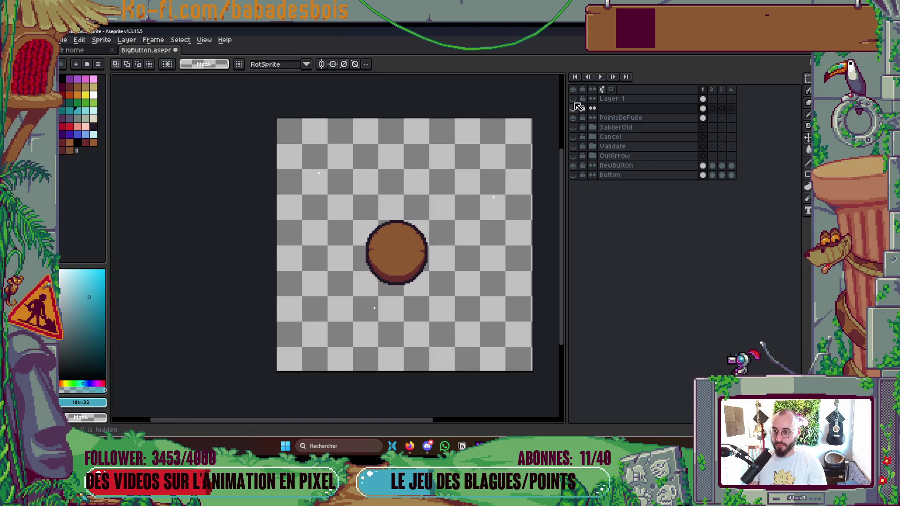
left_click(573, 118)
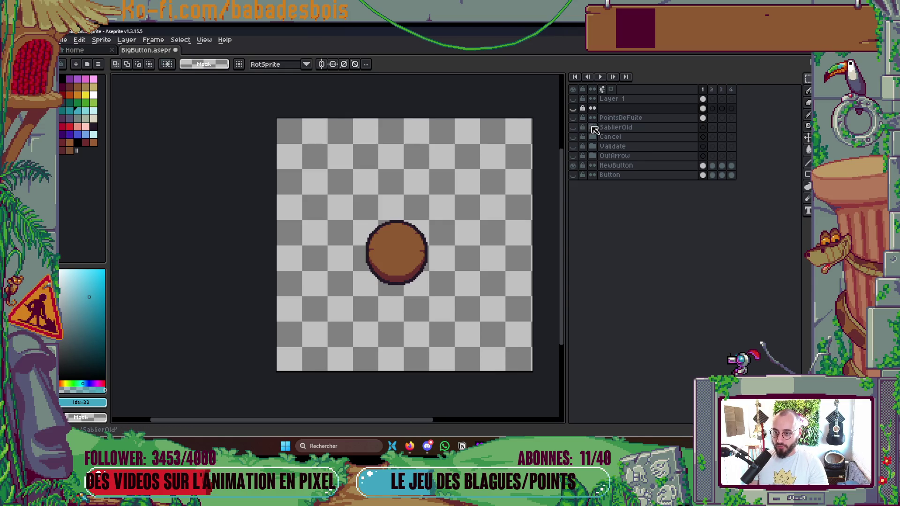
Step: Expand SablierOld, show the Normal hourglass, and make Sablier the active layer
left_click(592, 128)
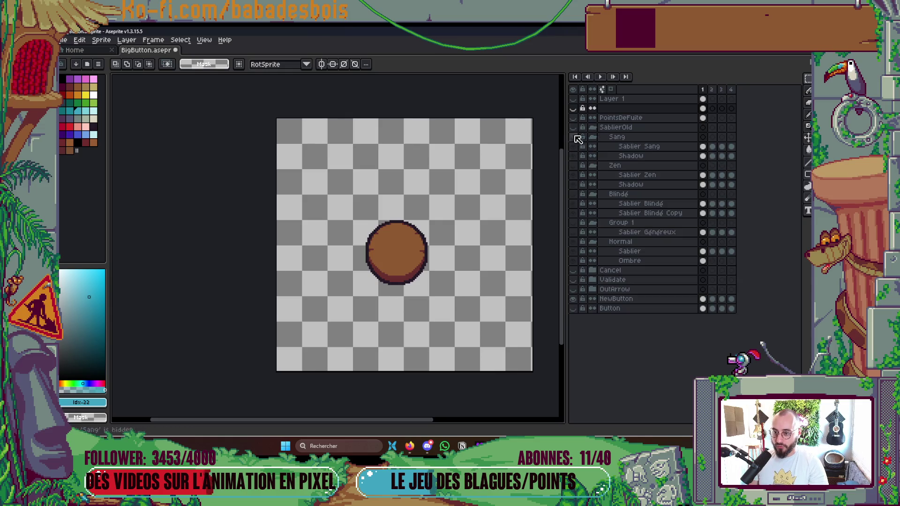
left_click(574, 242)
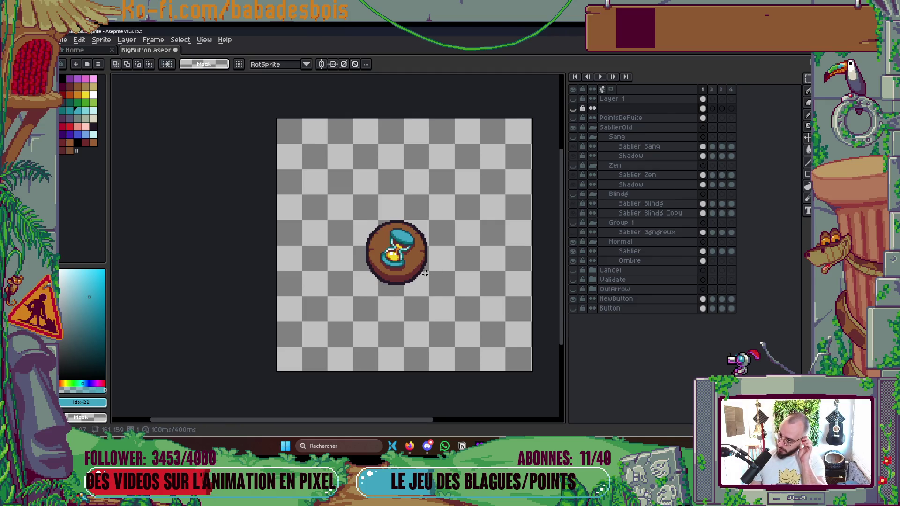
scroll(423, 230, "up", 5)
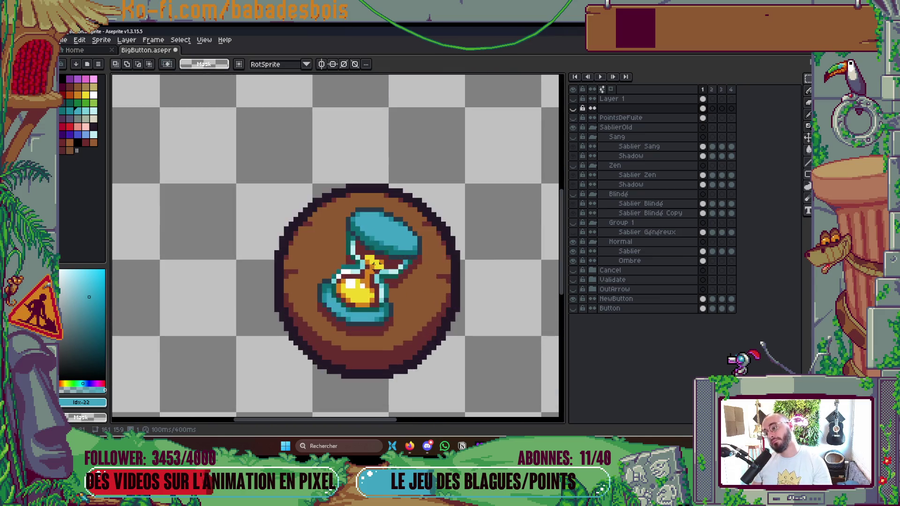
key("i")
key("g")
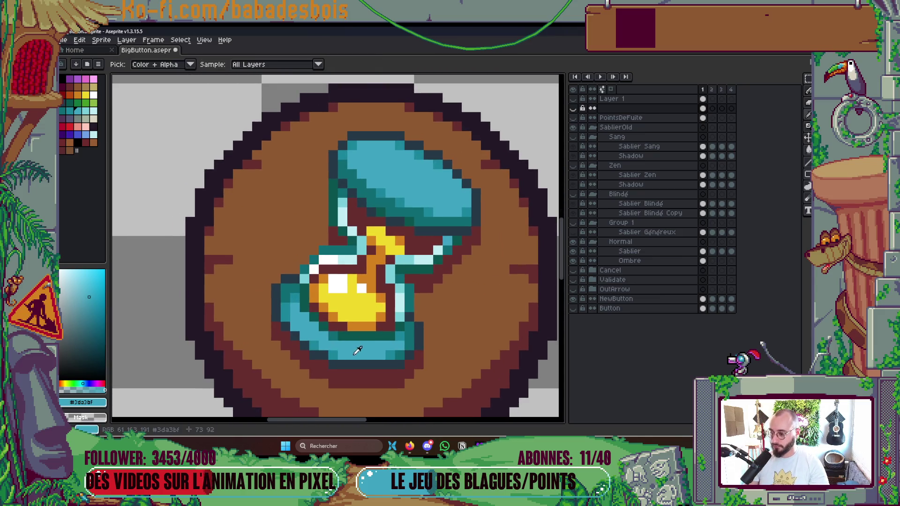
key("ctrl")
left_click(423, 179, "ctrl")
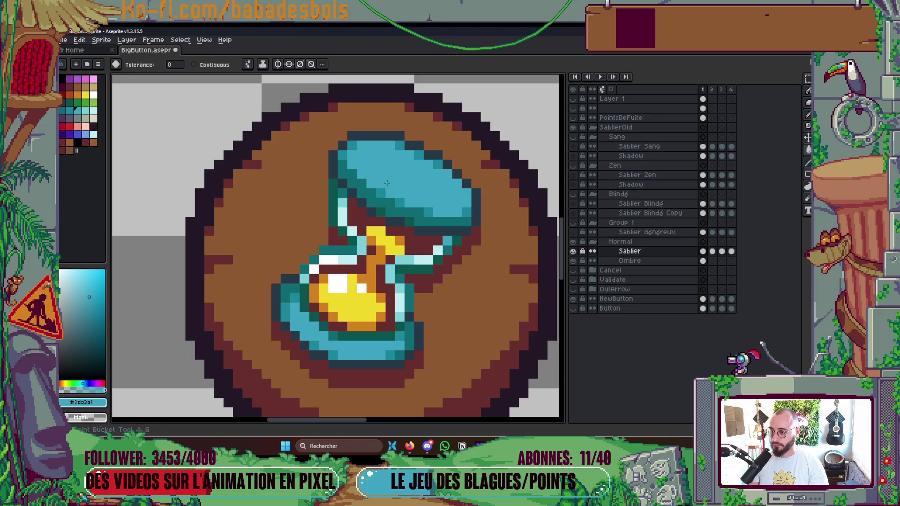
Step: Pick a teal palette colour, enable Contiguous fill, and save BigButton.aseprite
key("b")
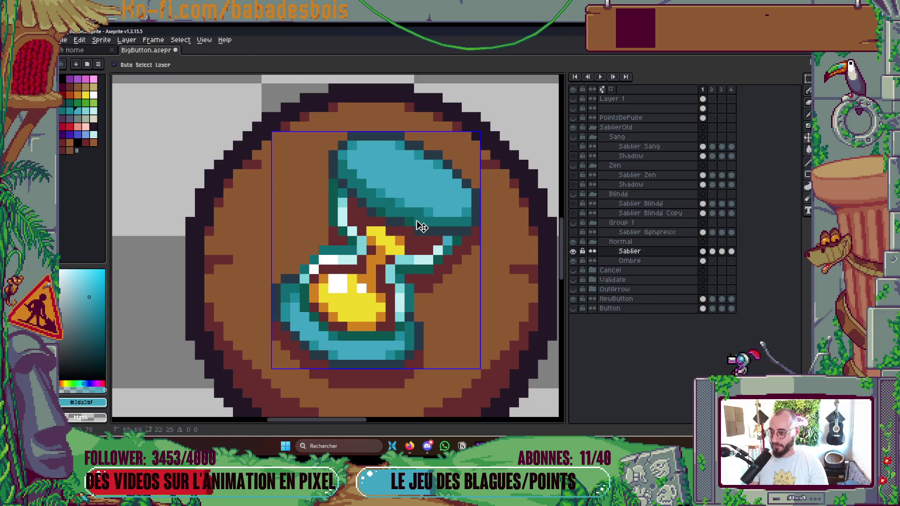
left_click(69, 111)
key("g")
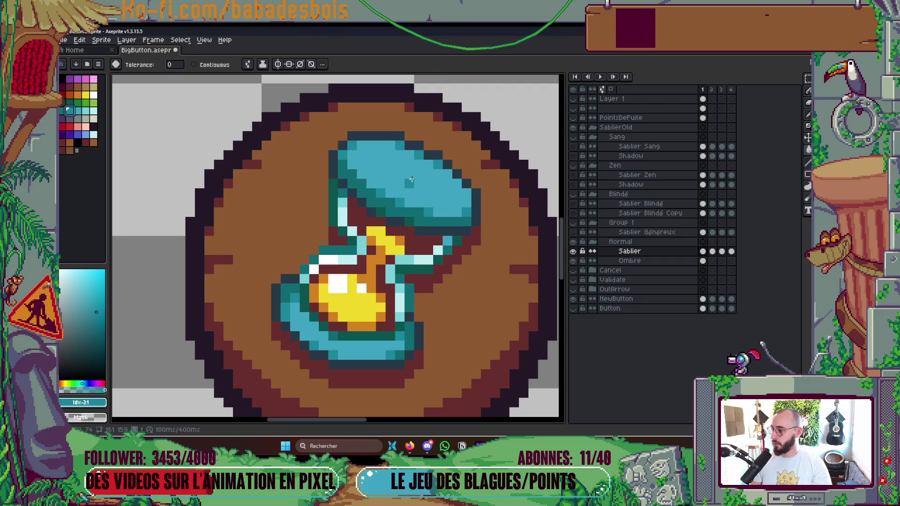
key("Return")
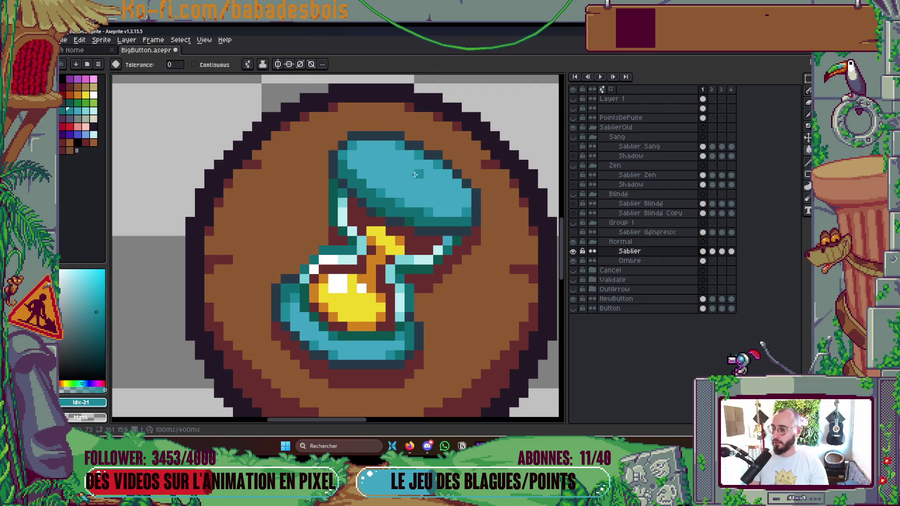
scroll(415, 174, "down", 2)
scroll(426, 162, "down", 2)
scroll(413, 169, "up", 3)
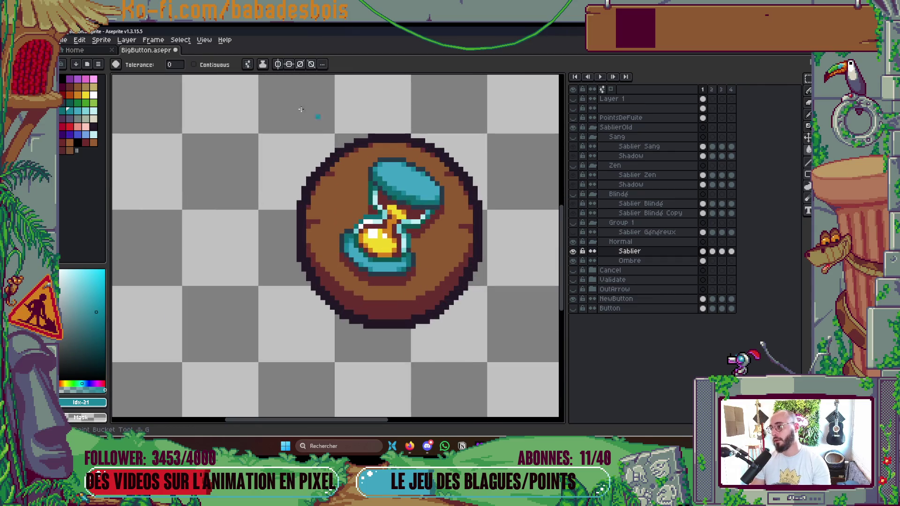
left_click(194, 64)
scroll(422, 170, "down", 5)
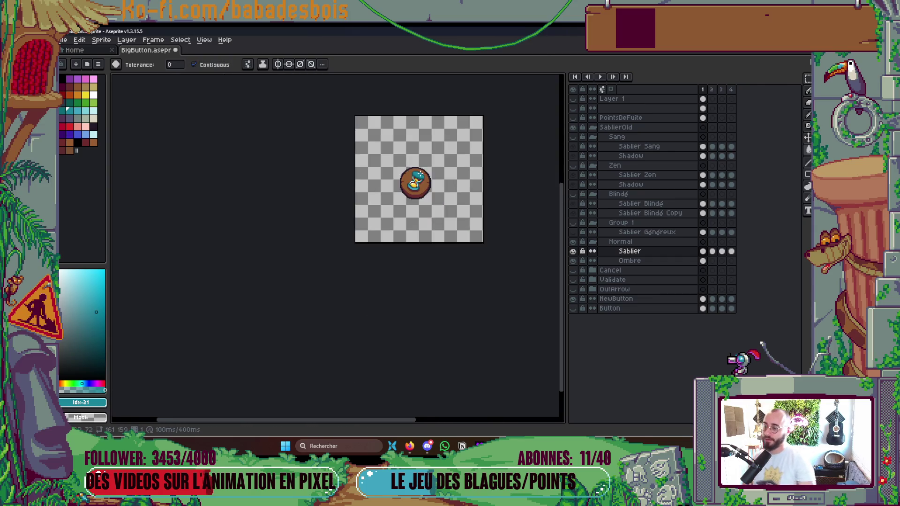
key("ctrl+s")
scroll(431, 182, "up", 5)
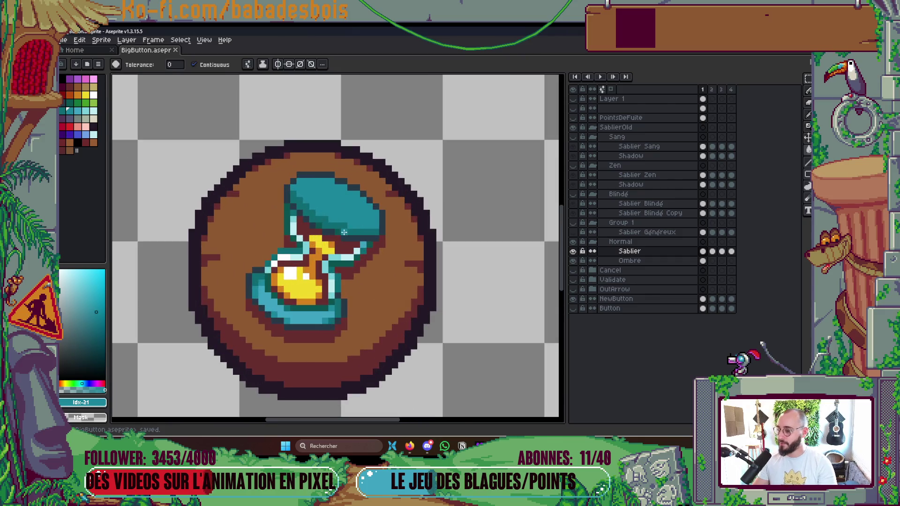
Step: Fill the hourglass top with a different teal and save the file
left_click(78, 111)
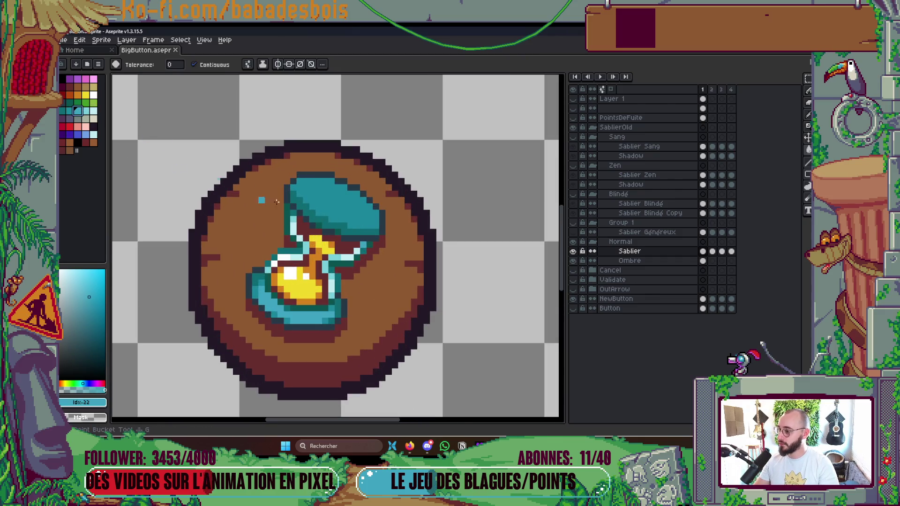
left_click(332, 225)
key("b")
scroll(286, 178, "up", 1)
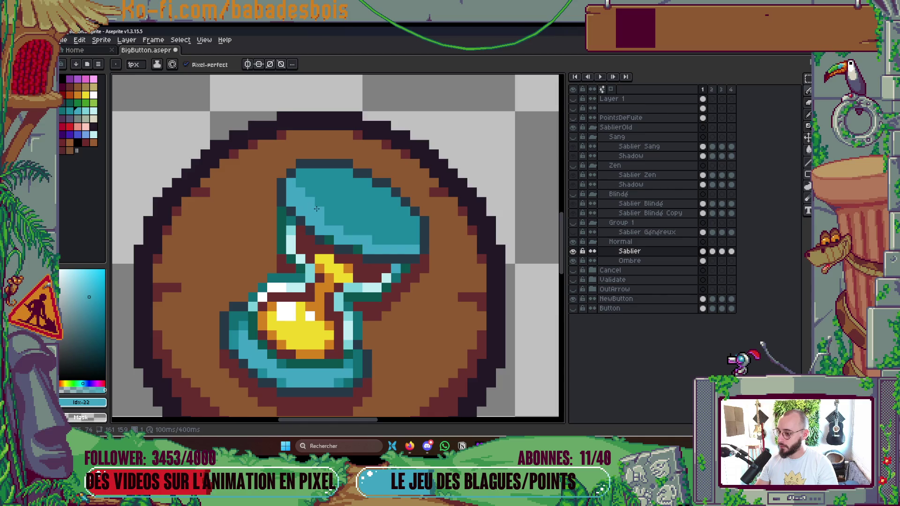
scroll(348, 230, "down", 5)
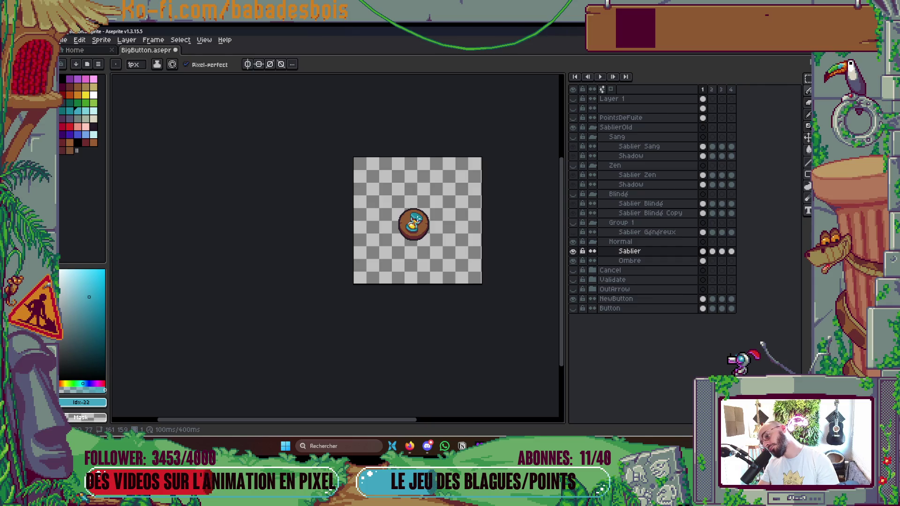
scroll(408, 225, "up", 5)
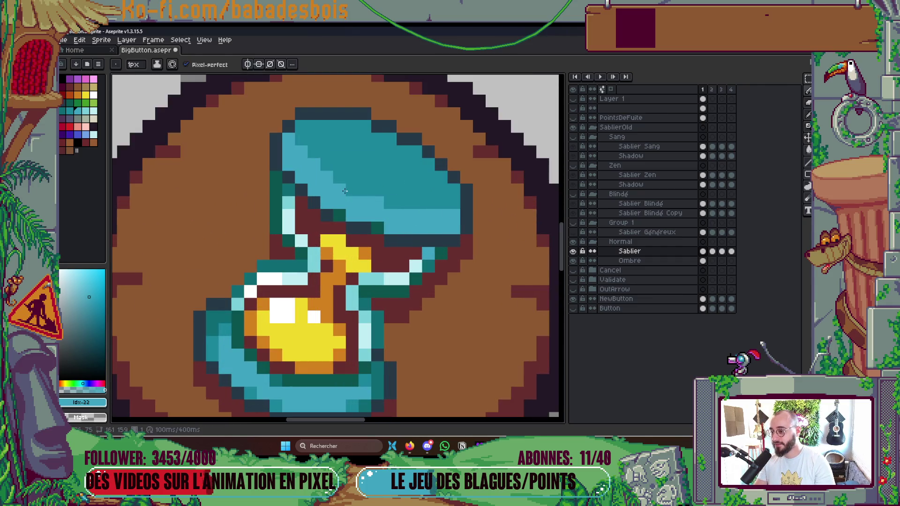
scroll(313, 139, "down", 5)
scroll(413, 108, "down", 2)
scroll(421, 155, "up", 6)
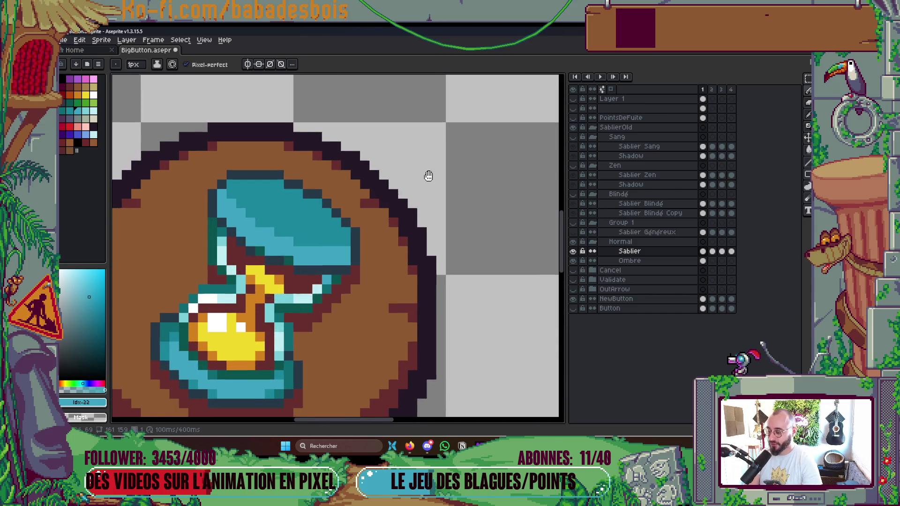
key("ctrl+s")
Step: Darken pixels at the hourglass neck and edge with dark teal and outline colours
scroll(436, 171, "down", 3)
scroll(409, 189, "up", 3)
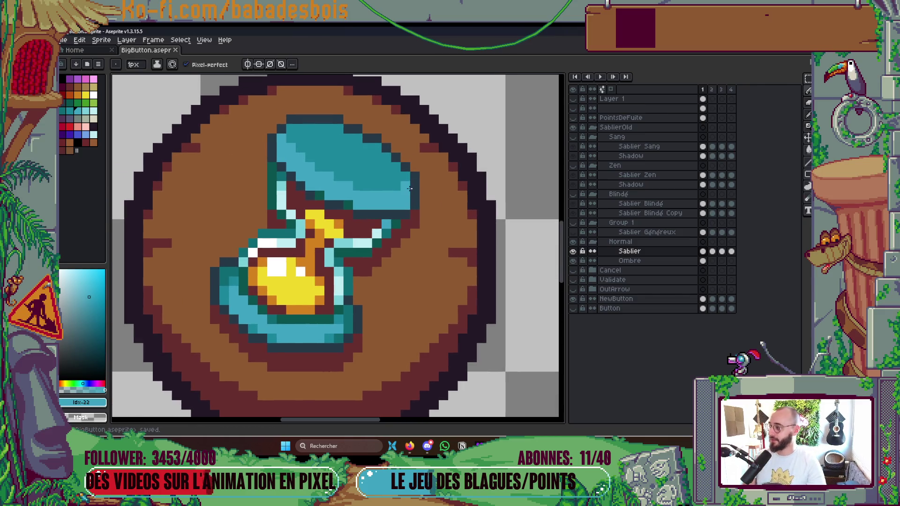
left_click(344, 204)
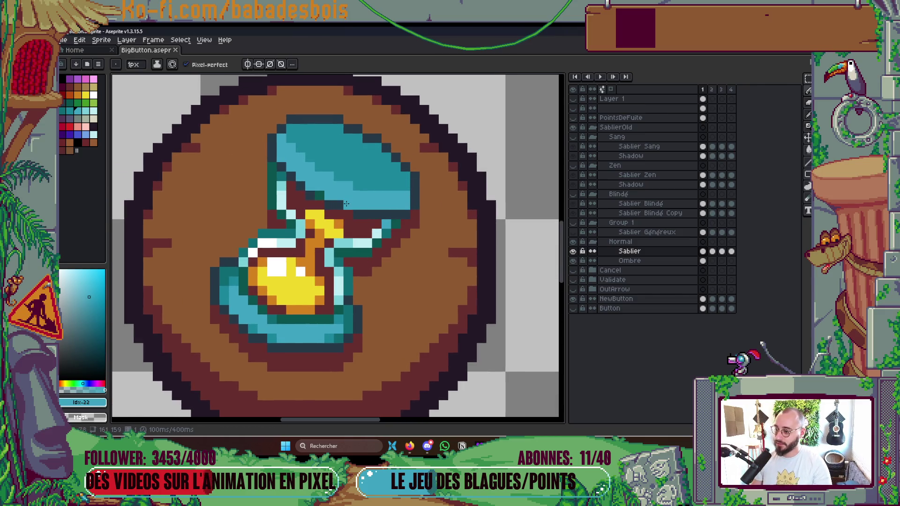
left_click(327, 205)
left_click(358, 150, "alt")
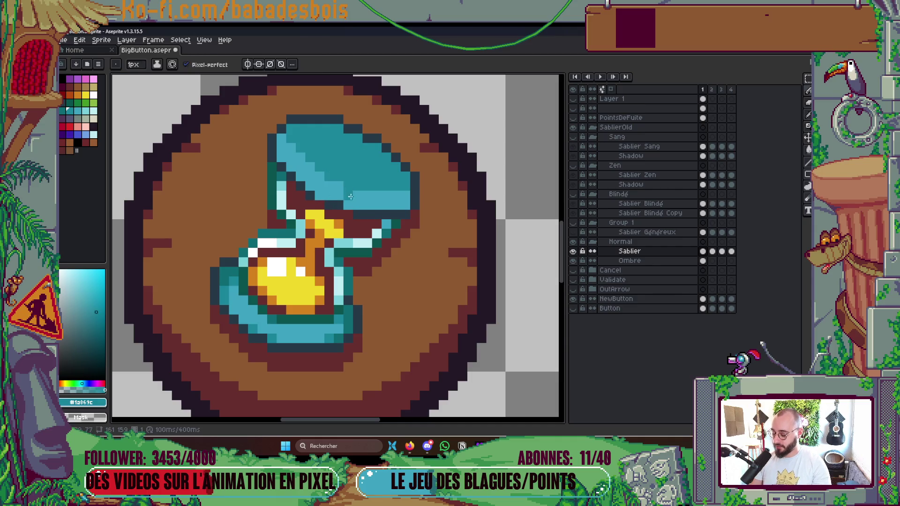
scroll(346, 185, "up", 2)
left_click(332, 202, "alt")
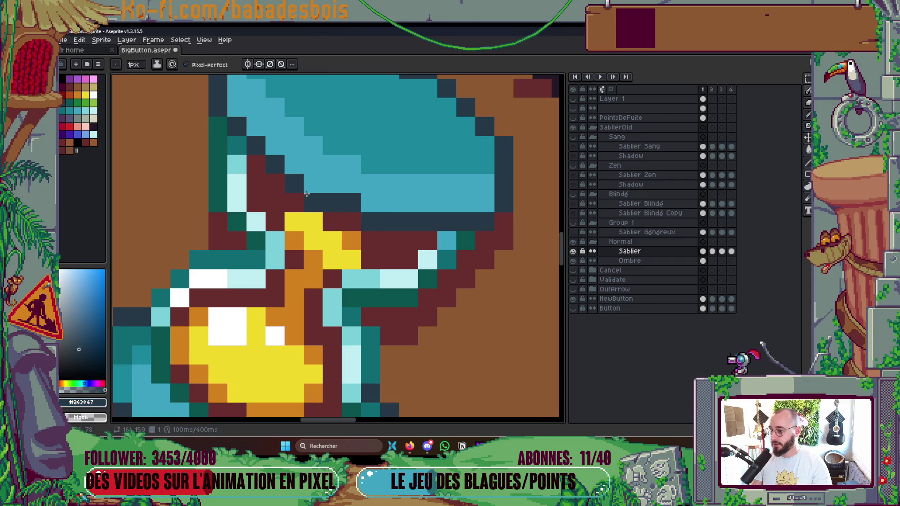
left_click(309, 187)
scroll(309, 187, "down", 5)
scroll(315, 155, "up", 4)
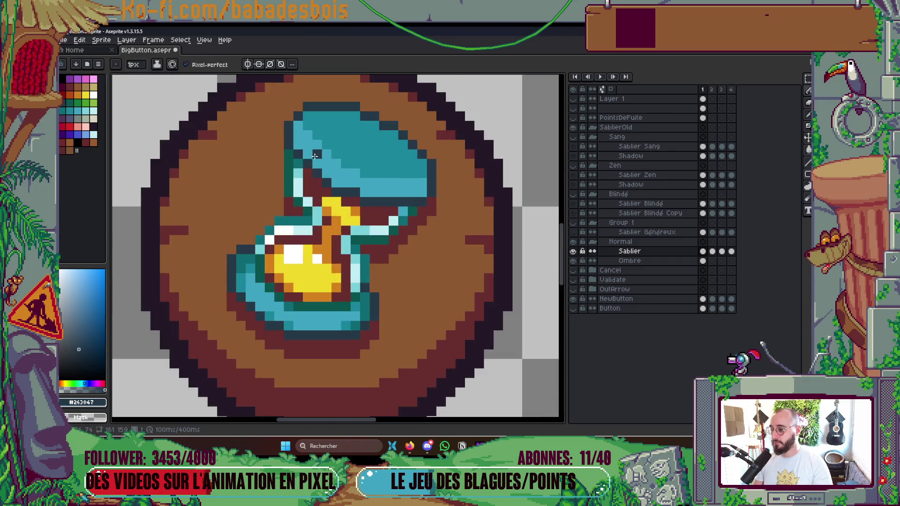
scroll(315, 156, "up", 2)
left_click(281, 170)
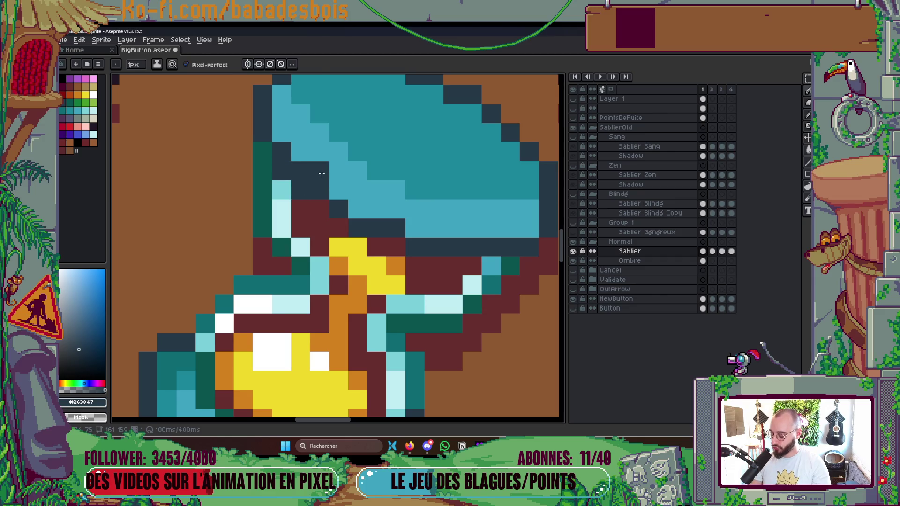
Step: Repaint several hourglass pixels light blue and darken pixels on its top and left edge
left_click(320, 176, "alt")
left_click(323, 193)
left_click(337, 206)
left_click(322, 207, "alt")
left_click(357, 151)
scroll(364, 120, "down", 3)
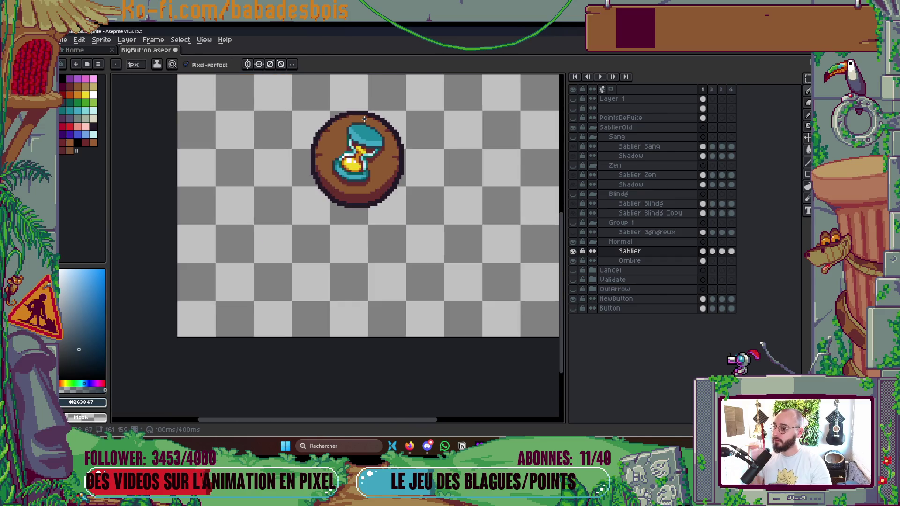
scroll(364, 119, "up", 5)
left_click(261, 199)
left_click(328, 205, "alt")
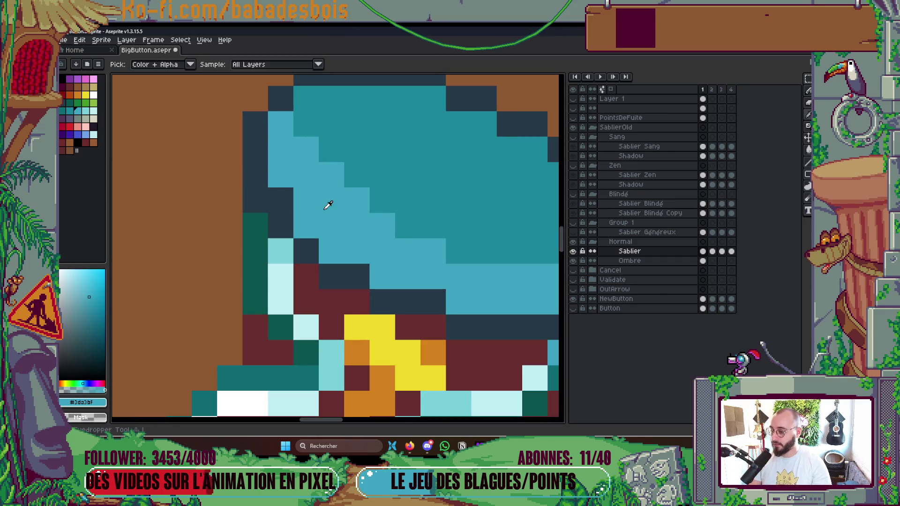
left_click(281, 200)
left_click(375, 185)
key("ctrl+z")
Step: Paint three stair-step pixels on the hourglass in dark teal
left_click(381, 180, "alt")
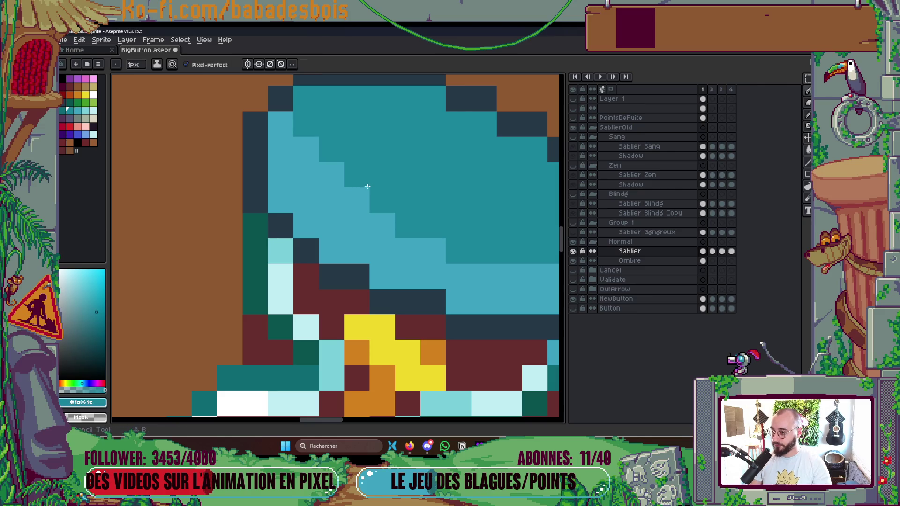
left_click(358, 197)
left_click(331, 175)
left_click(315, 151)
scroll(316, 150, "down", 5)
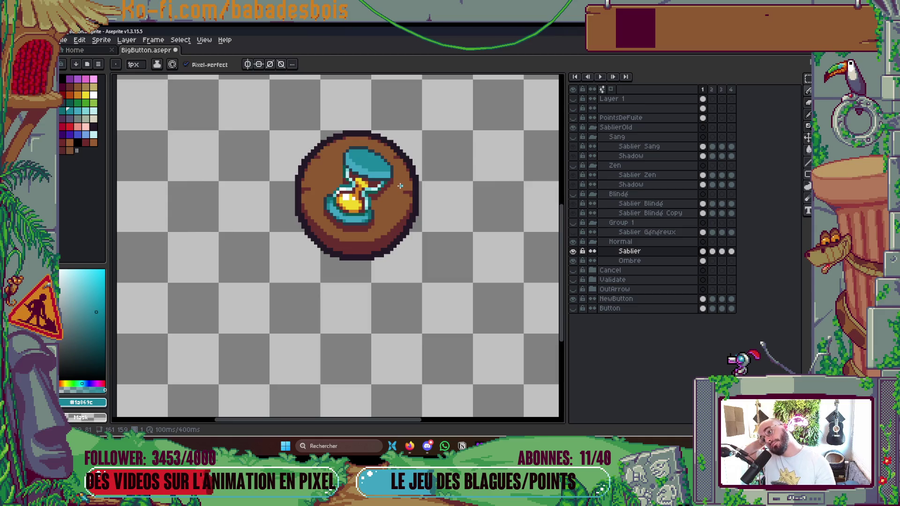
scroll(396, 187, "up", 5)
Step: Undo the stray dark pixel, sample the teal and navy colours, and save BigButton.aseprite
left_click(384, 193, "alt")
left_click(382, 237, "alt")
left_click(384, 227)
key("ctrl+z")
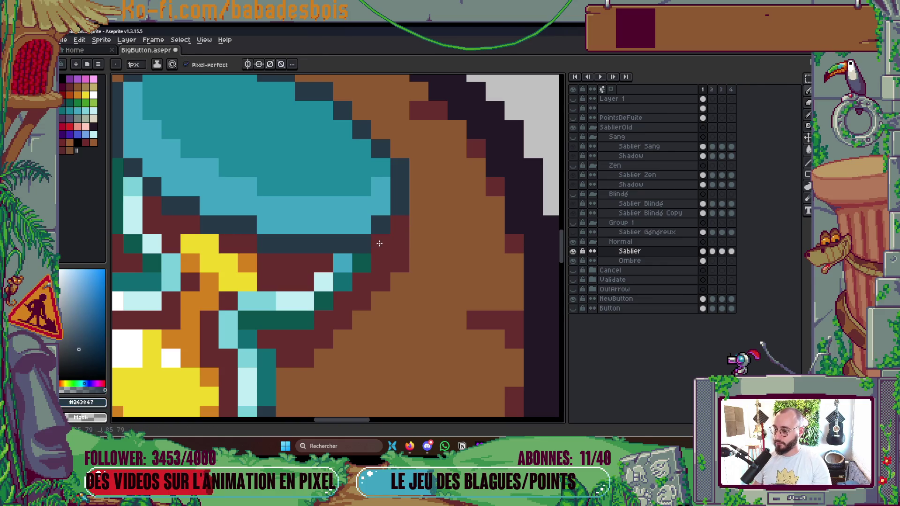
scroll(379, 243, "down", 5)
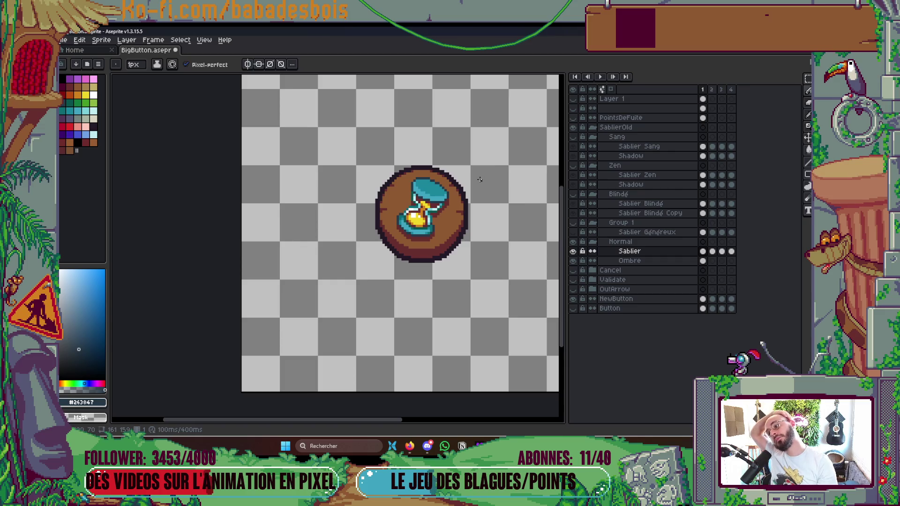
scroll(413, 202, "up", 5)
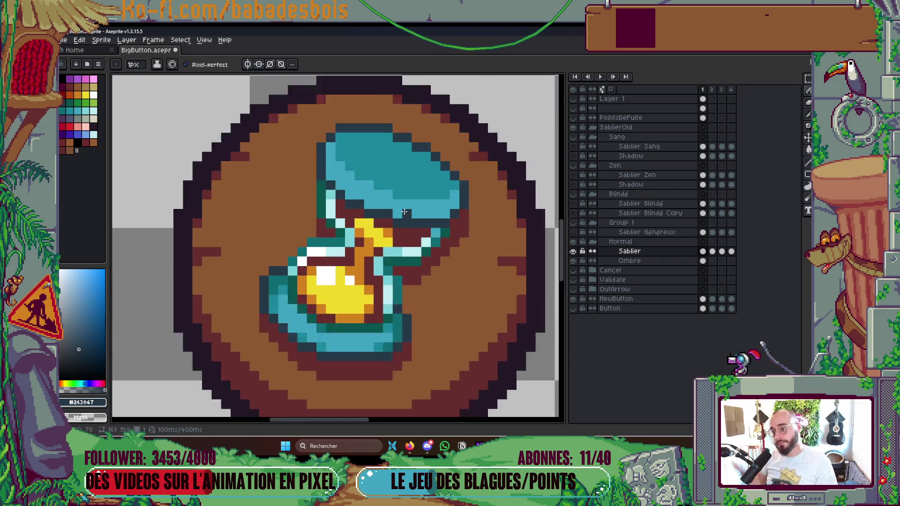
left_click(382, 217, "alt")
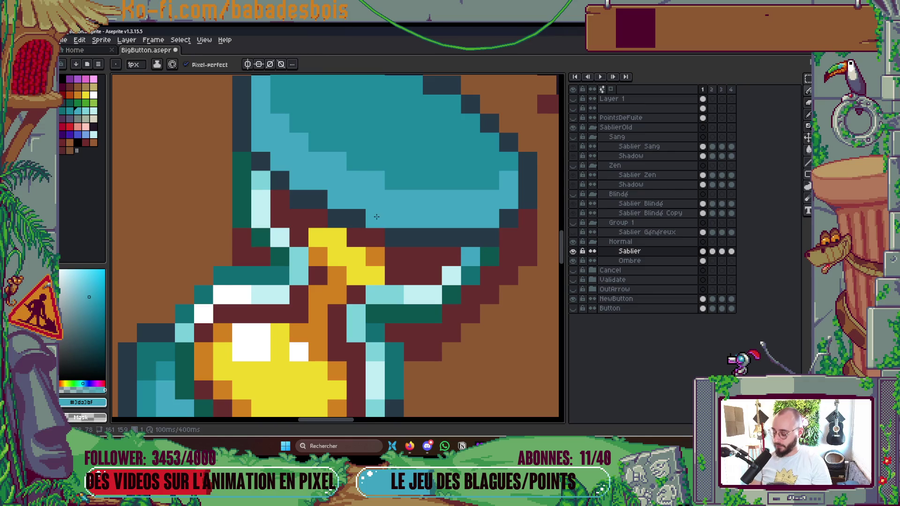
left_click(354, 218, "alt")
scroll(302, 207, "down", 5)
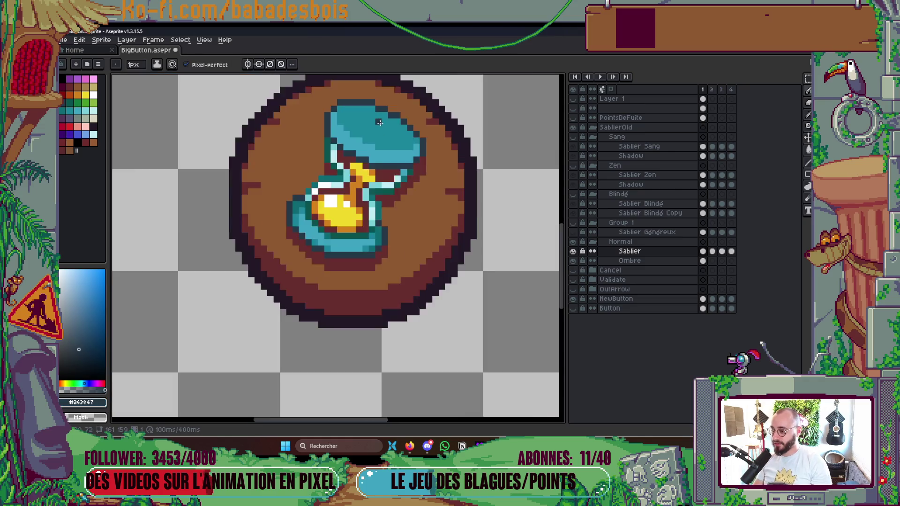
key("ctrl+s")
scroll(427, 156, "down", 2)
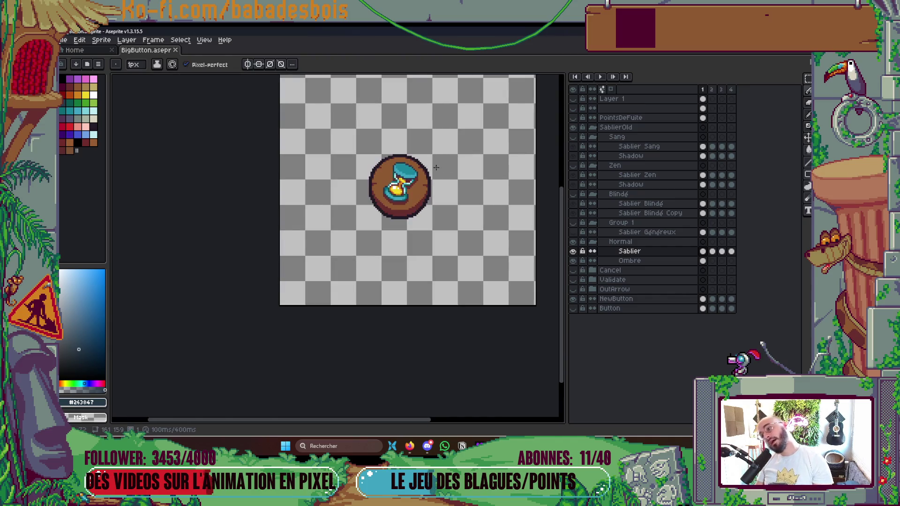
Step: Repaint the hourglass's upper outline with the pencil and save the file
scroll(436, 167, "up", 4)
key("i")
key("b")
right_click(382, 146)
mouse_move(382, 158)
left_mouse_down()
mouse_move(431, 172)
mouse_move(460, 202)
left_mouse_up()
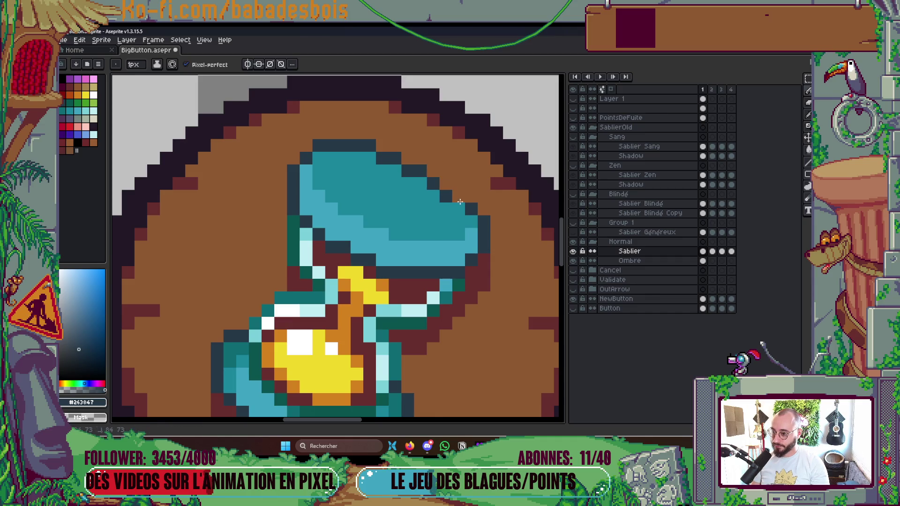
scroll(516, 174, "down", 4)
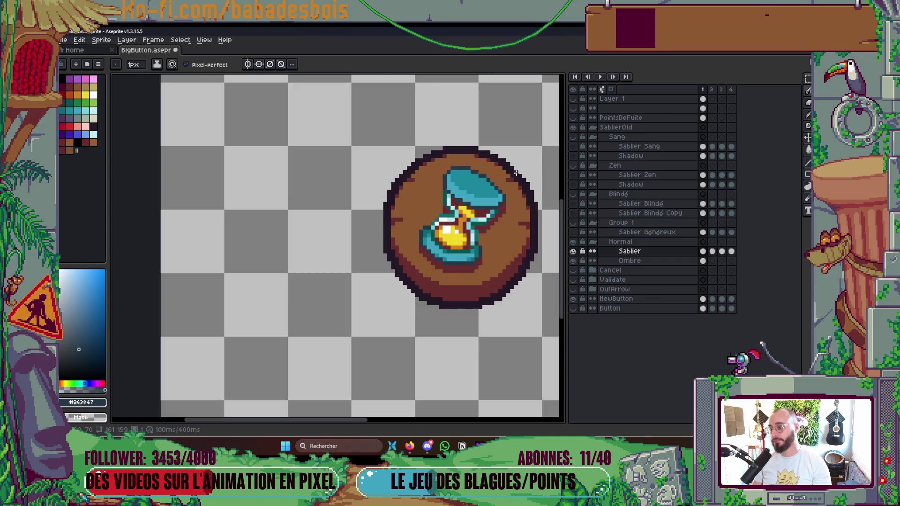
scroll(515, 173, "down", 3)
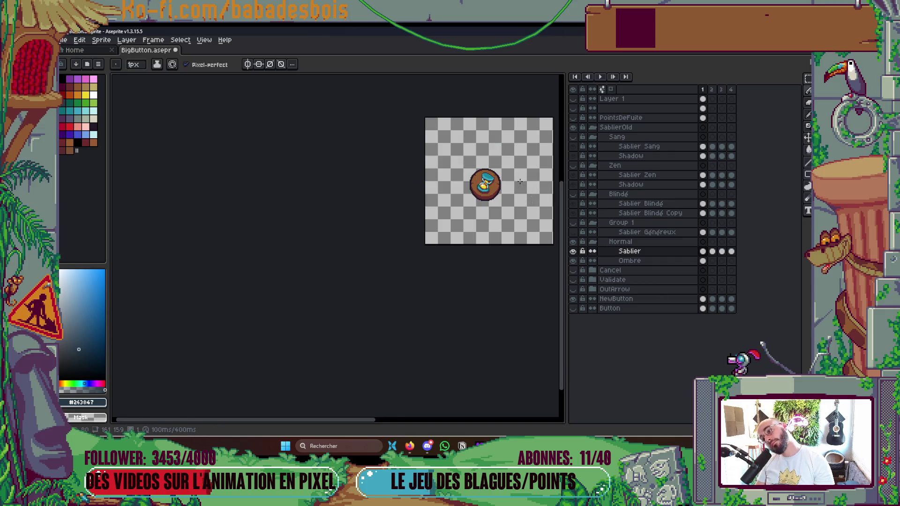
scroll(492, 164, "up", 3)
key("b")
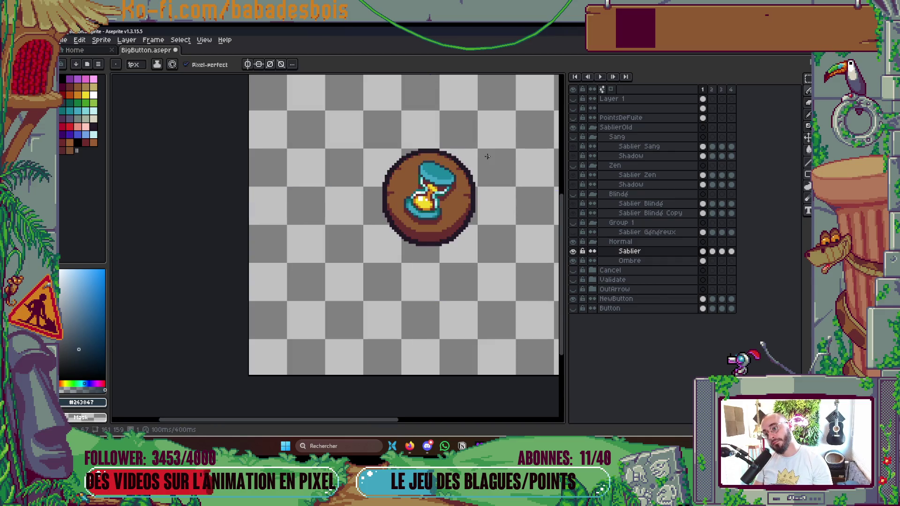
key("ctrl")
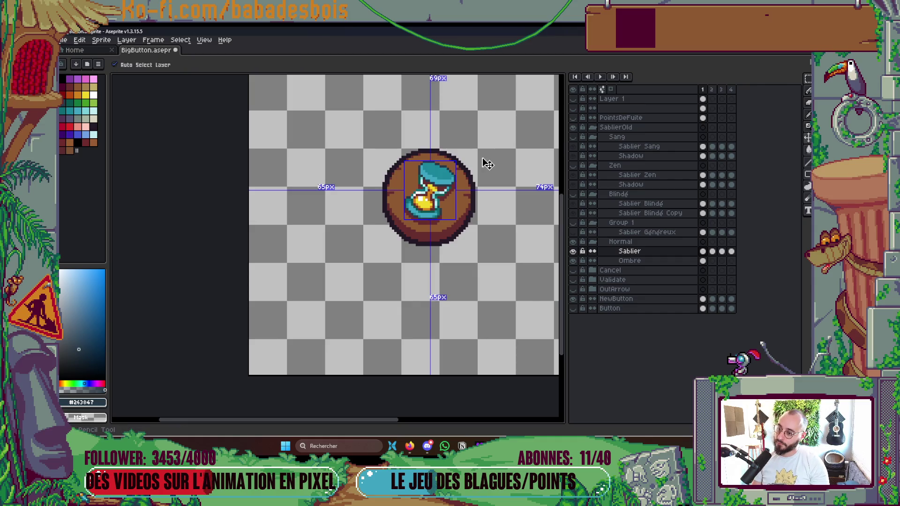
key("ctrl+s")
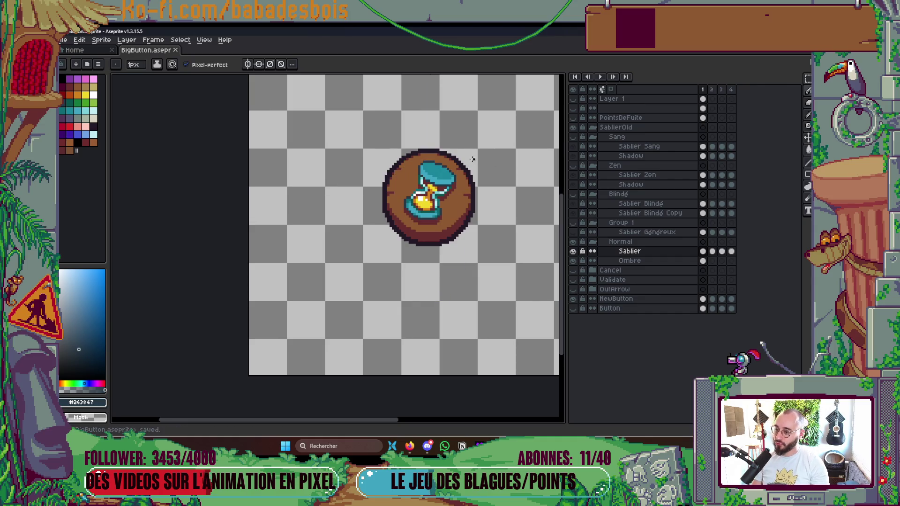
Step: Inspect the hourglass layer's bounds and save BigButton.aseprite again
scroll(473, 159, "up", 2)
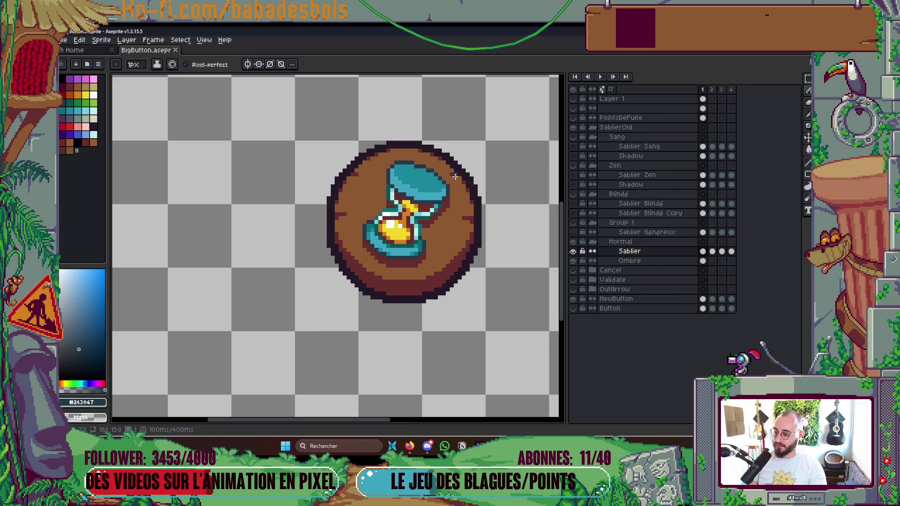
scroll(483, 186, "down", 3)
scroll(484, 186, "down", 3)
scroll(489, 196, "up", 2)
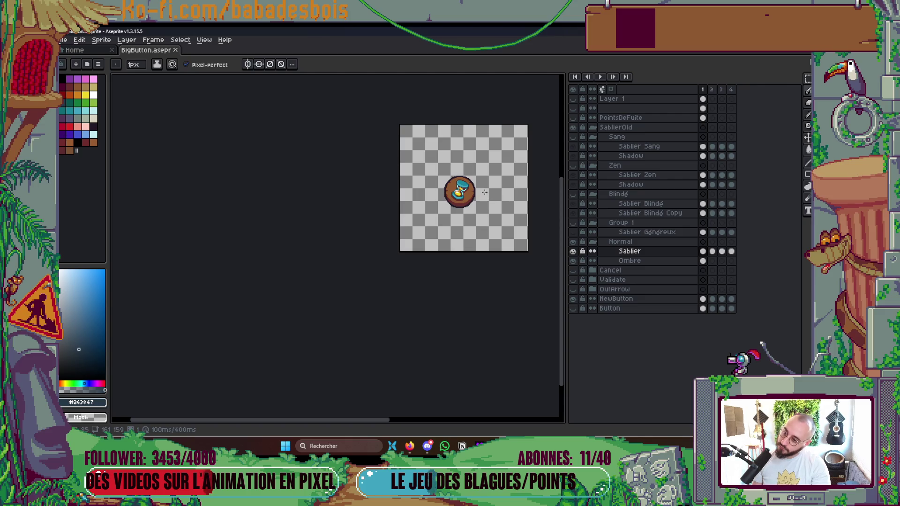
scroll(485, 192, "up", 2)
scroll(484, 192, "up", 2)
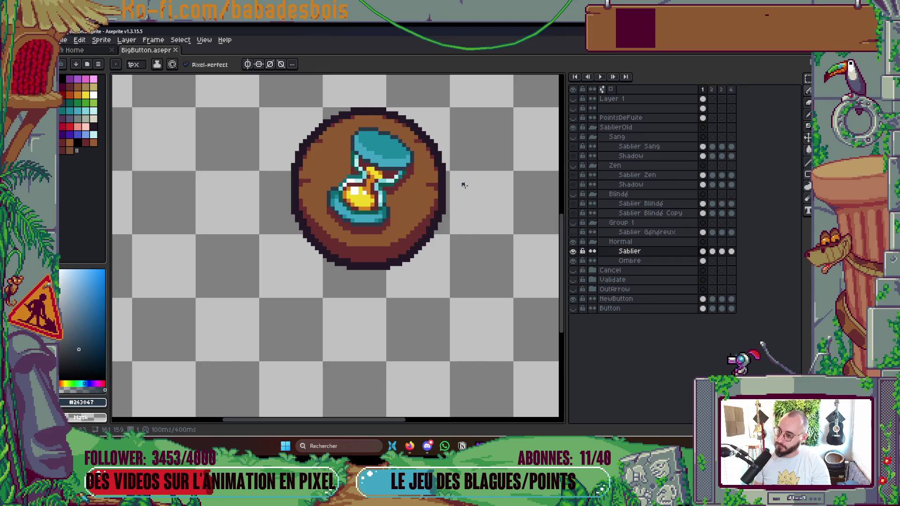
scroll(456, 177, "down", 4)
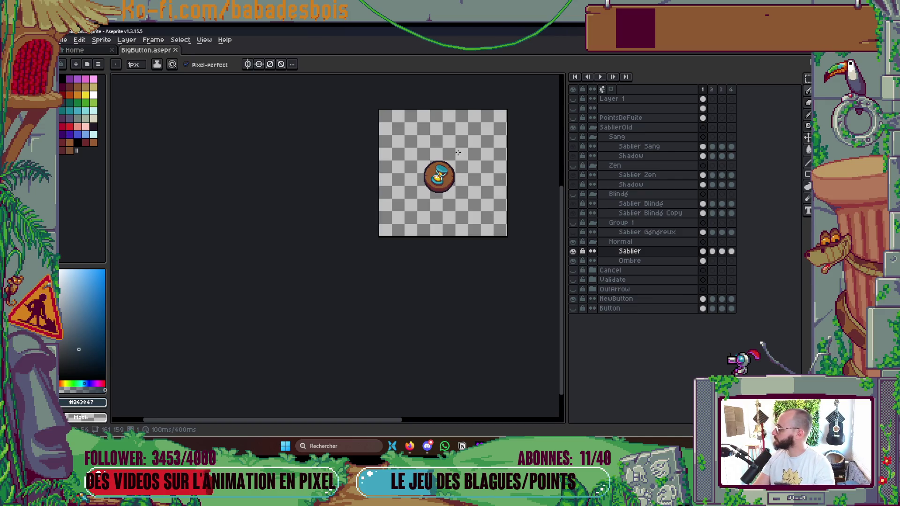
scroll(445, 189, "up", 4)
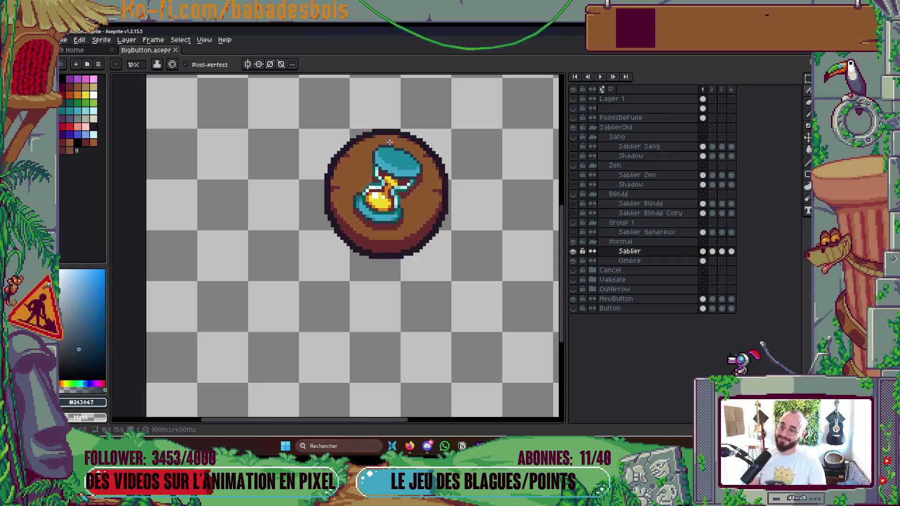
scroll(396, 169, "up", 3)
key("v")
key("ctrl+s")
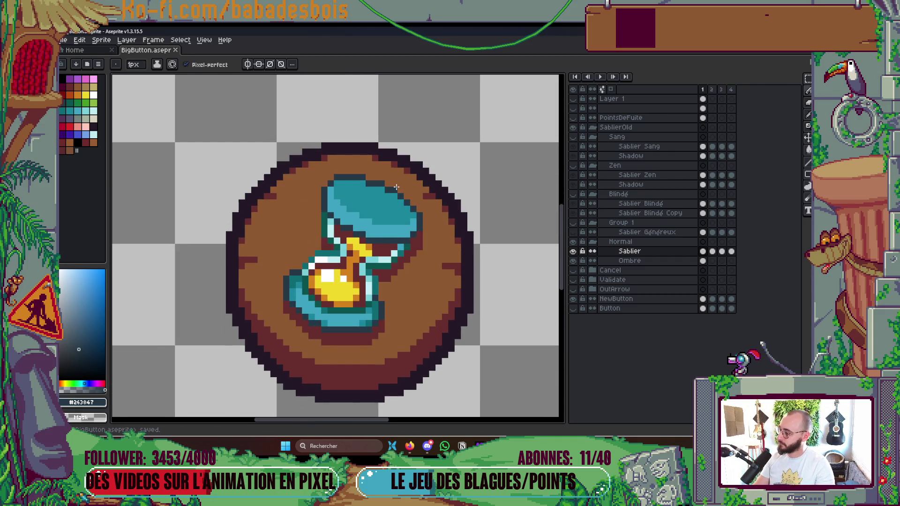
Step: Collapse the Group 1 layer group
scroll(396, 187, "down", 5)
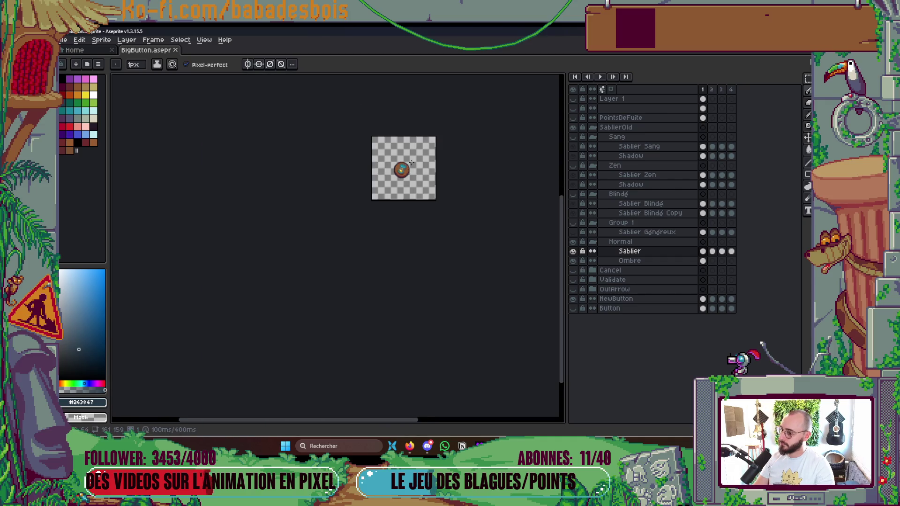
scroll(412, 162, "up", 1)
scroll(412, 162, "up", 3)
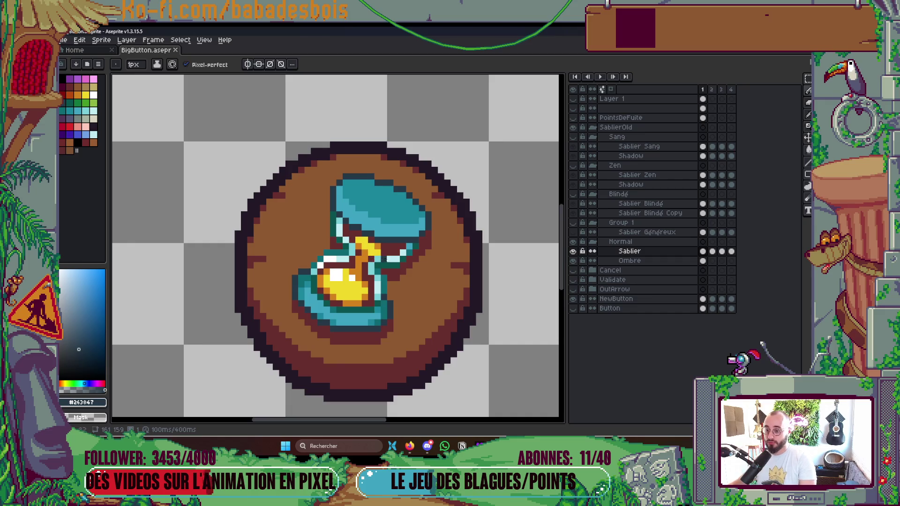
left_click(596, 222)
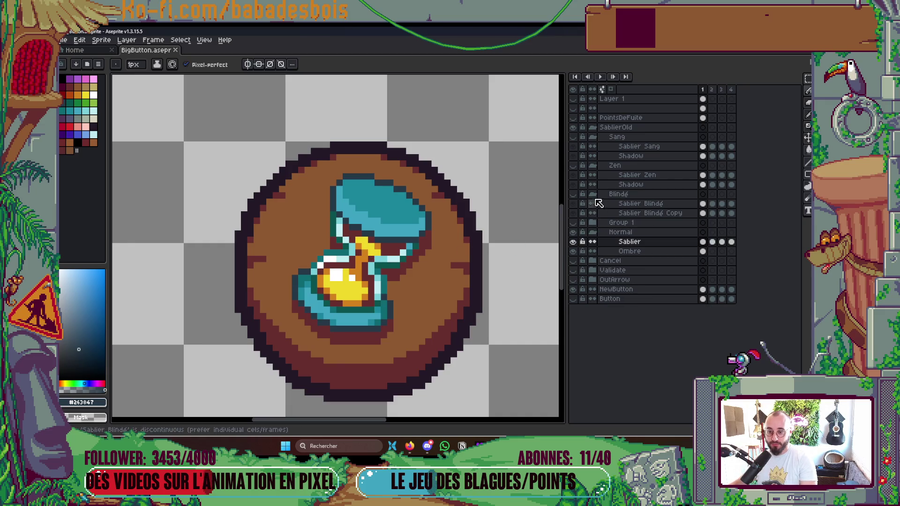
Step: Collapse the Blindé, Zen and Sang layer groups and make the Sablier layer active
left_click(597, 194)
left_click(596, 165)
left_click(610, 128)
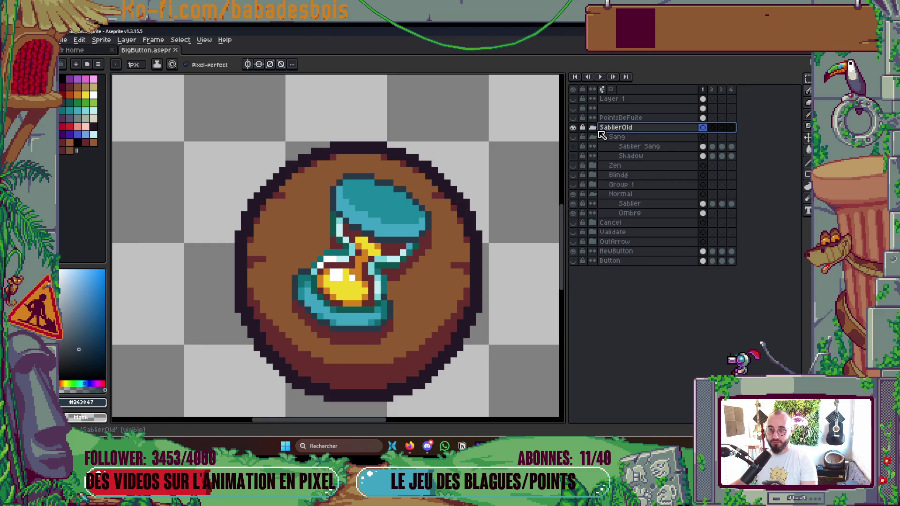
left_click(595, 137)
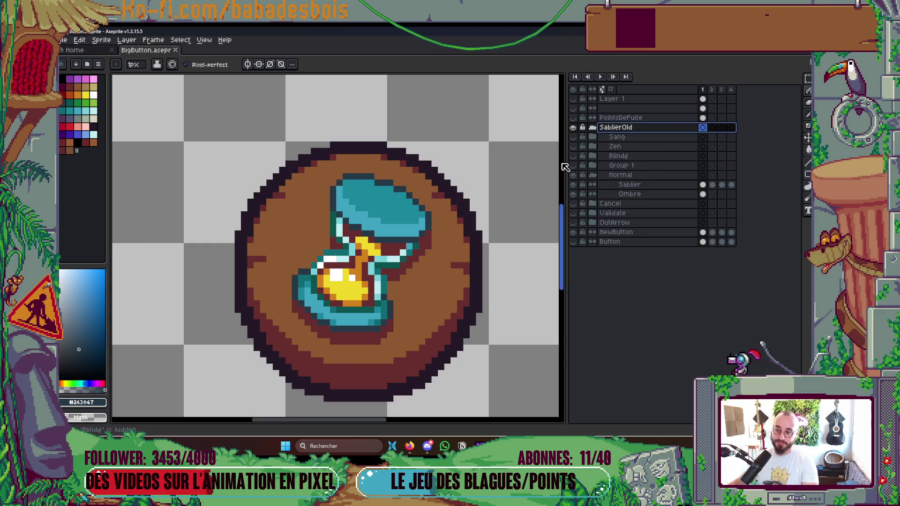
left_click(394, 247, "ctrl")
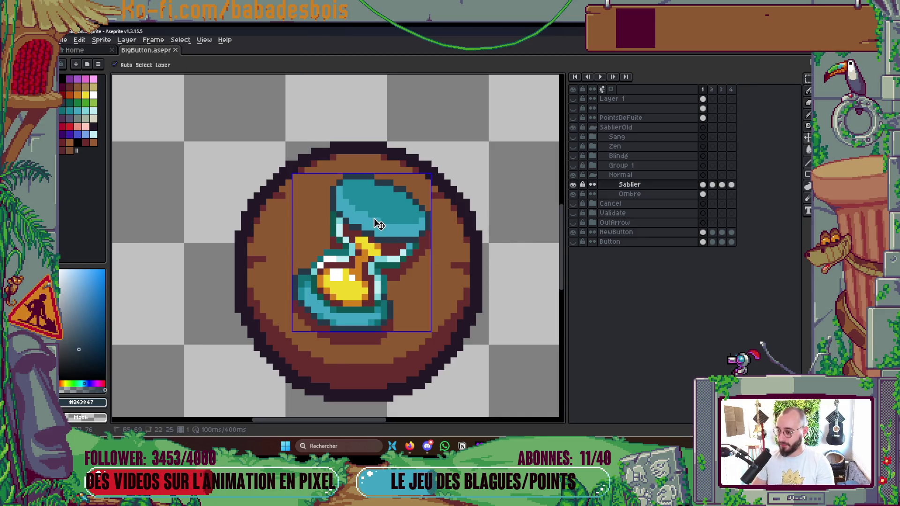
Step: Pick the teal from the hourglass and save the button file
scroll(393, 221, "up", 1)
left_click(377, 208, "alt")
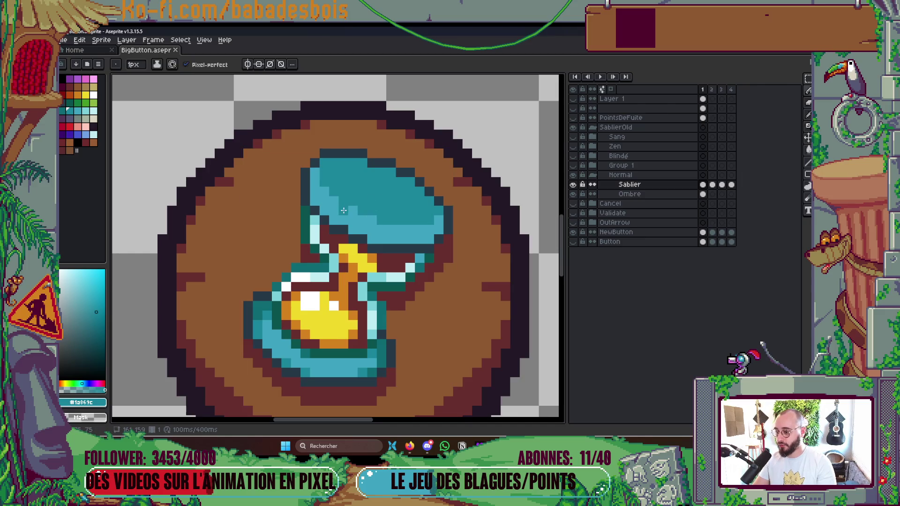
scroll(412, 212, "down", 2)
scroll(412, 212, "up", 1)
key("ctrl+s")
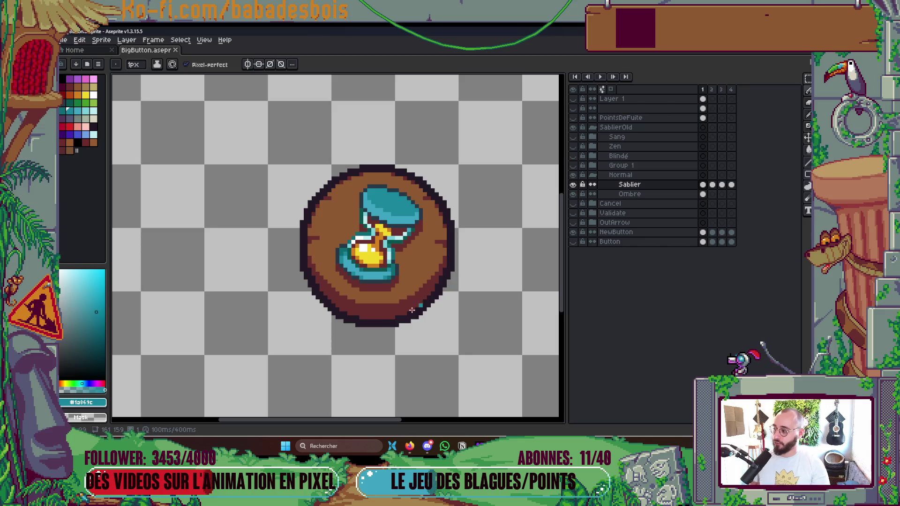
Step: Preview the button animation, then zoom in on the hourglass top for shading
key("Return")
key("Return")
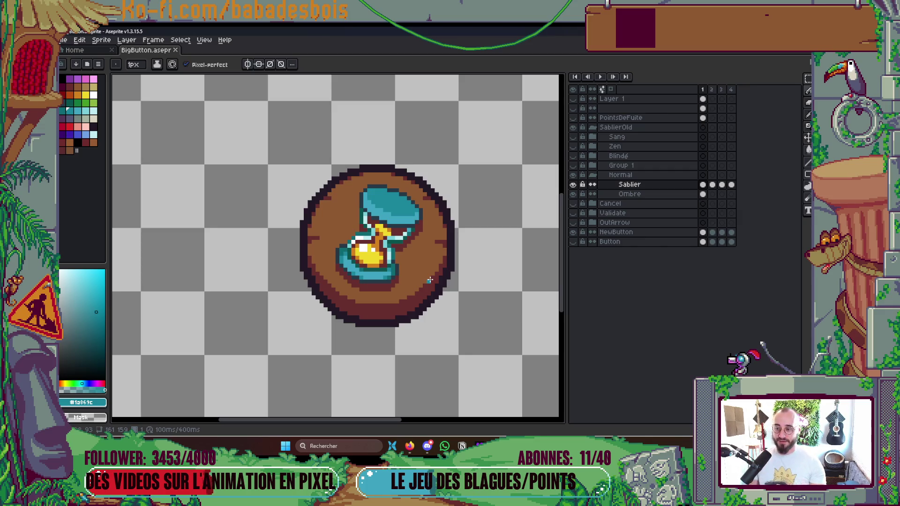
scroll(413, 217, "up", 2)
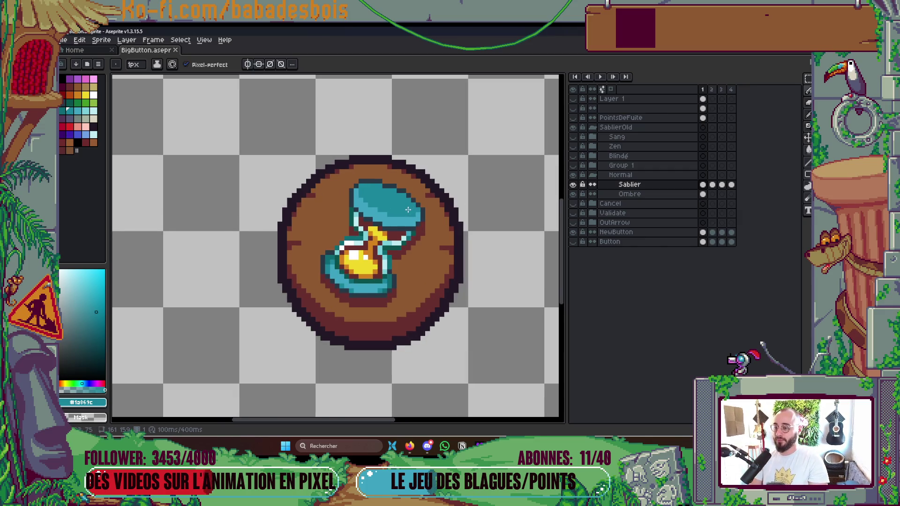
scroll(402, 228, "up", 1)
scroll(389, 225, "up", 1)
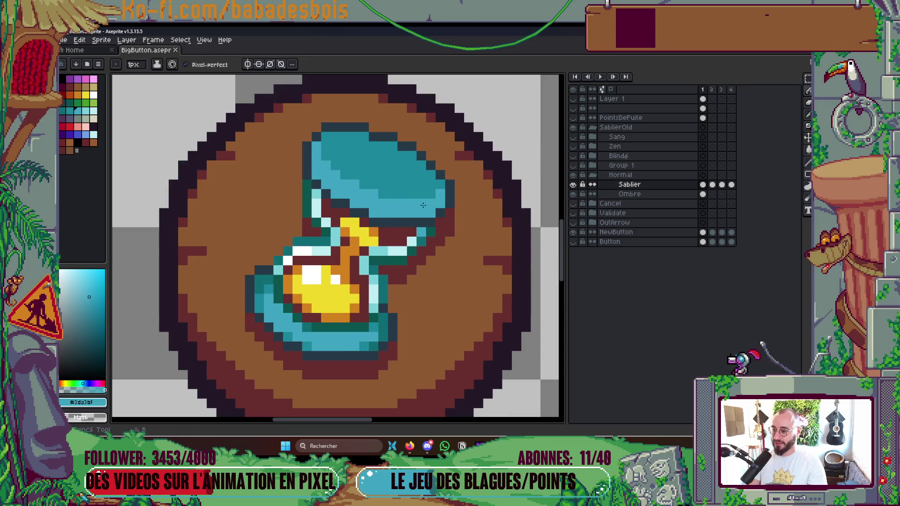
scroll(446, 233, "down", 3)
scroll(446, 233, "down", 4)
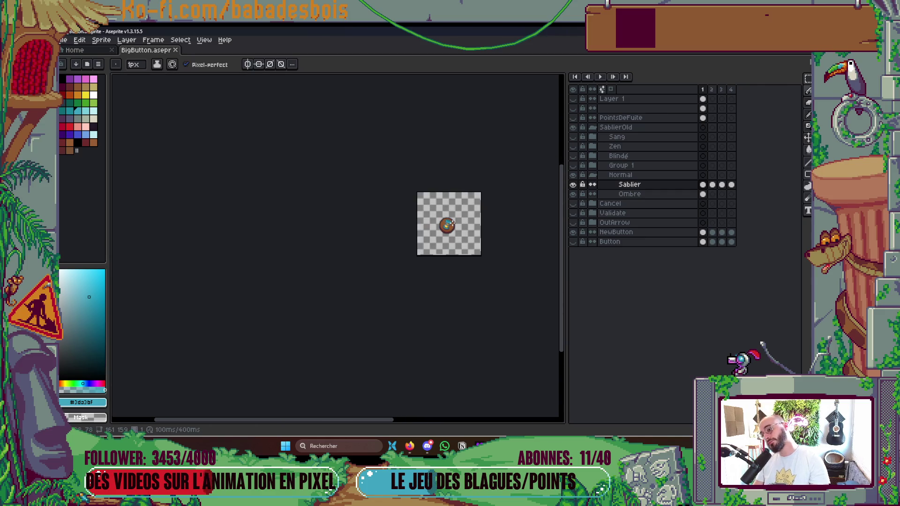
scroll(434, 200, "up", 7)
scroll(434, 200, "down", 3)
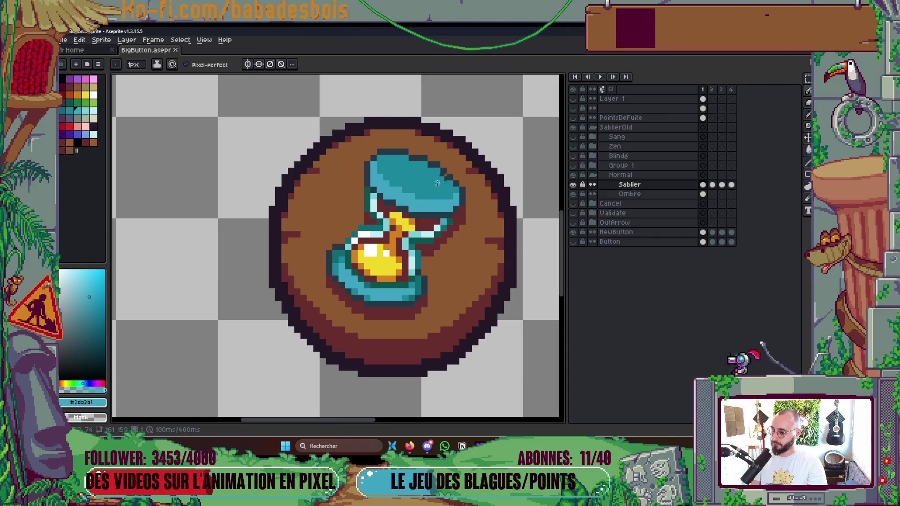
scroll(437, 183, "down", 2)
scroll(398, 234, "up", 5)
key("alt")
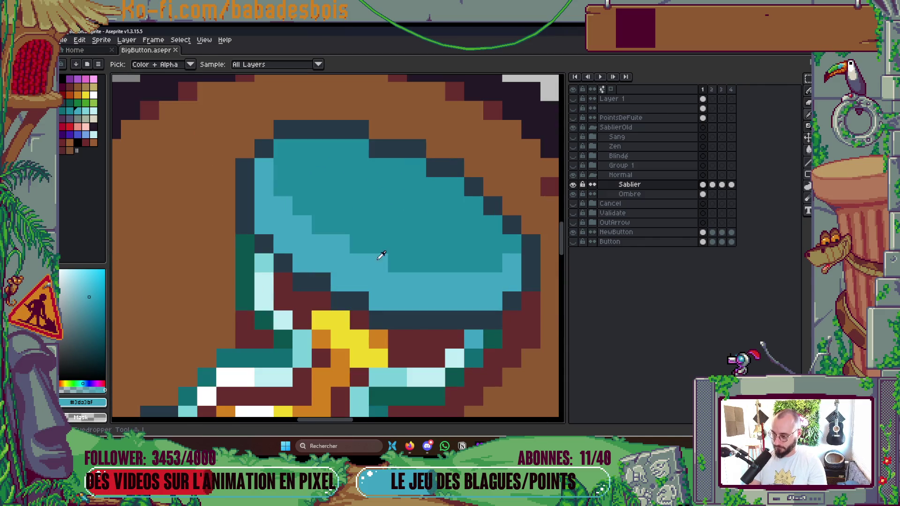
Step: Shade the teal top's left edge and a diagonal with dark-green pixels, then save
left_click(283, 340)
left_click_drag(283, 192, 284, 151)
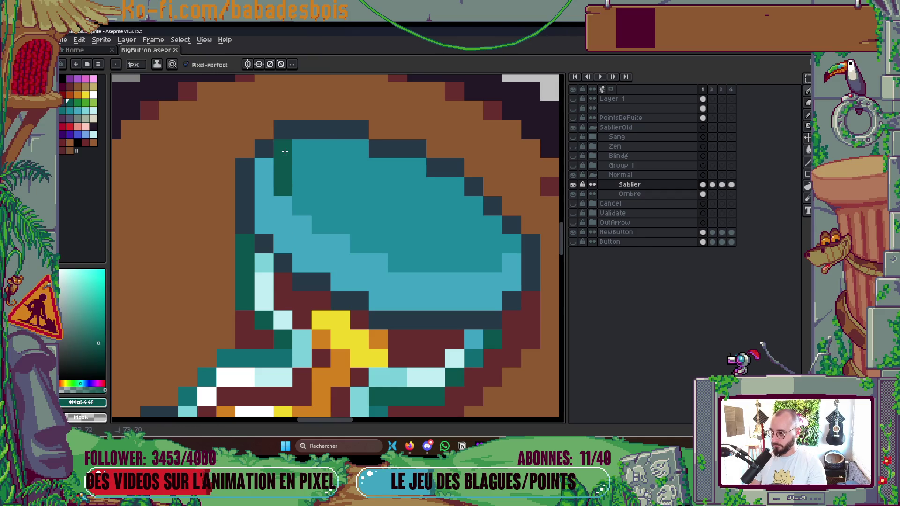
left_click(301, 208)
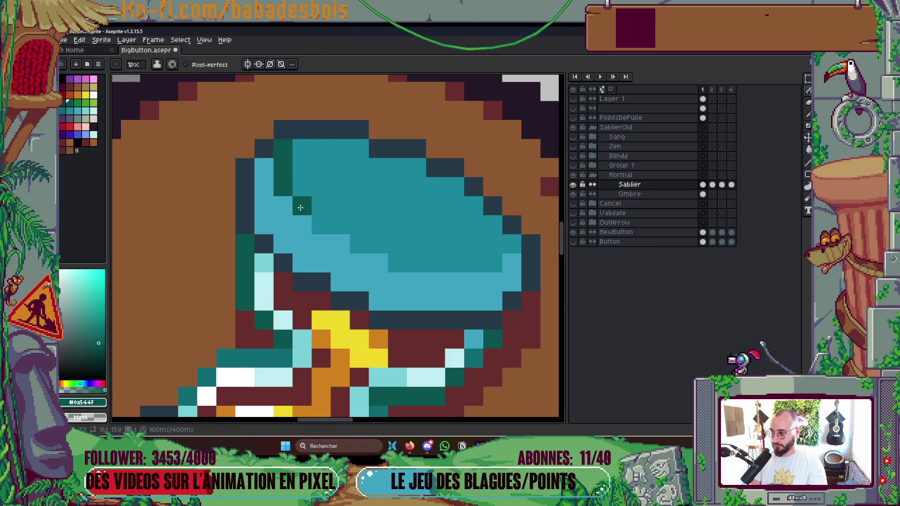
left_click_drag(300, 207, 322, 225)
left_click(473, 262)
left_click(492, 263)
left_click(513, 243)
scroll(518, 235, "down", 6)
key("ctrl+s")
Step: Paint a pixel in sampled mid teal and repaint a short column darker teal, then save
scroll(519, 250, "up", 5)
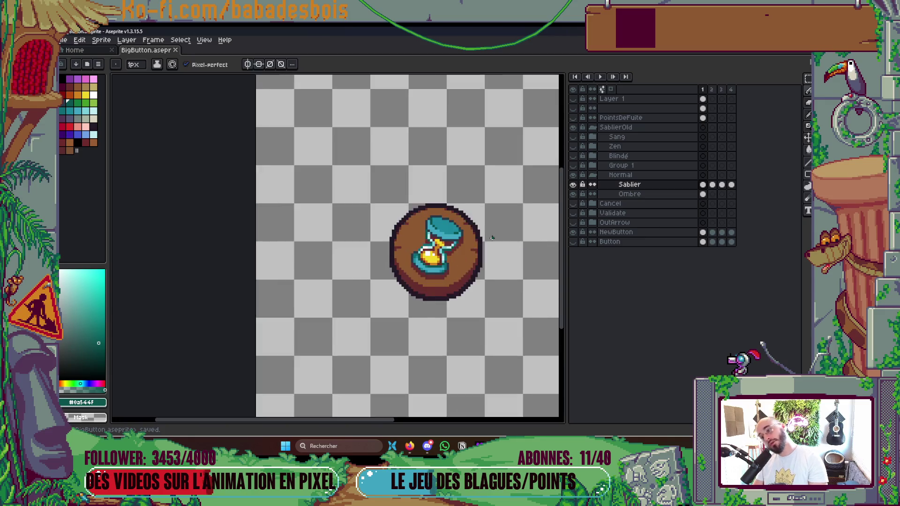
key("i")
scroll(417, 199, "down", 1)
left_click(414, 181)
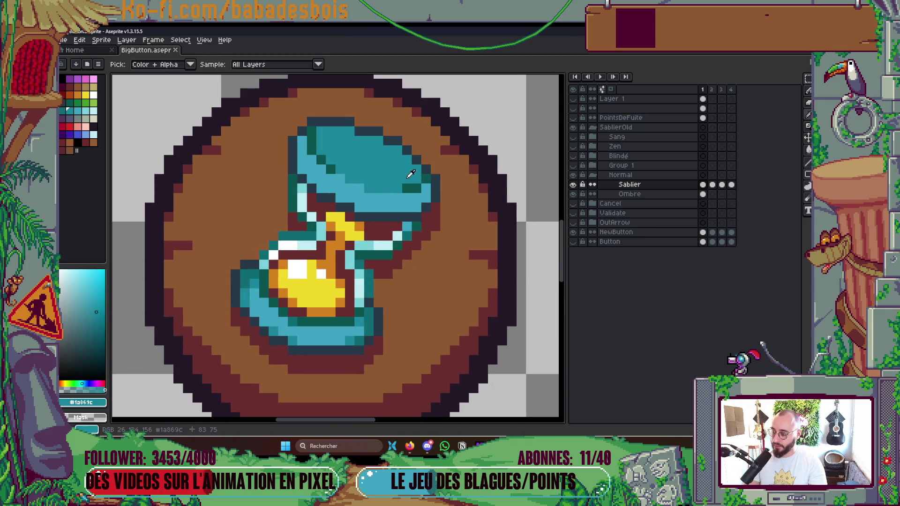
key("b")
scroll(422, 188, "up", 3)
left_click(430, 185)
mouse_move(255, 184)
left_mouse_down()
mouse_move(234, 169)
mouse_move(234, 146)
mouse_move(230, 180)
left_mouse_up()
scroll(229, 179, "down", 6)
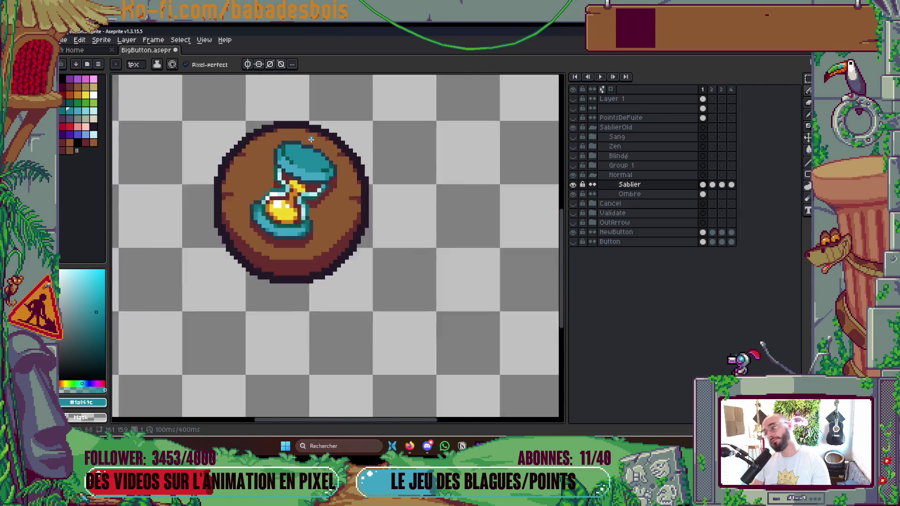
scroll(342, 132, "up", 2)
key("ctrl+s")
Step: Add a teal pixel on the hourglass top, pick the deep teal, save and preview the animation
scroll(313, 148, "up", 5)
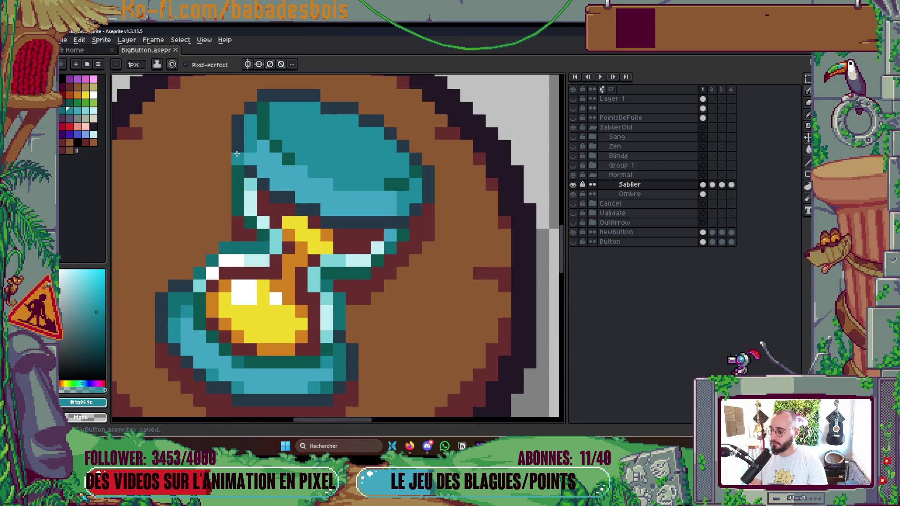
key("i")
key("b")
left_click(213, 324)
left_click(183, 300, "alt")
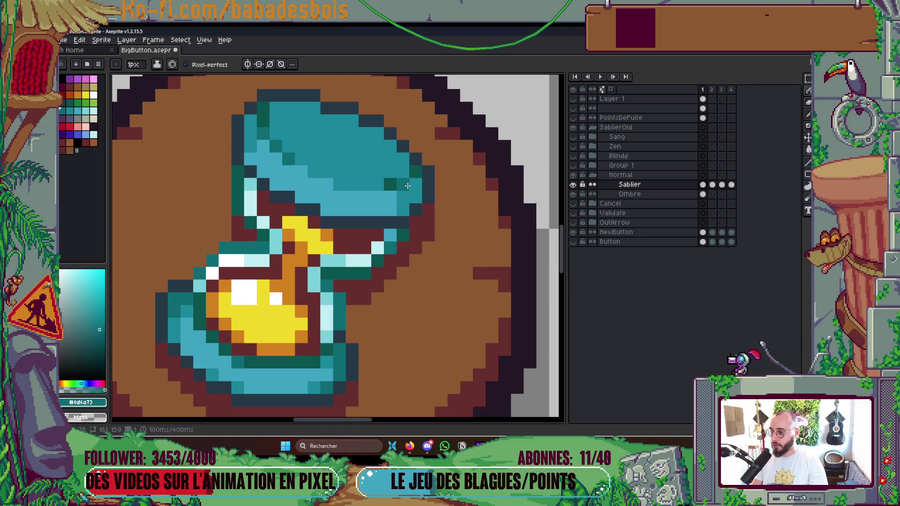
scroll(395, 178, "down", 2)
scroll(395, 179, "down", 5)
key("ctrl+s")
scroll(432, 213, "up", 2)
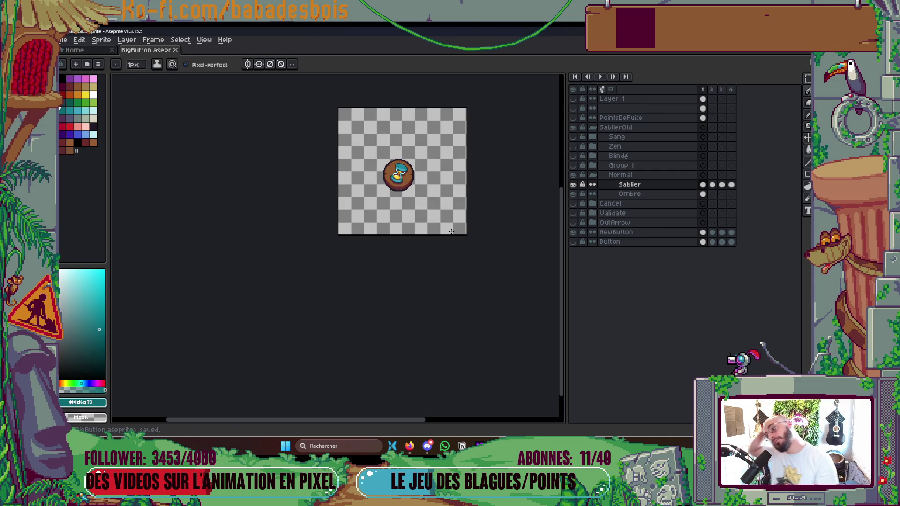
key("Return")
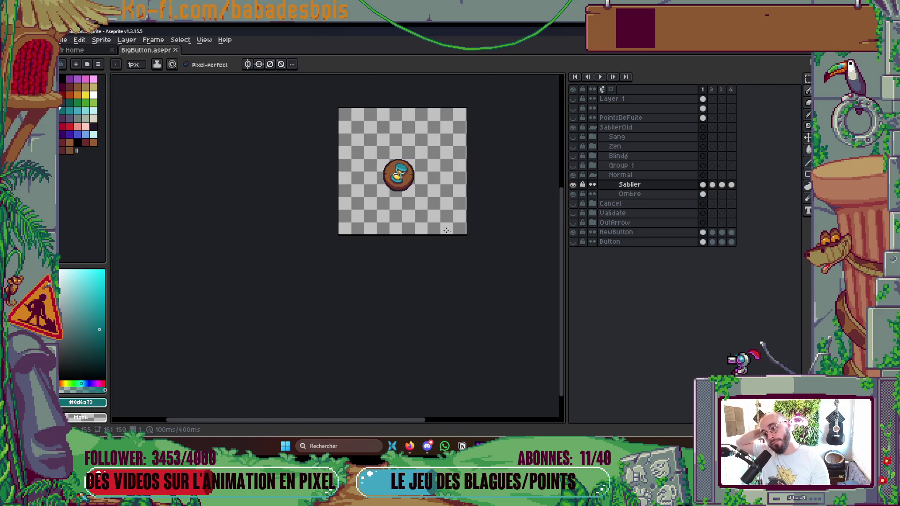
Step: Turn one hourglass base pixel teal and paint two dark-green base pixels, then replay the animation
scroll(394, 152, "up", 2)
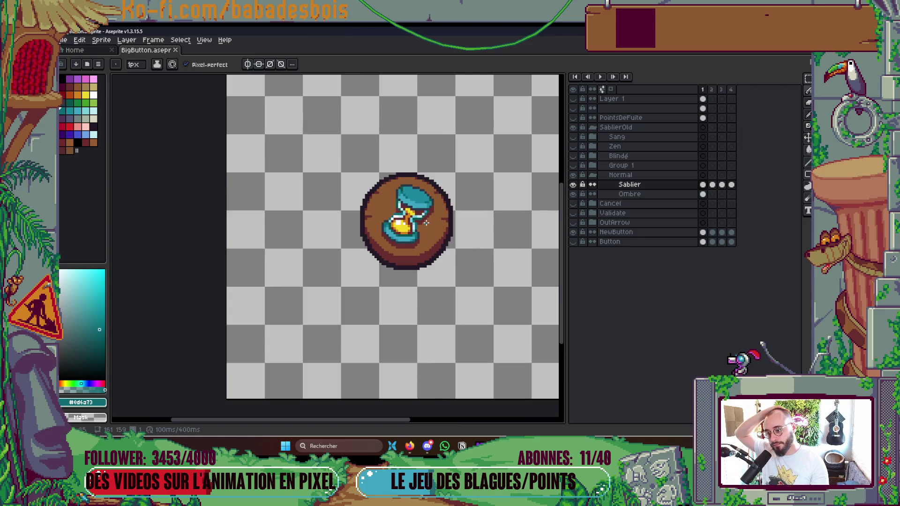
scroll(426, 222, "up", 4)
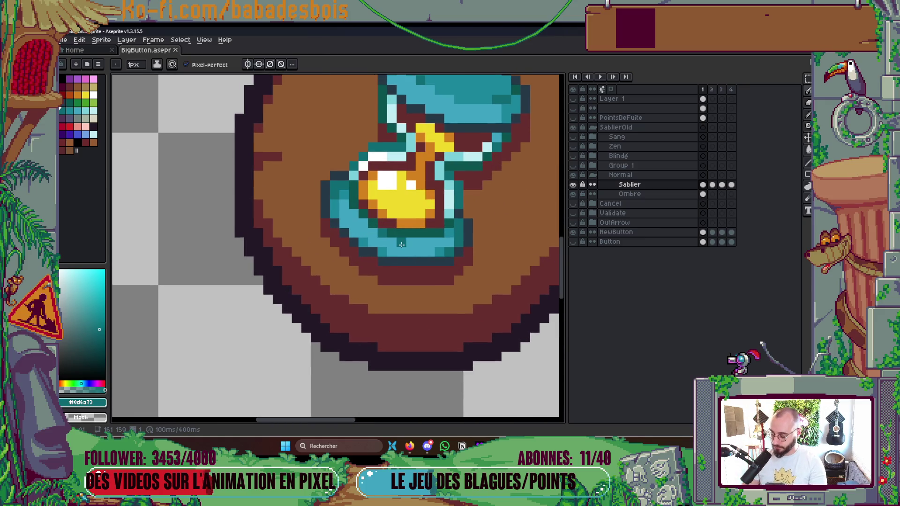
key("i")
left_click(364, 253)
key("b")
left_click(381, 219)
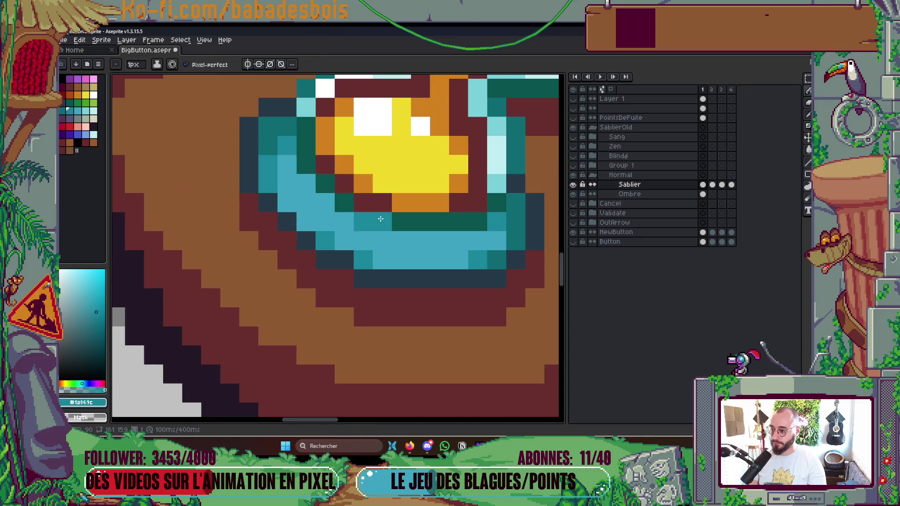
key("i")
left_click(401, 221)
key("b")
left_click_drag(382, 222, 382, 241)
scroll(382, 241, "down", 5)
scroll(431, 219, "down", 1)
left_click_drag(525, 318, 466, 332)
key("Return")
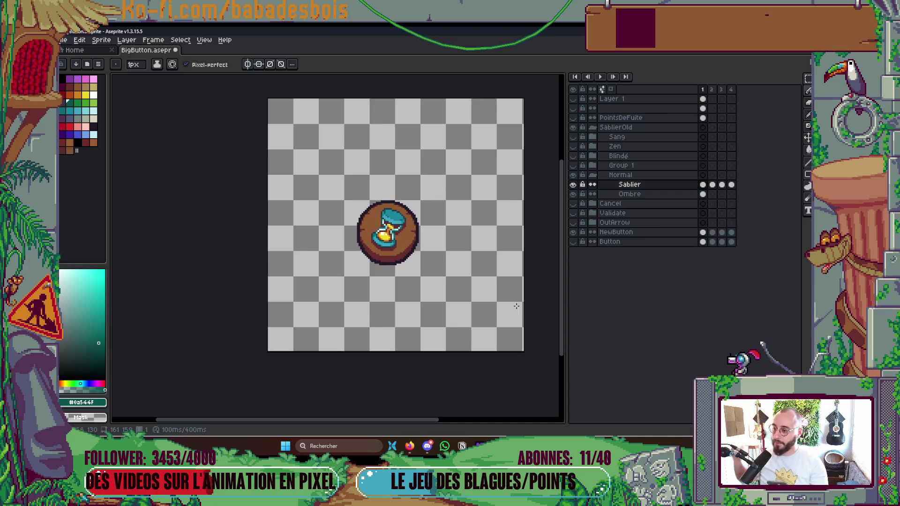
Step: Sample the deep teal and paint a deep-teal pixel on the hourglass top, then save
scroll(422, 234, "up", 5)
key("alt")
left_click(432, 254)
scroll(470, 215, "down", 5)
scroll(469, 215, "up", 4)
scroll(478, 235, "down", 4)
scroll(489, 259, "up", 1)
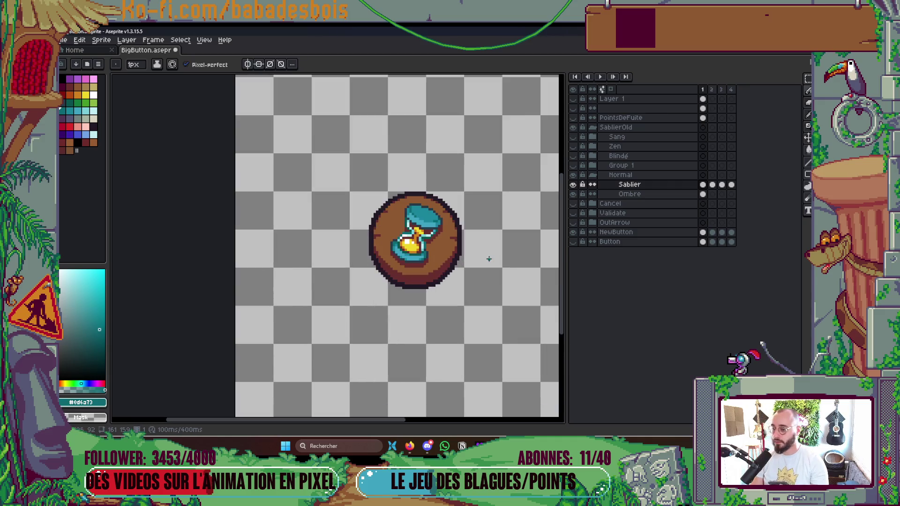
key("ctrl+s")
scroll(468, 256, "up", 5)
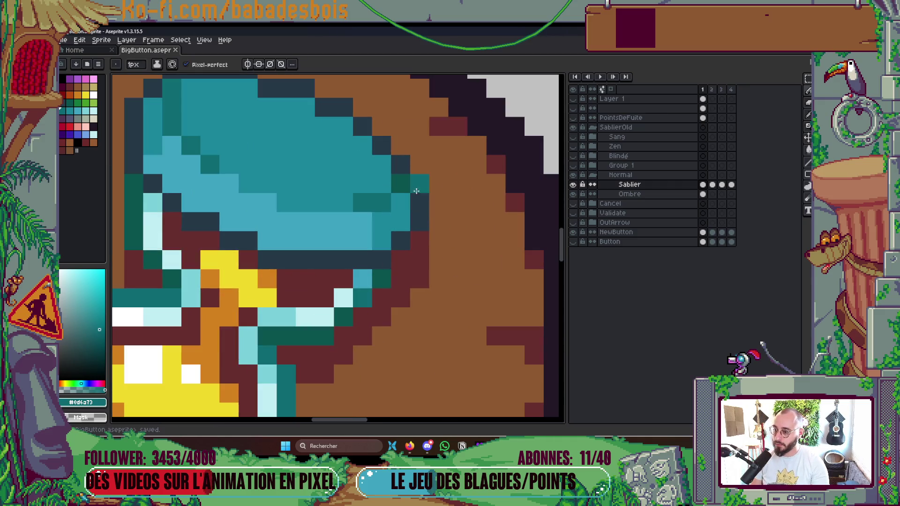
left_click(405, 186)
scroll(405, 182, "down", 6)
scroll(404, 169, "up", 5)
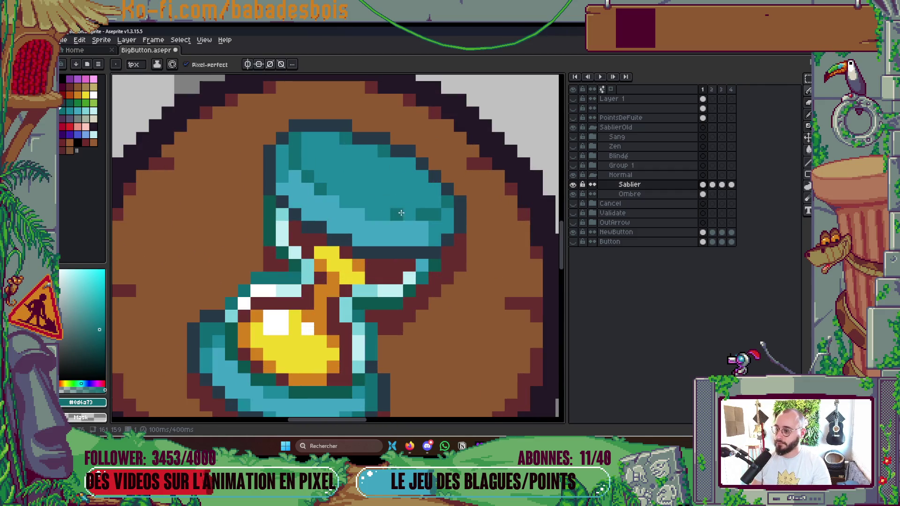
scroll(435, 215, "down", 6)
key("ctrl+s")
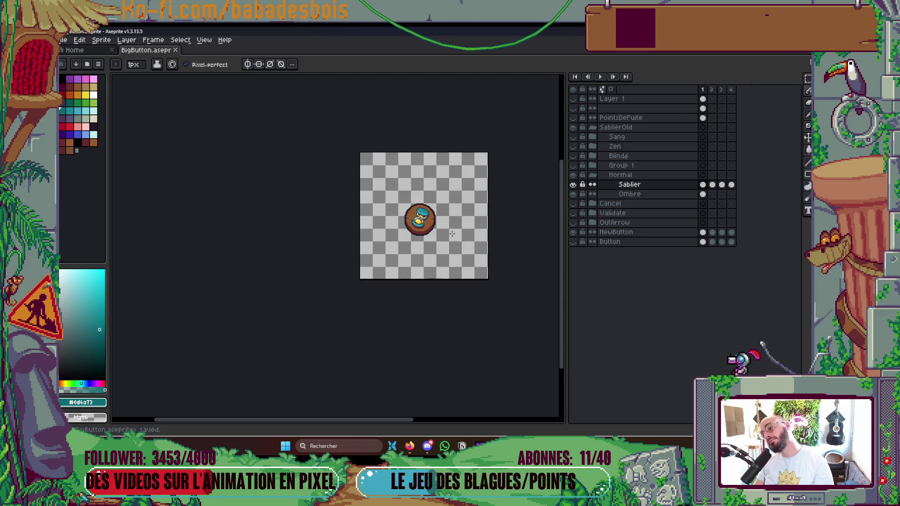
Step: Sample mid teal, undo a stray teal pixel, pick the light teal and save
scroll(440, 200, "up", 6)
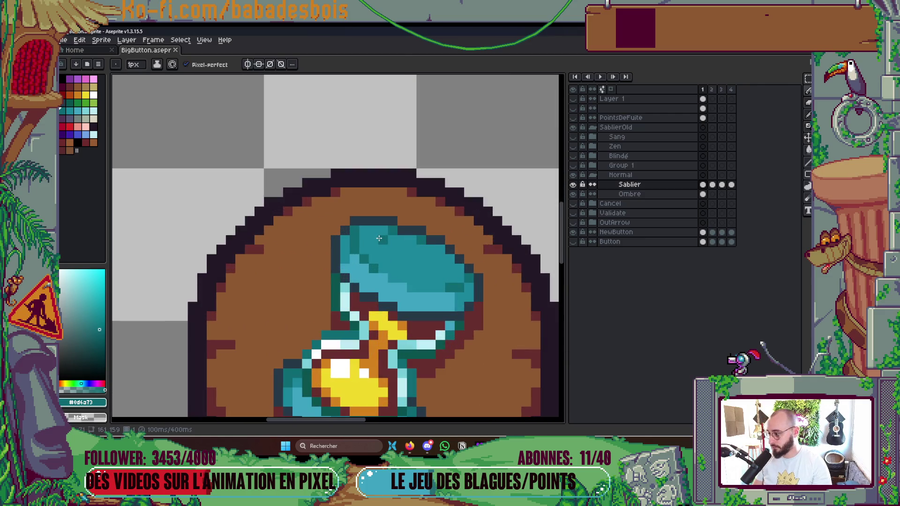
left_click(413, 210, "alt")
left_click(345, 254)
key("ctrl+z")
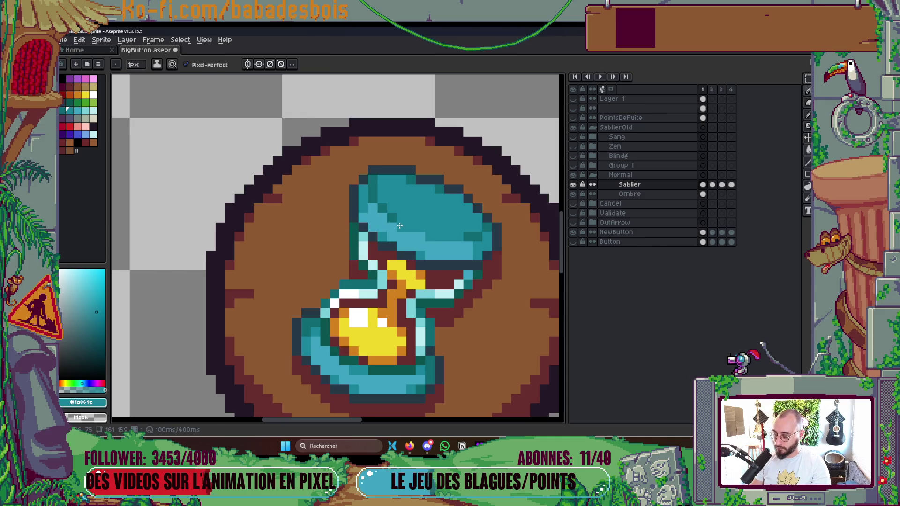
key("alt")
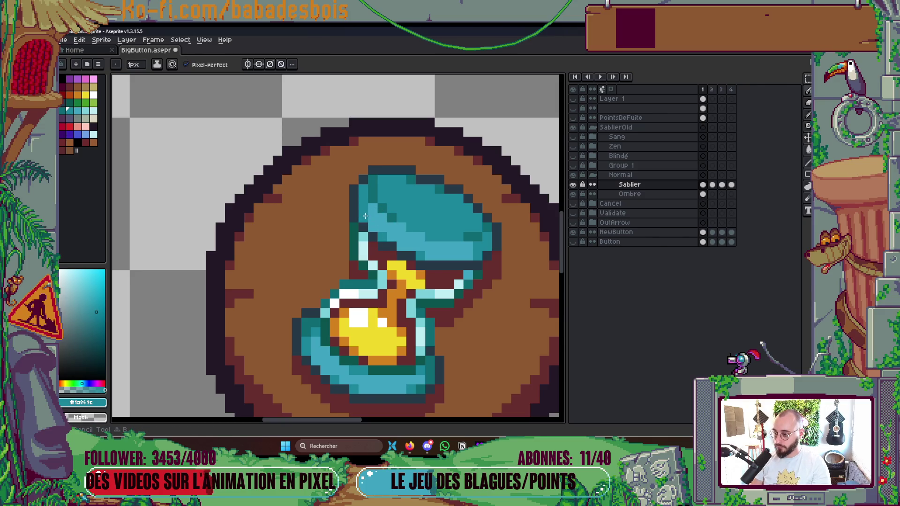
left_click(373, 208, "alt")
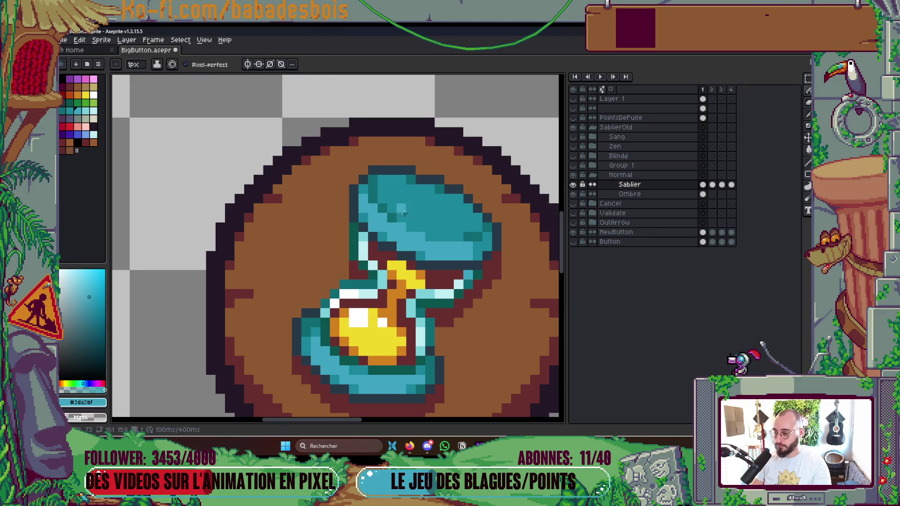
scroll(402, 210, "down", 5)
key("ctrl+s")
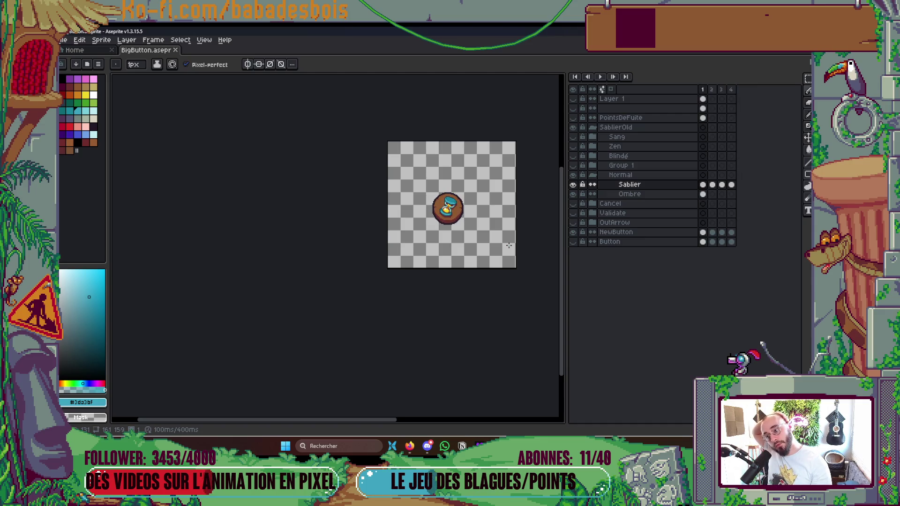
Step: Retouch hourglass pixels, trying neighbouring teals from the palette and the sampled deep teal, then save
scroll(441, 213, "up", 5)
left_click(443, 222)
left_click(436, 207, "alt")
left_click(131, 140)
left_click(70, 111)
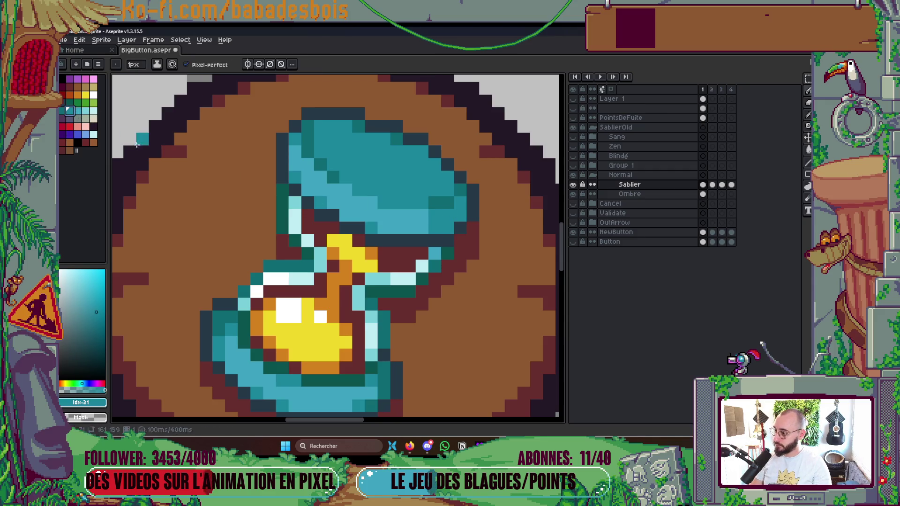
key("i")
left_click(452, 199)
key("b")
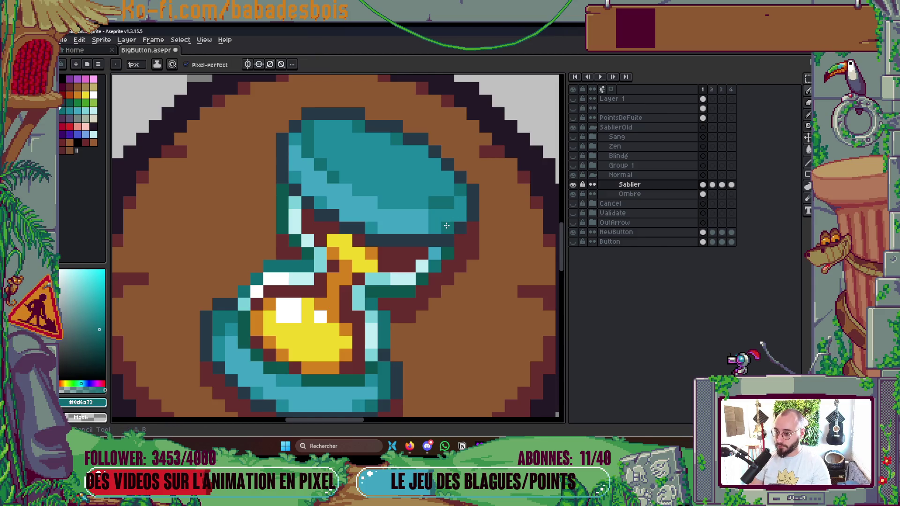
left_click(70, 103)
scroll(450, 203, "down", 5)
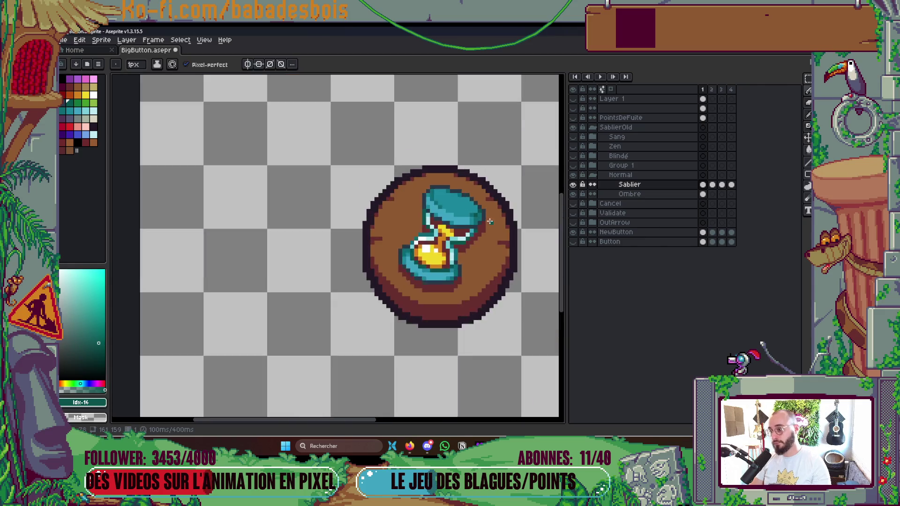
key("ctrl+s")
Step: Save, play the hourglass animation, and marquee-select the whole button before deselecting
key("v")
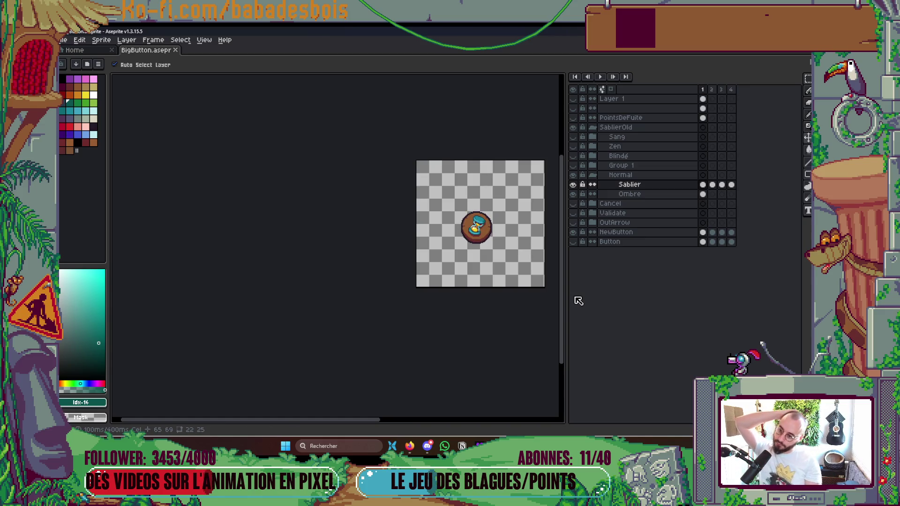
key("b")
scroll(490, 214, "up", 1)
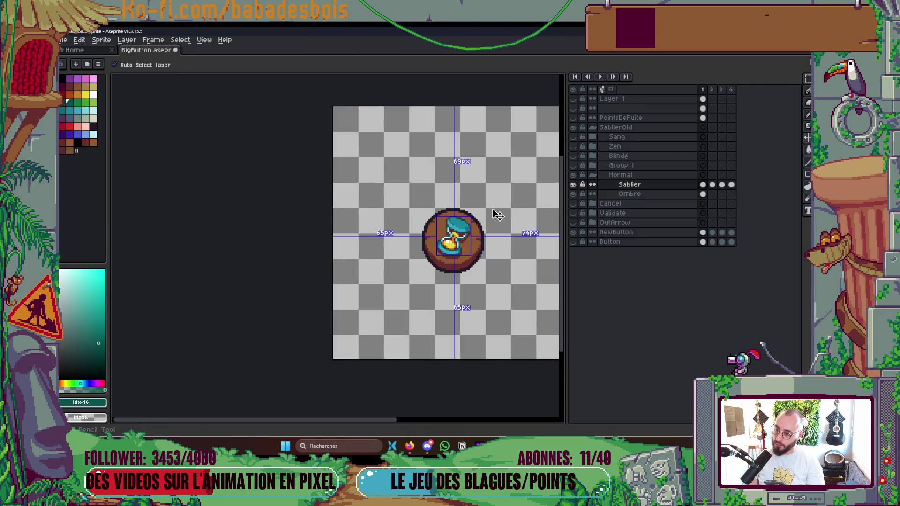
key("ctrl+s")
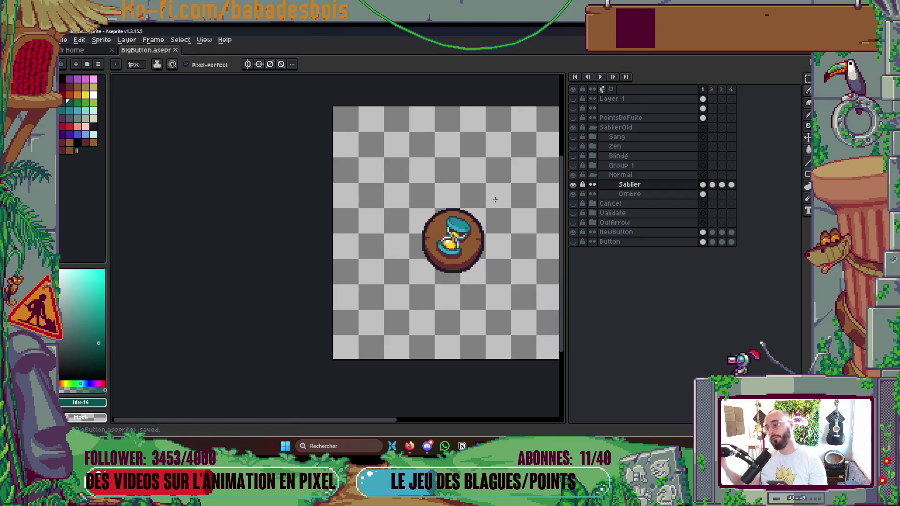
scroll(495, 200, "up", 1)
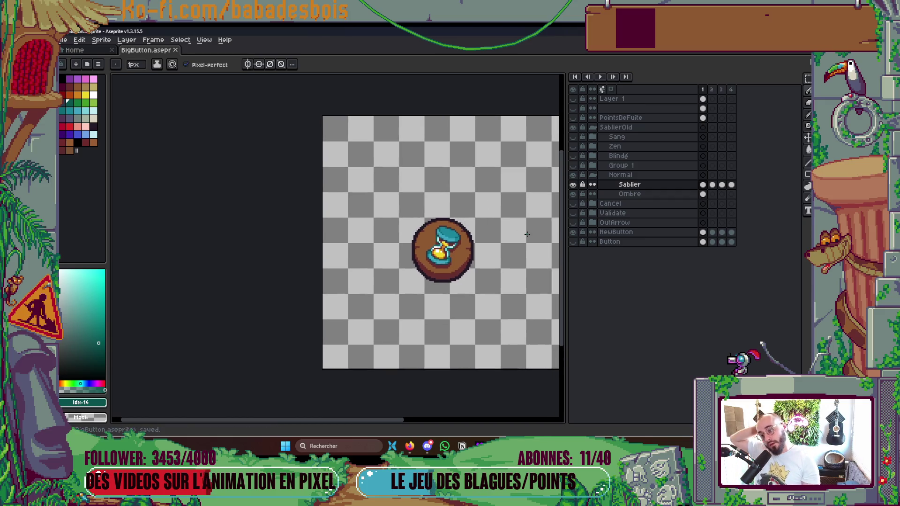
key("Return")
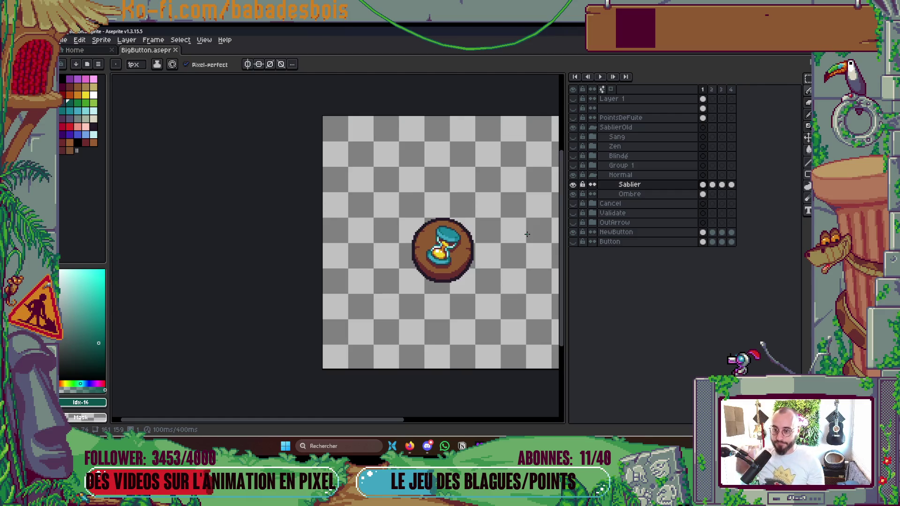
scroll(527, 234, "up", 2)
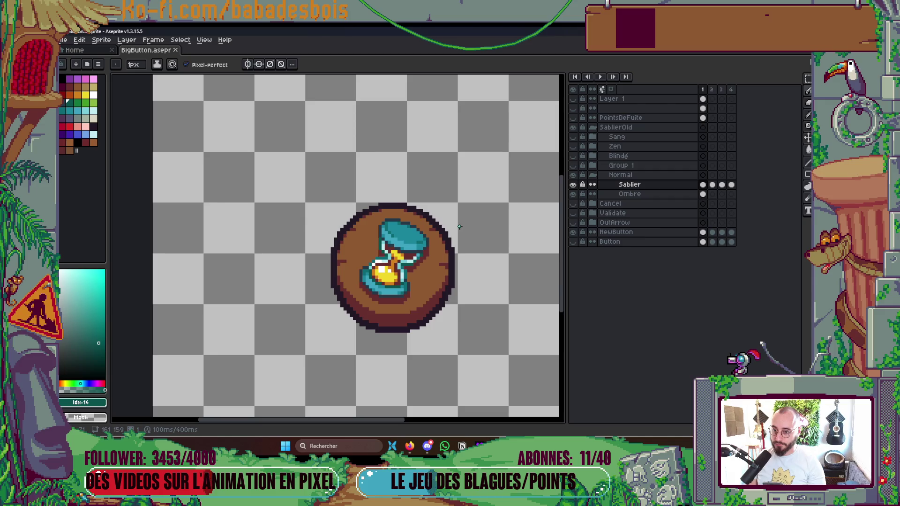
scroll(437, 242, "up", 1)
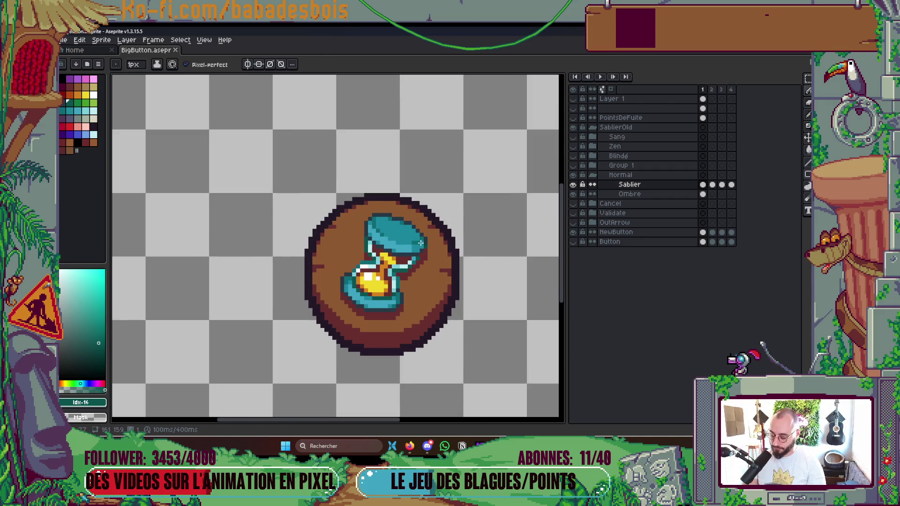
key("m")
left_click_drag(328, 193, 485, 357)
left_click(529, 323)
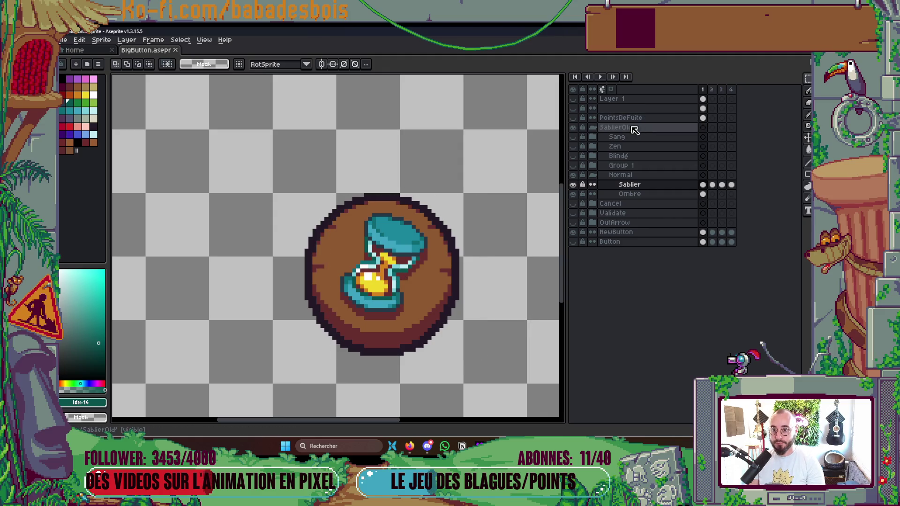
Step: Show the Zen hourglass variant and expand its group to list its layers
left_click(573, 146)
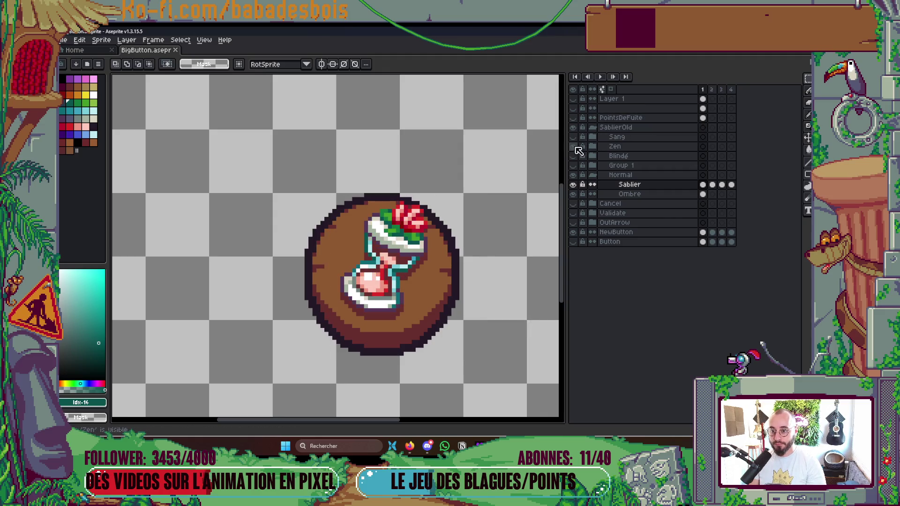
left_click(592, 147)
left_click(573, 156)
left_click(573, 157)
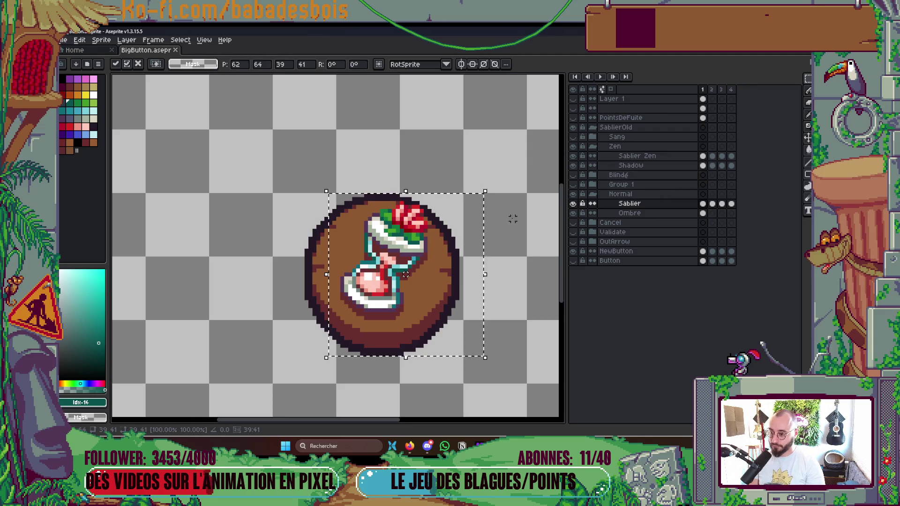
Step: Paste the teal hourglass onto a new layer above Sablier Zen, save, then hide that layer
right_click(703, 158)
left_click(688, 171)
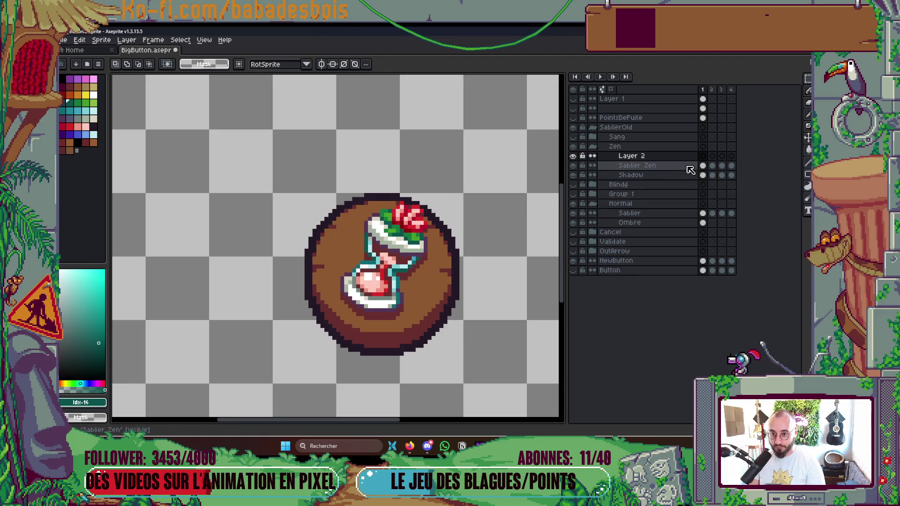
key("ctrl+v")
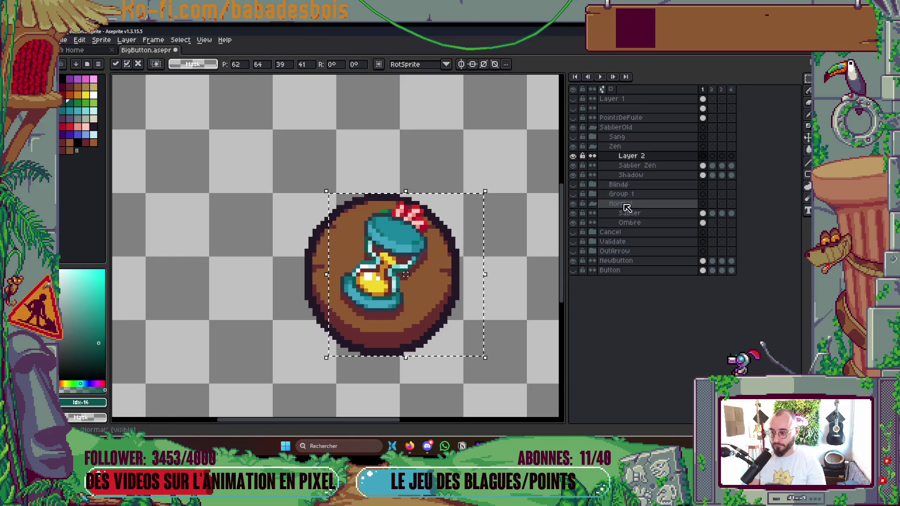
key("ctrl+s")
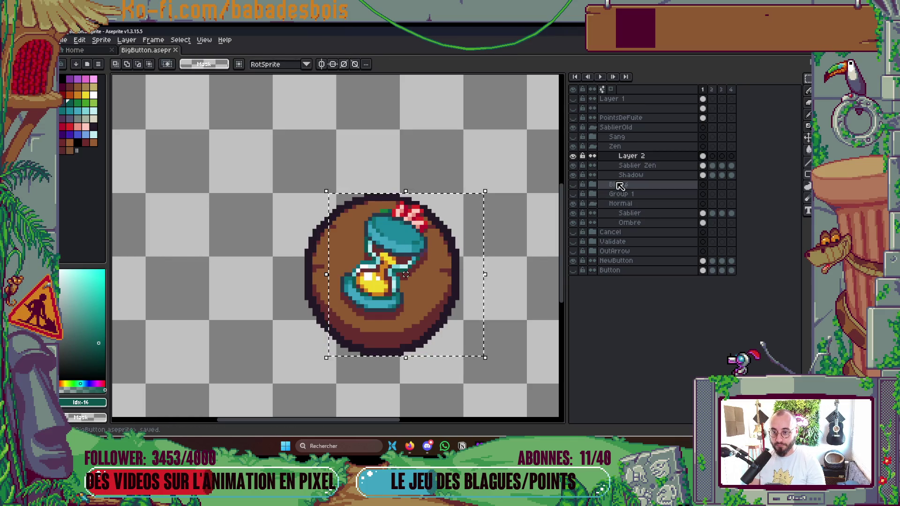
key("shift+x")
scroll(423, 227, "up", 1)
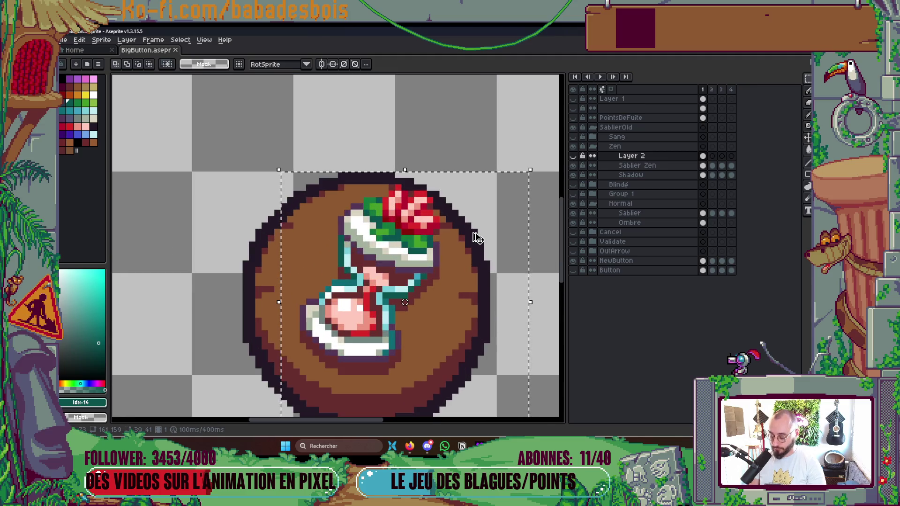
scroll(423, 227, "up", 1)
Step: Select the rose pixels with the Magic Wand set to Contiguous
key("b")
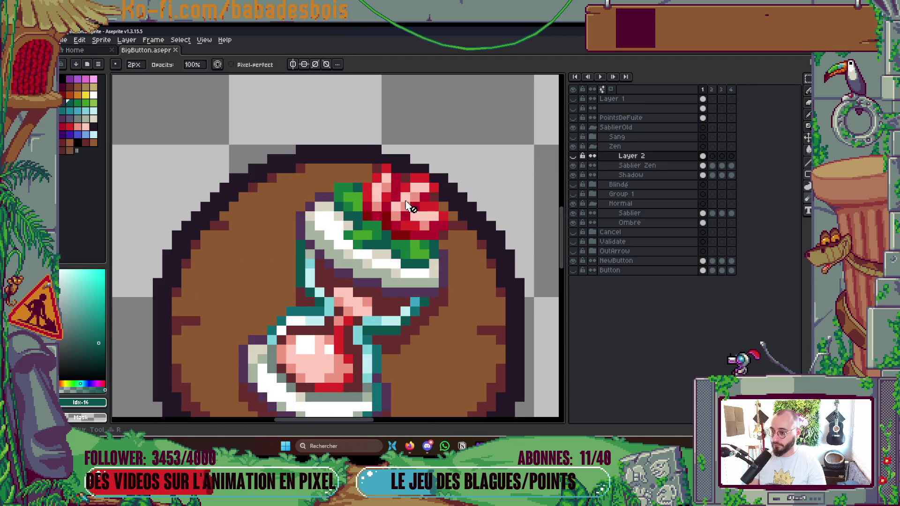
key("w")
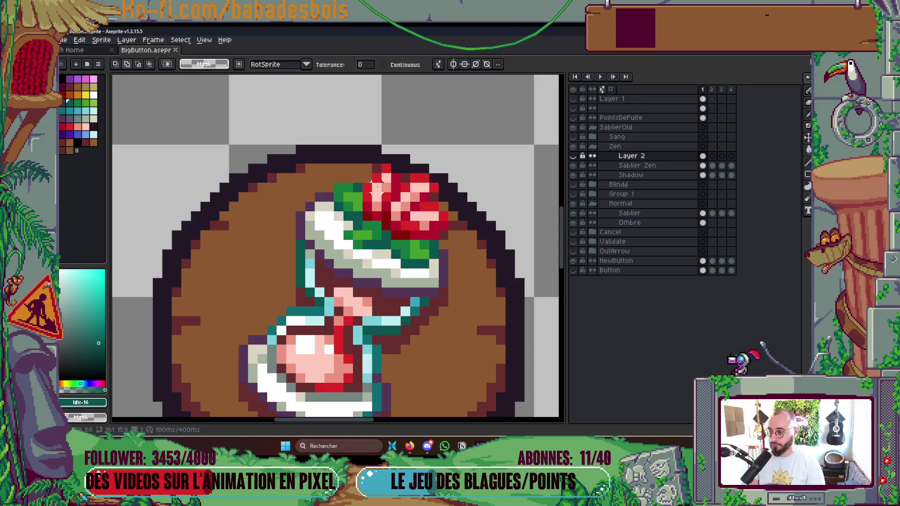
left_click(403, 65)
scroll(314, 183, "up", 2)
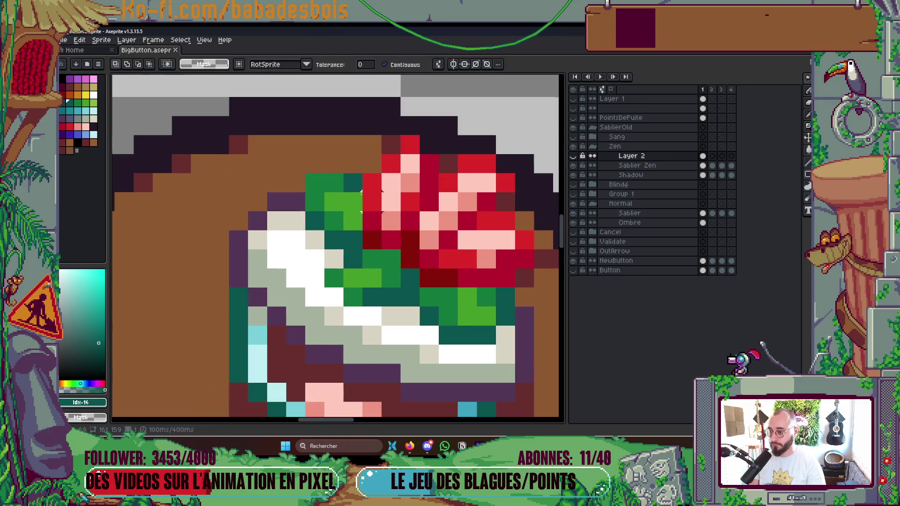
left_click(460, 242)
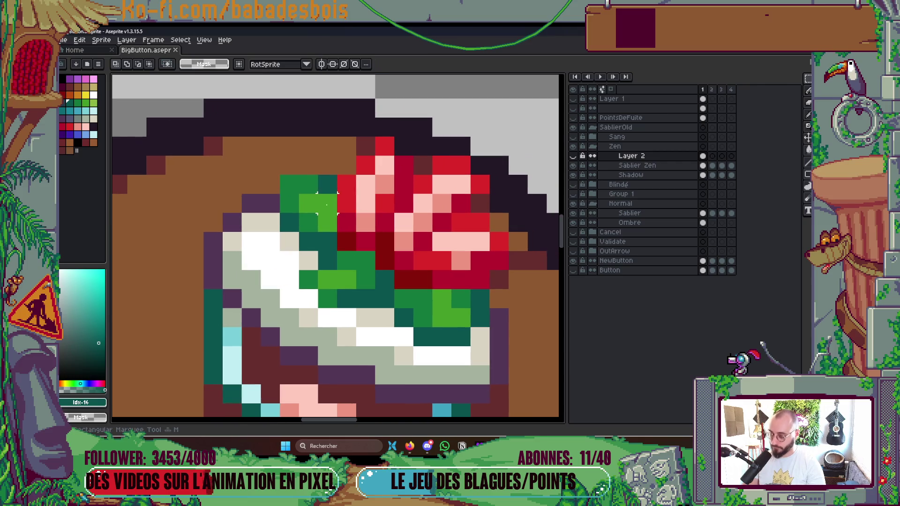
Step: Drag the rose up and right atop the hourglass, lower it one pixel, and commit on Sablier Zen
mouse_move(450, 231)
left_mouse_down()
mouse_move(523, 188)
mouse_move(519, 217)
left_mouse_up()
left_click_drag(423, 204, 442, 166)
left_click_drag(440, 218, 477, 117)
mouse_move(372, 150)
left_mouse_down()
mouse_move(372, 201)
mouse_move(346, 179)
mouse_move(499, 207)
mouse_move(501, 221)
left_mouse_up()
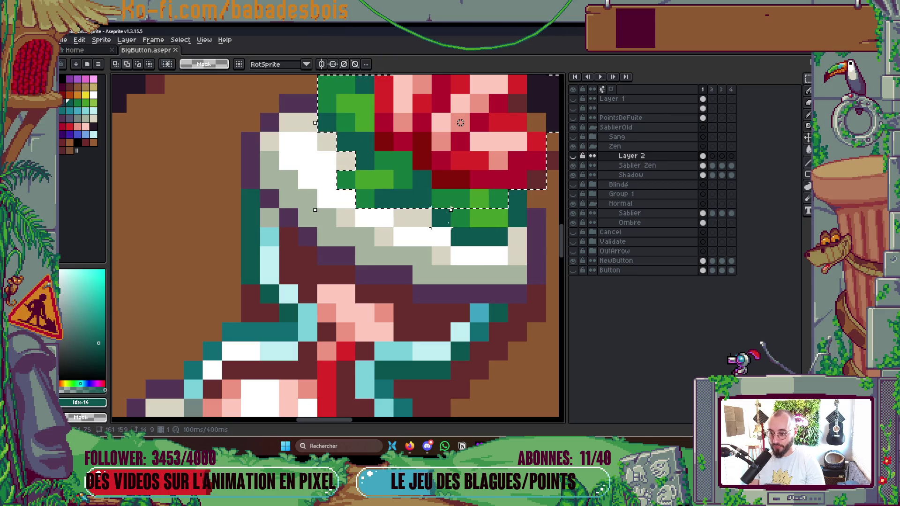
left_click_drag(460, 122, 461, 142)
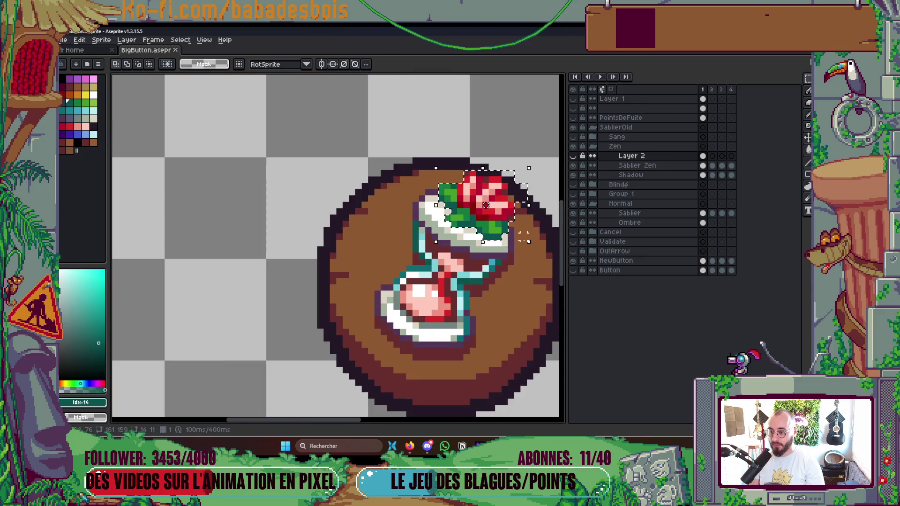
scroll(460, 142, "down", 5)
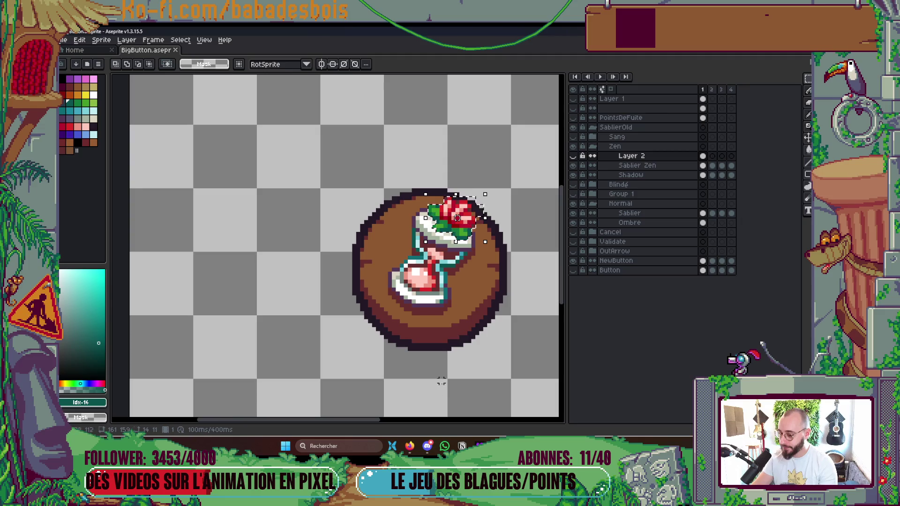
left_click_drag(449, 365, 422, 379)
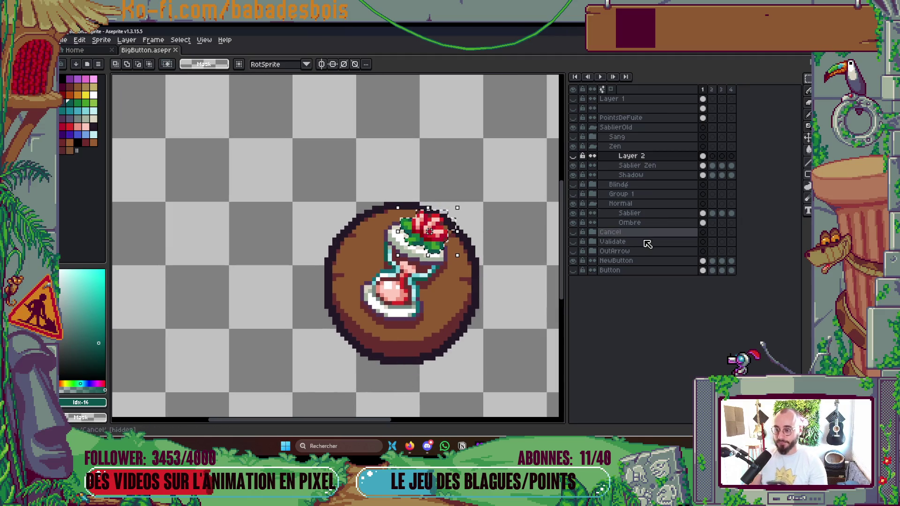
left_click(703, 165)
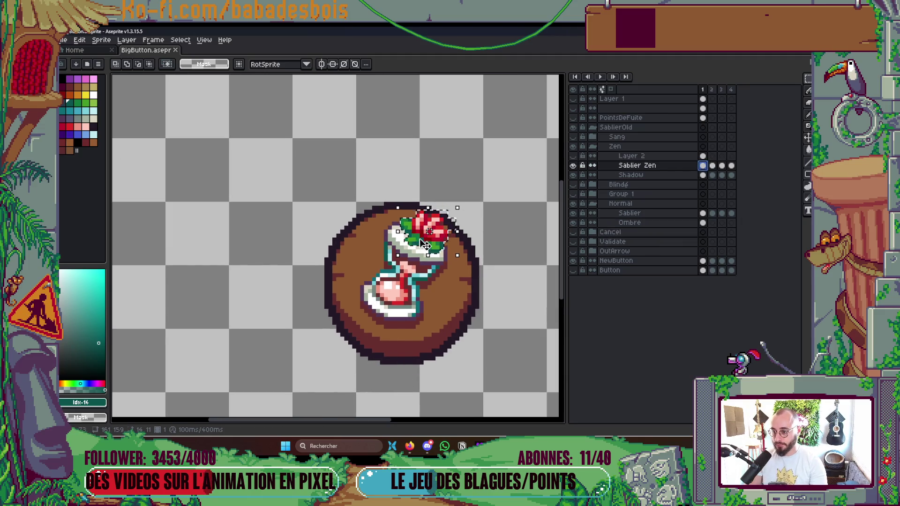
left_click(465, 261)
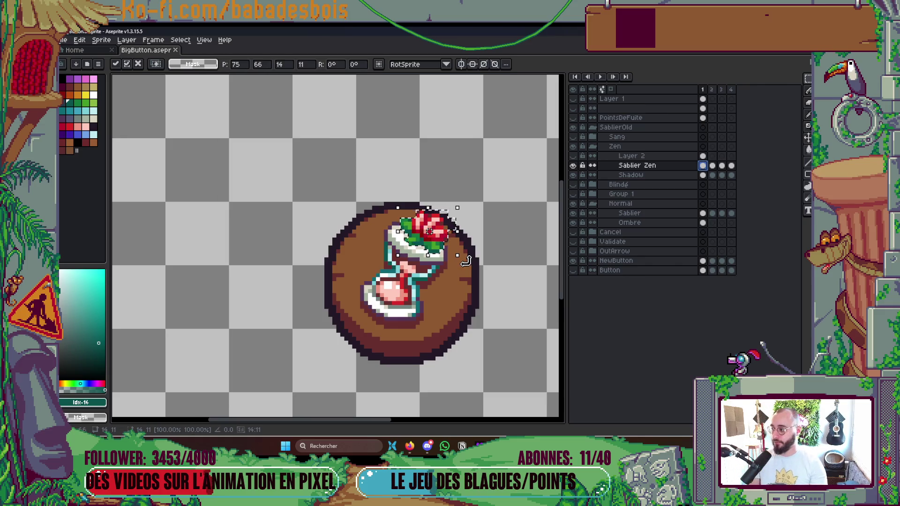
key("Return")
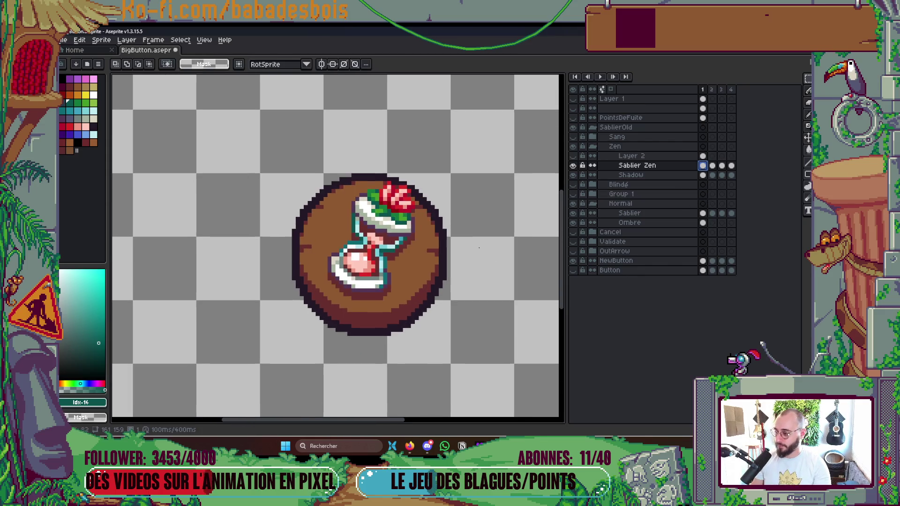
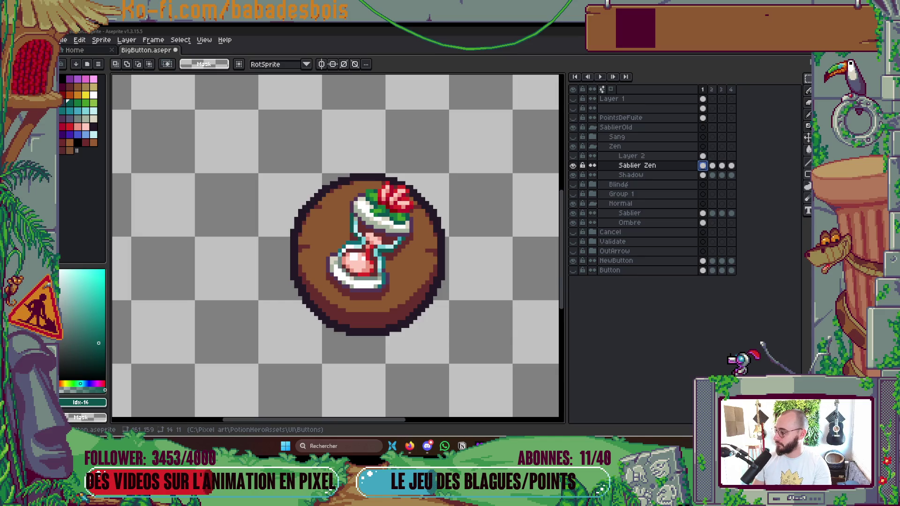
Step: Show Layer 2's teal hourglass and paste the red flower onto it
scroll(429, 253, "up", 1)
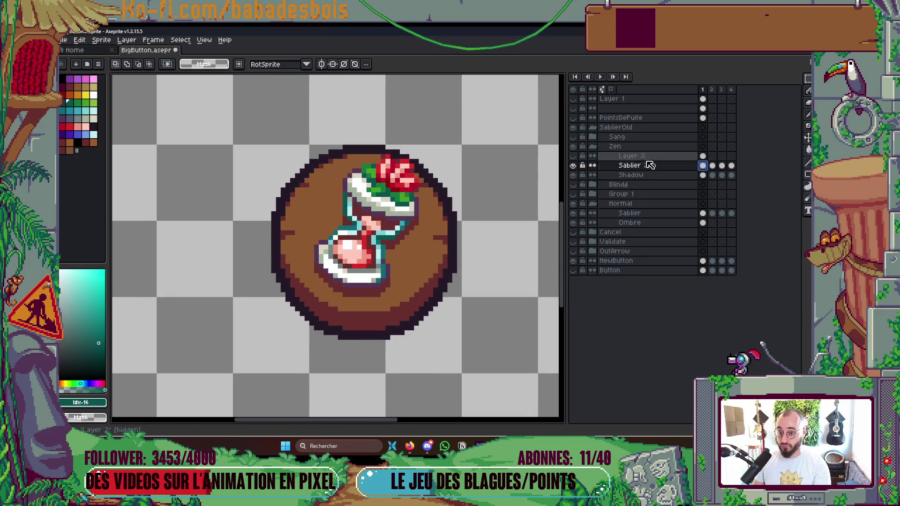
left_click(573, 155)
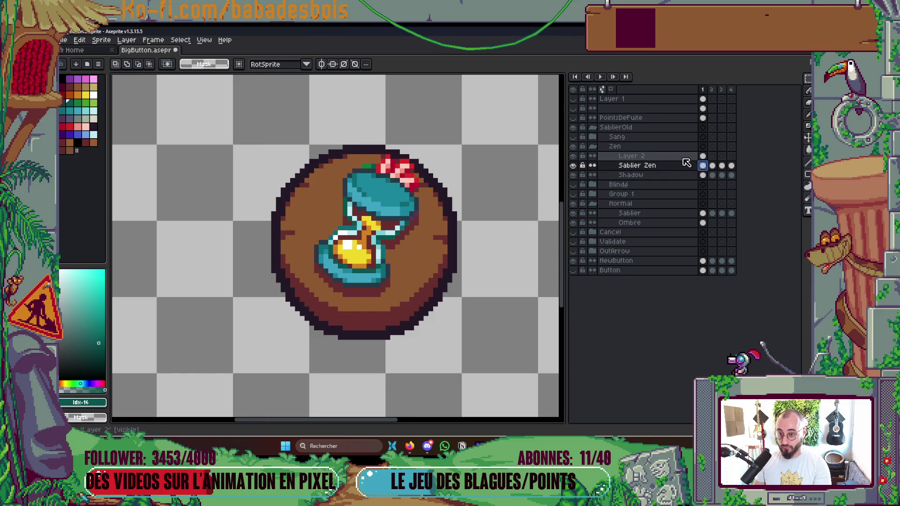
left_click(703, 156)
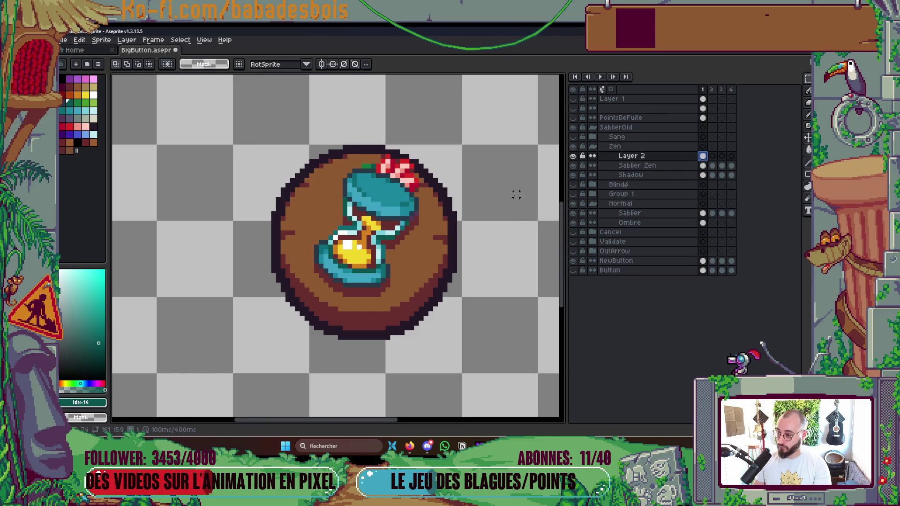
key("ctrl+v")
scroll(441, 188, "up", 2)
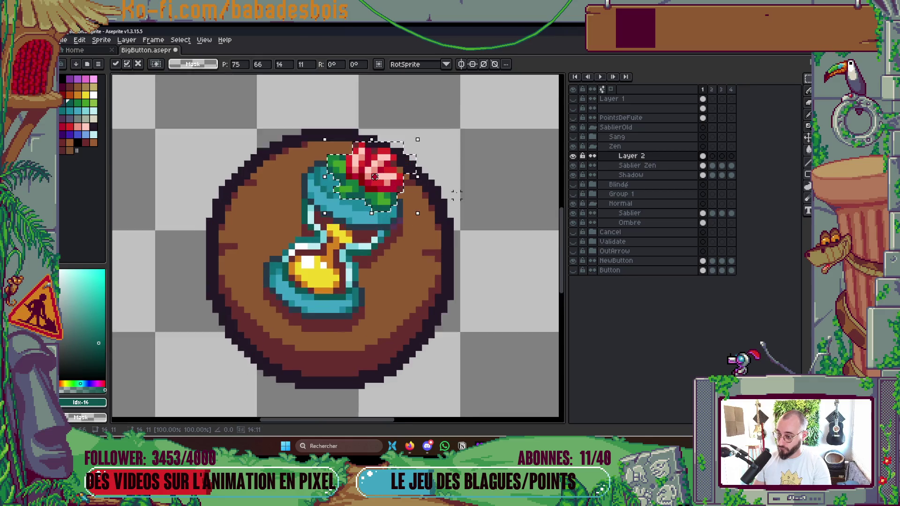
key("Return")
Step: Hide the Sablier Zen layer, centre the hourglass, and pick the pink swatch as drawing colour
left_click(574, 166)
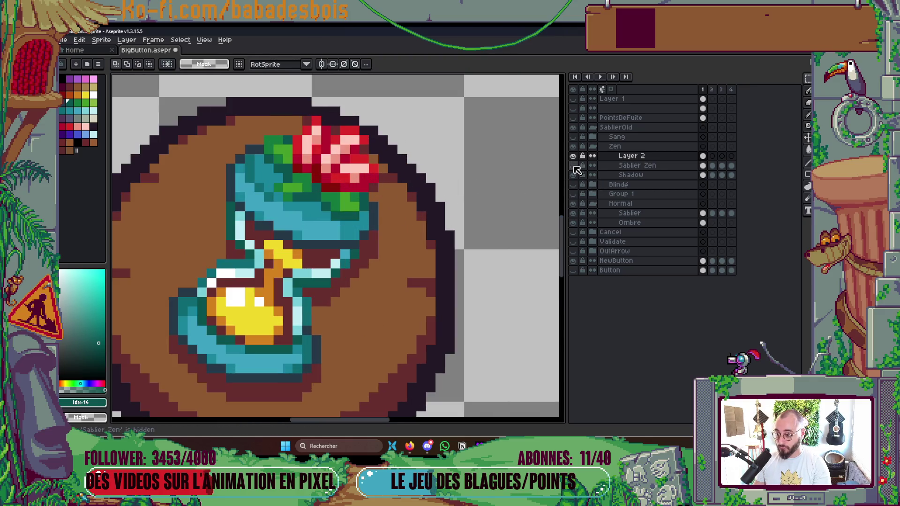
scroll(473, 176, "down", 5)
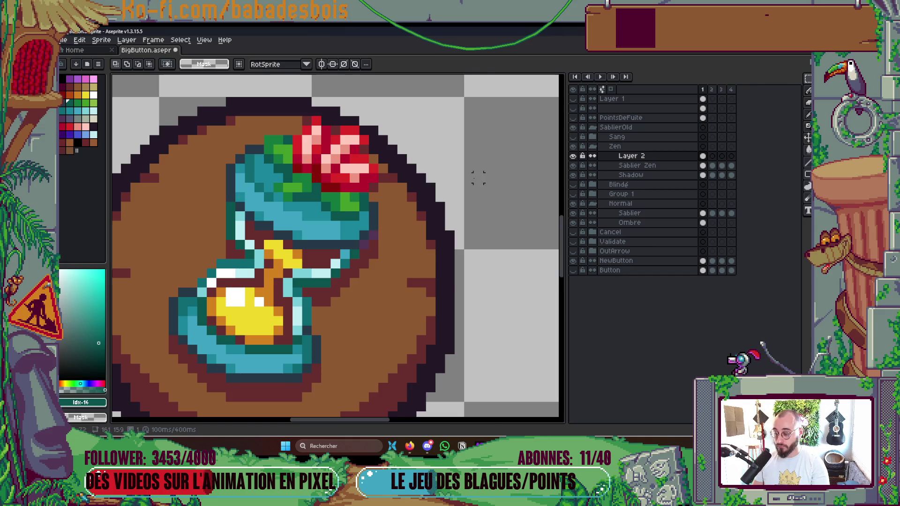
scroll(461, 174, "up", 5)
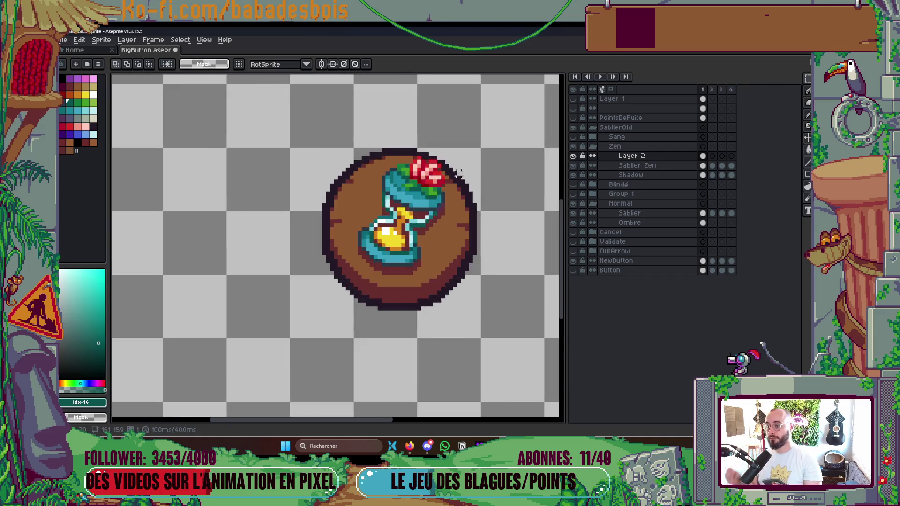
left_click_drag(448, 175, 455, 170)
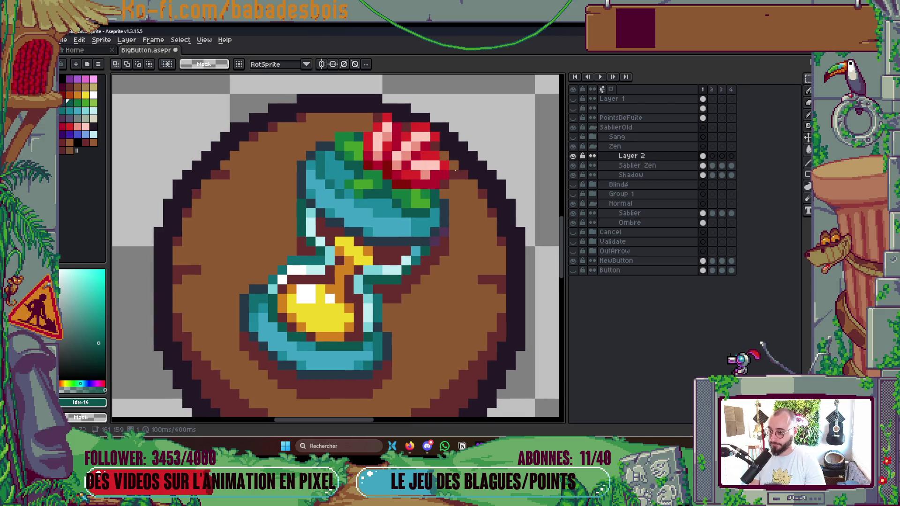
left_click_drag(425, 289, 432, 282)
key("i")
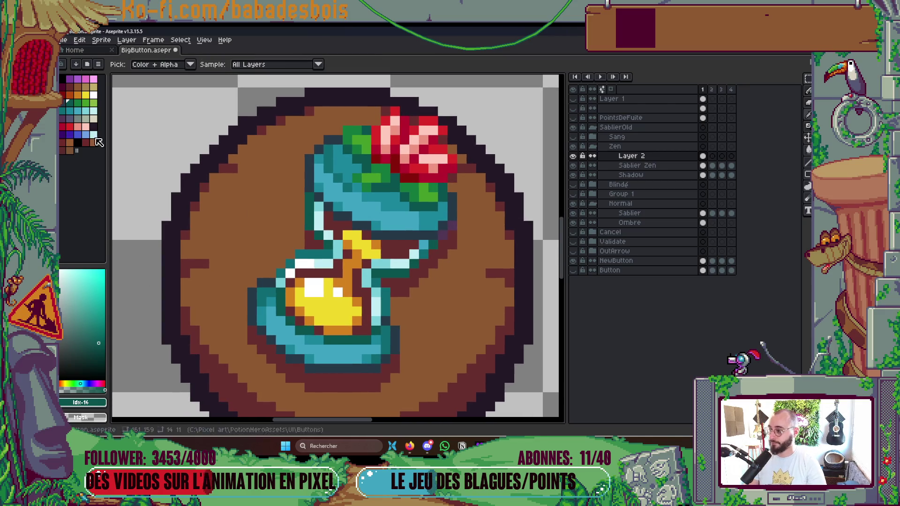
left_click(85, 126)
Step: Paint-bucket the hourglass's yellow and orange sand pink, then save the file
key("g")
left_click(330, 319)
key("ctrl+z")
key("v")
key("g")
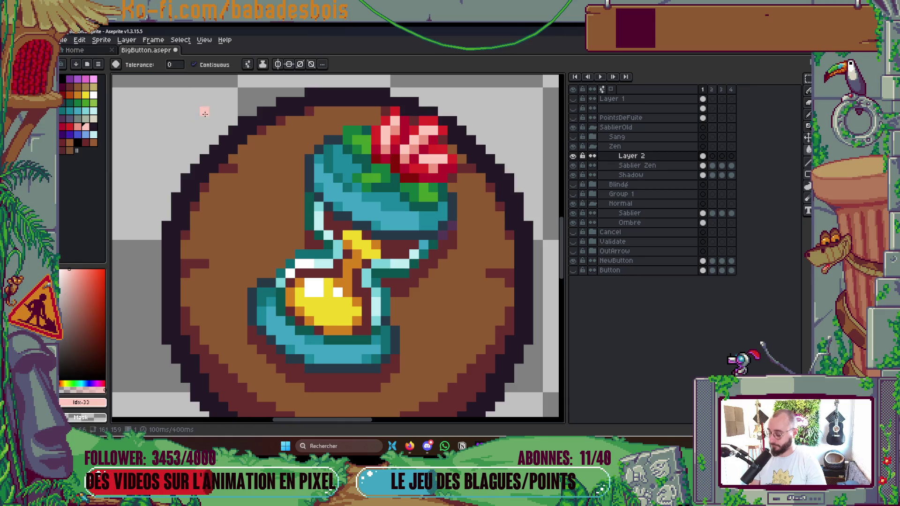
left_click(326, 329)
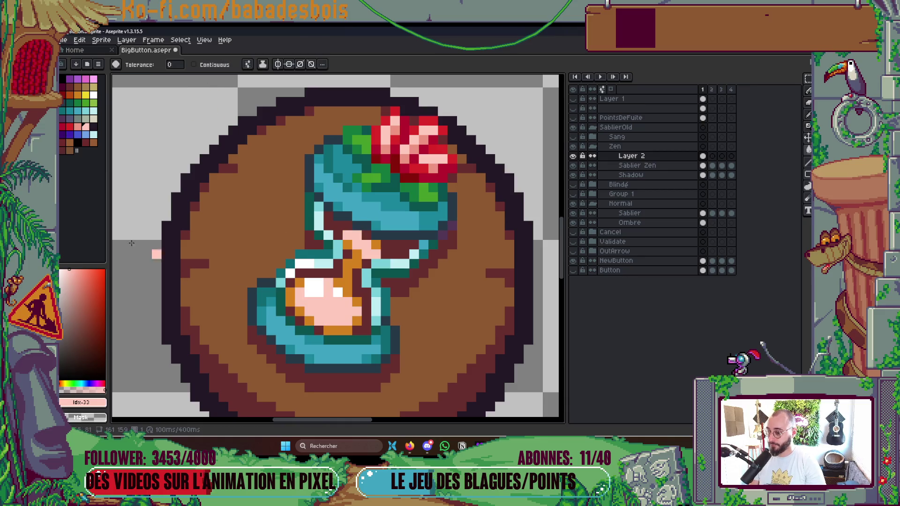
left_click(78, 127)
left_click(342, 283)
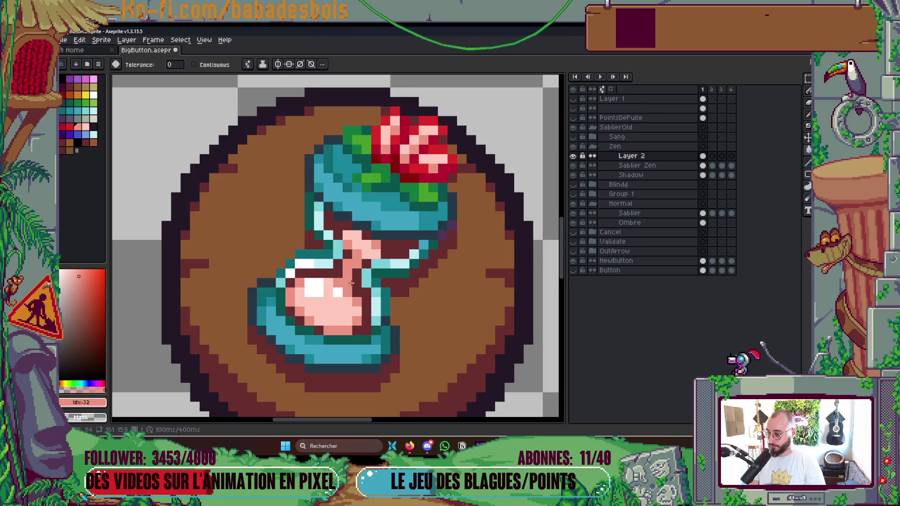
scroll(361, 277, "down", 5)
scroll(371, 272, "up", 2)
key("ctrl+s")
Step: Bucket-fill the glass's light cyan highlights white
scroll(376, 271, "up", 4)
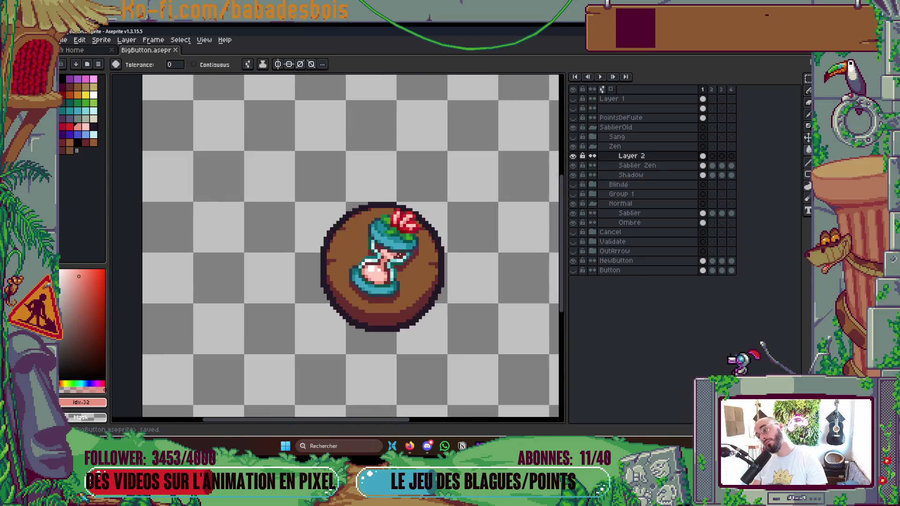
left_click(94, 118)
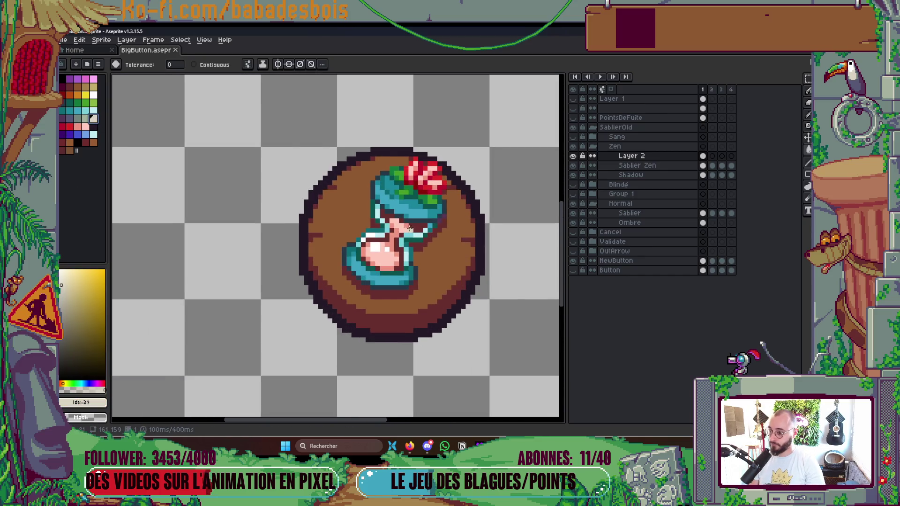
scroll(371, 206, "up", 1)
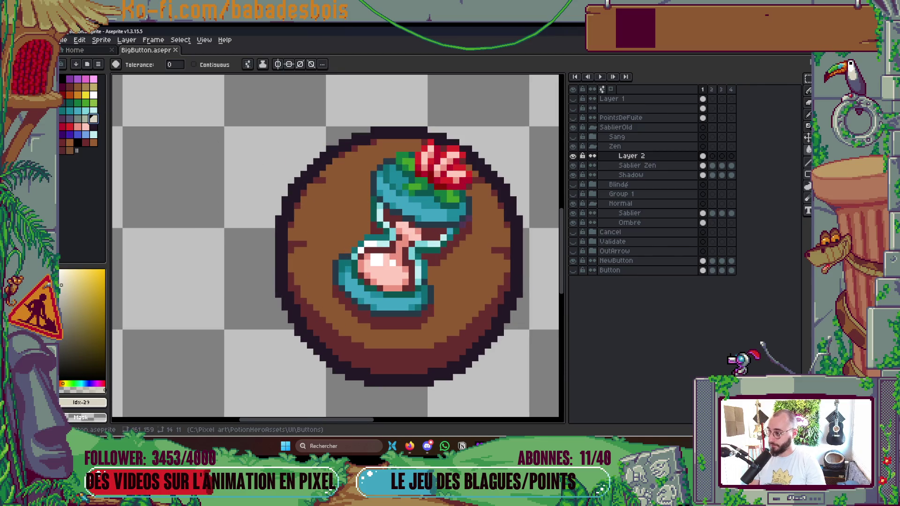
left_click(93, 95)
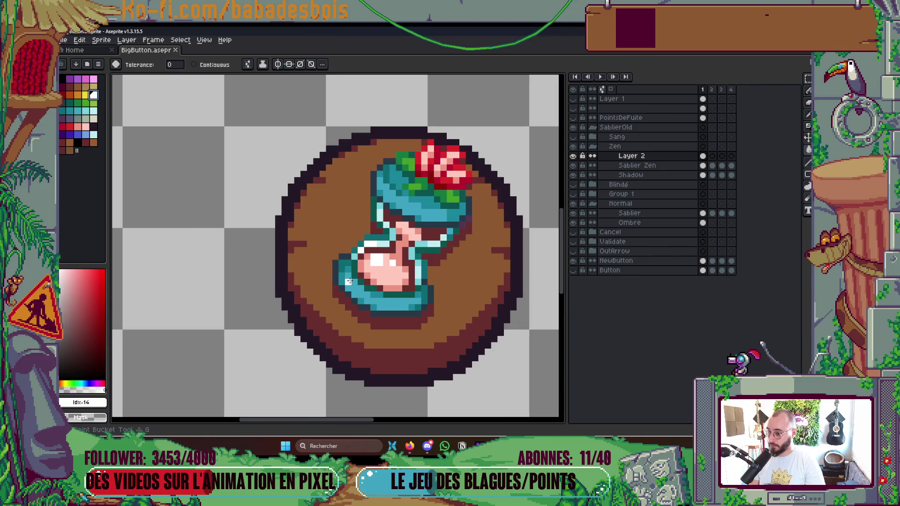
left_click(357, 293)
key("ctrl+z")
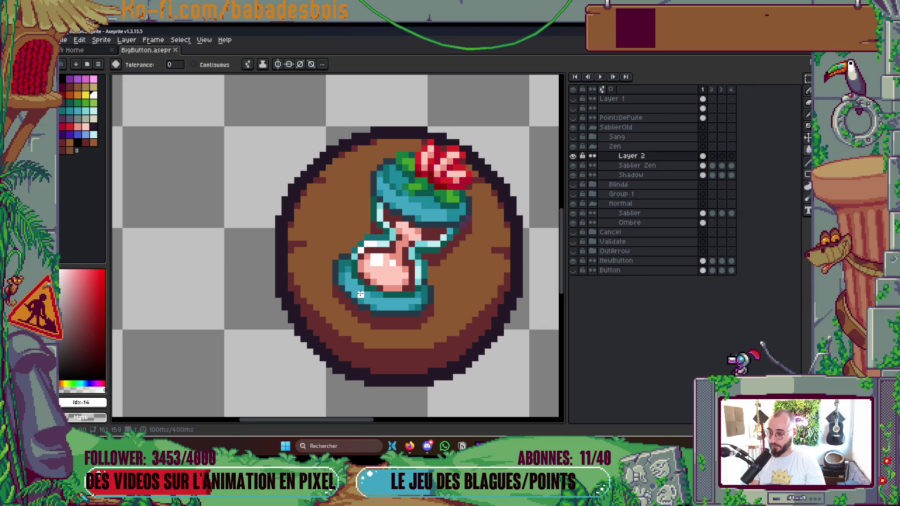
key("ctrl+y")
scroll(456, 225, "up", 2)
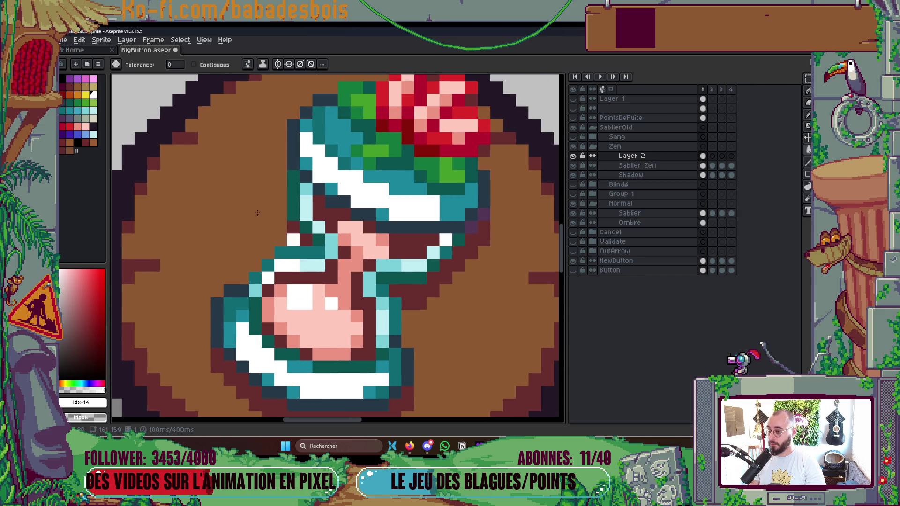
Step: With contiguous fill and beige Idx-29, recolour the white cup highlights and hourglass top pixels
left_click(93, 119)
left_click(194, 64)
left_click(407, 189)
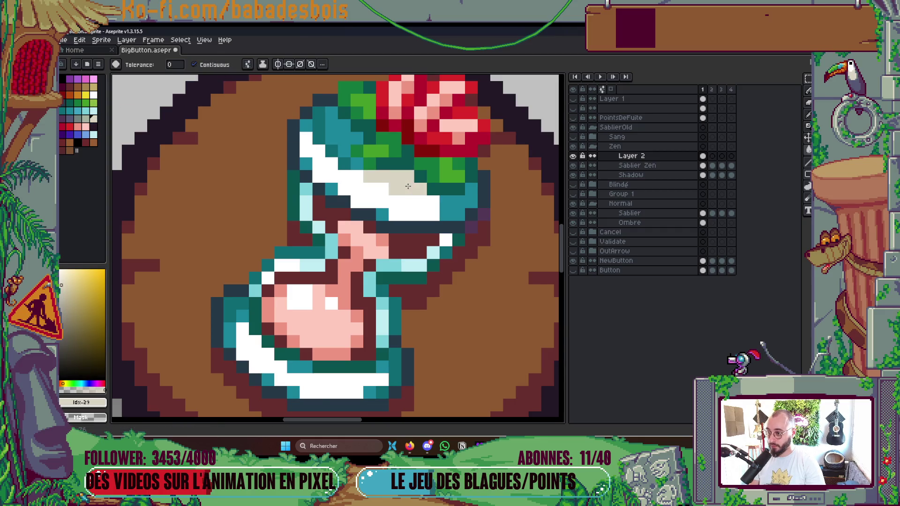
key("ctrl+z")
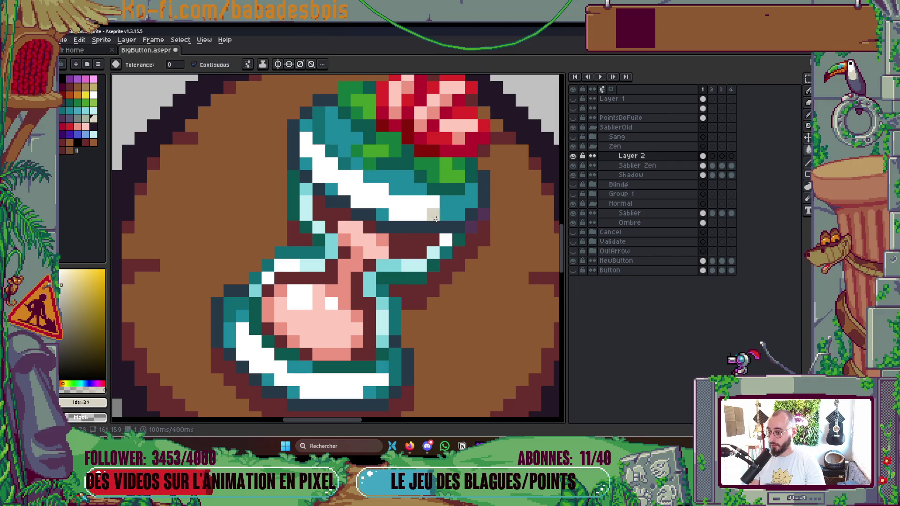
left_click(458, 202)
left_click(393, 183)
left_click(383, 215)
left_click(331, 189)
left_click(305, 163)
left_click(345, 137)
left_click(345, 117)
left_click(294, 124)
key("ctrl+z")
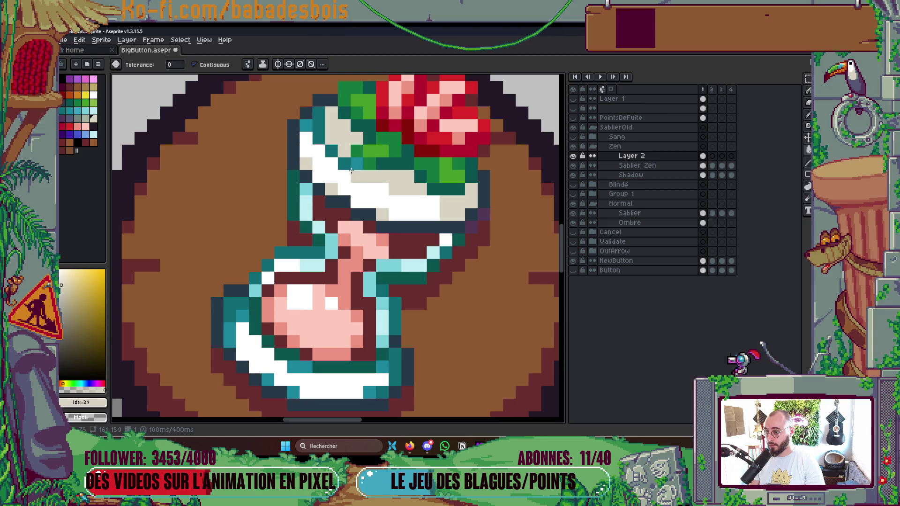
Step: Turn the lower cup's rim and nearby teal and white pixels light beige
scroll(304, 126, "down", 2)
left_click(246, 287)
left_click(259, 269)
left_click(297, 304)
key("ctrl+z")
left_click(305, 318)
left_click(309, 340)
left_click(385, 340)
left_click(394, 324)
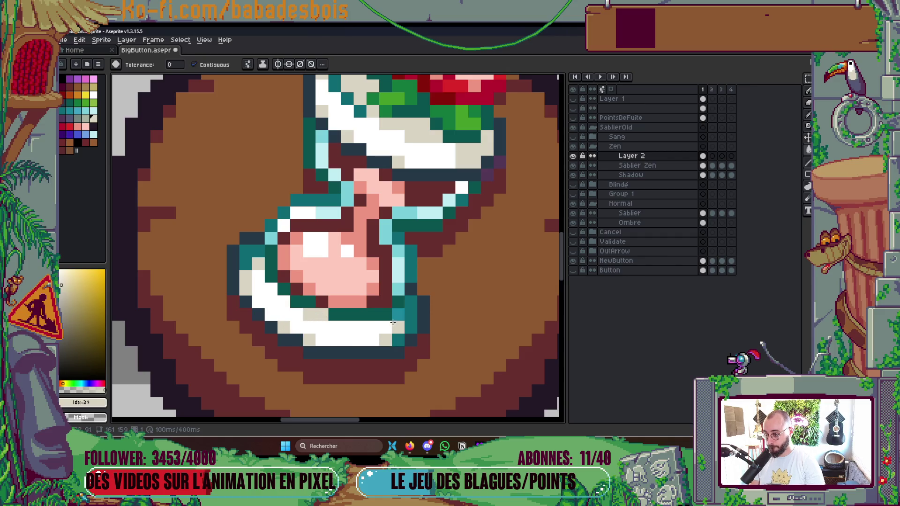
Step: Tint teal edge pixels on the cup's right and upper-left grey-green Idx-28, then save
left_click(86, 119)
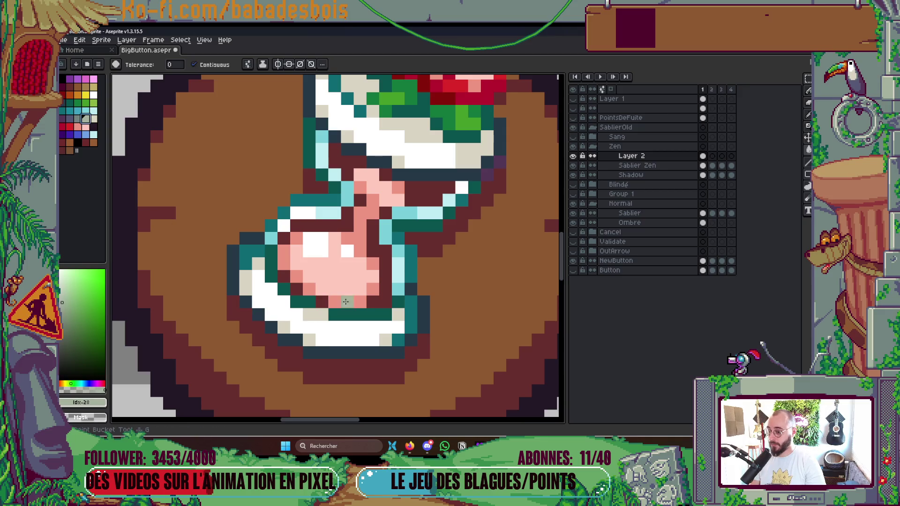
left_click(411, 315)
left_click(252, 251)
scroll(378, 154, "up", 3)
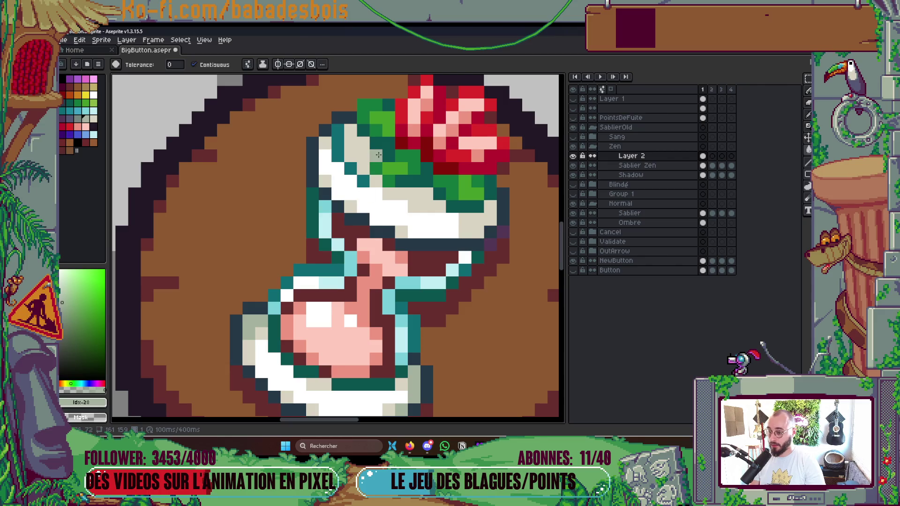
scroll(348, 253, "down", 2)
scroll(377, 170, "up", 2)
left_click(327, 140)
left_click(341, 164)
scroll(422, 201, "down", 5)
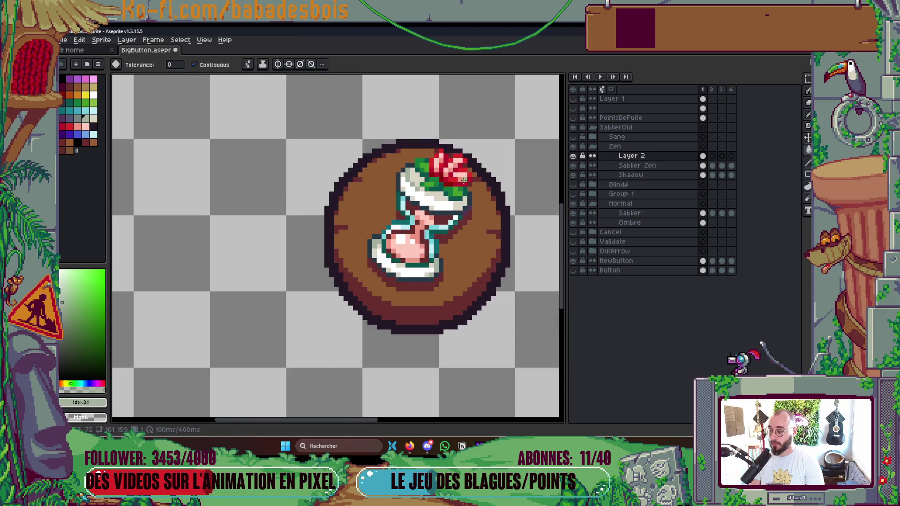
key("ctrl+s")
Step: Choose dark purple #533656 and set the bucket to Contiguous, 8-Connected
scroll(467, 203, "up", 2)
scroll(468, 204, "up", 2)
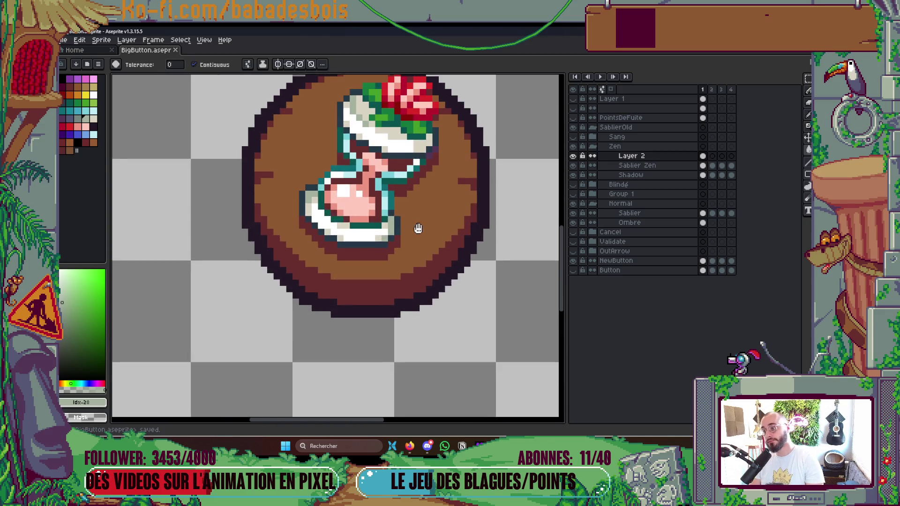
left_click(69, 125)
scroll(291, 252, "up", 2)
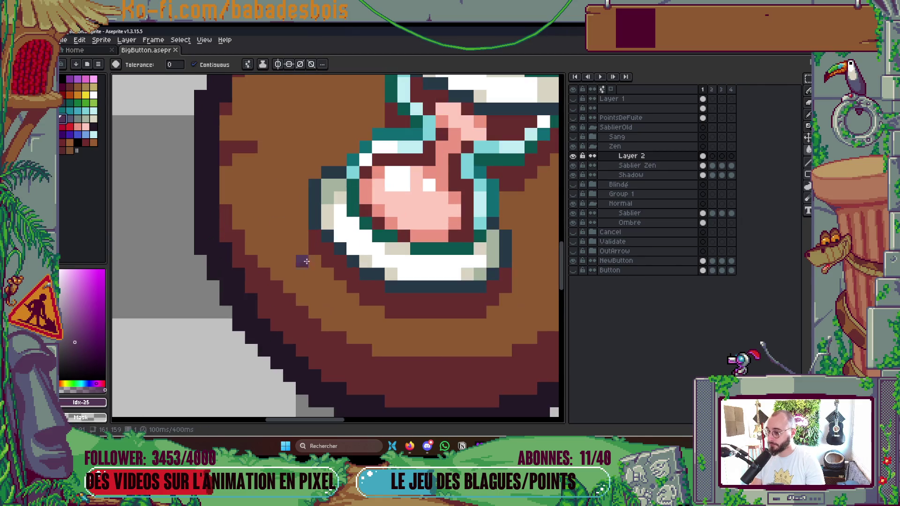
left_click(193, 64)
left_click(193, 64)
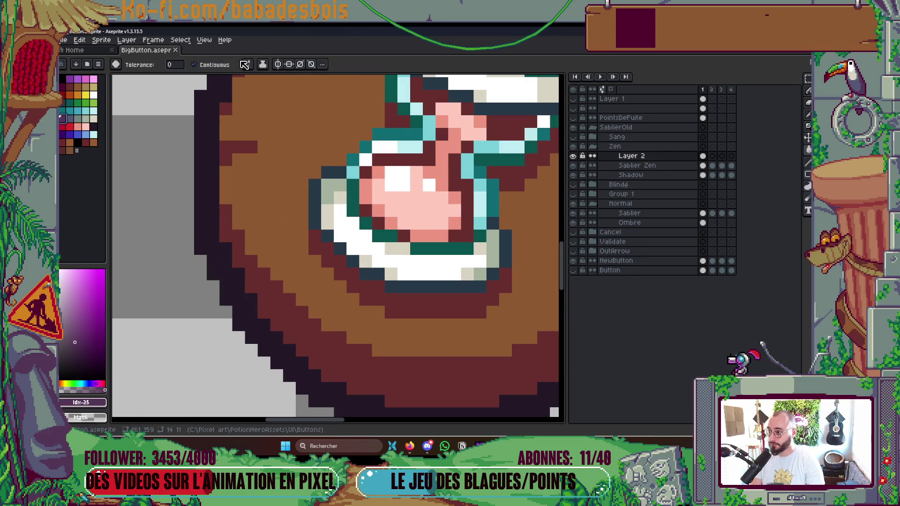
left_click(248, 64)
left_click(304, 119)
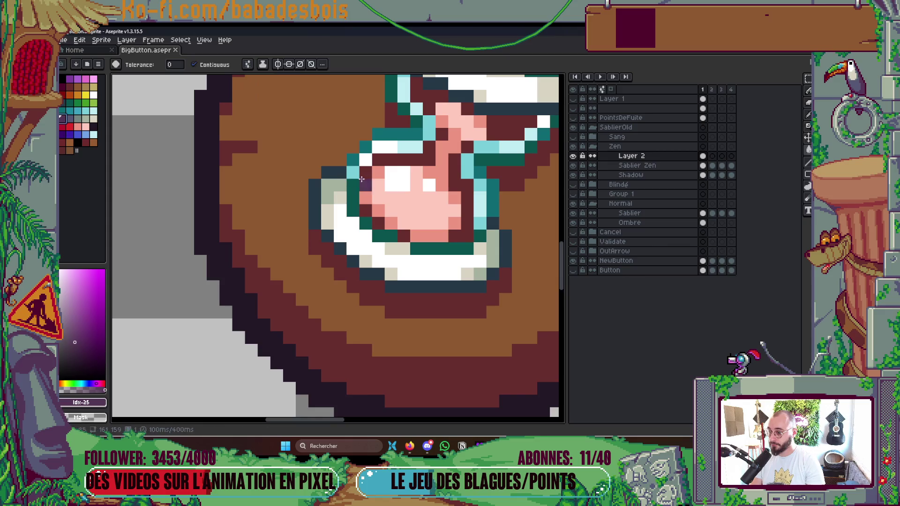
scroll(455, 161, "down", 2)
scroll(455, 162, "down", 2)
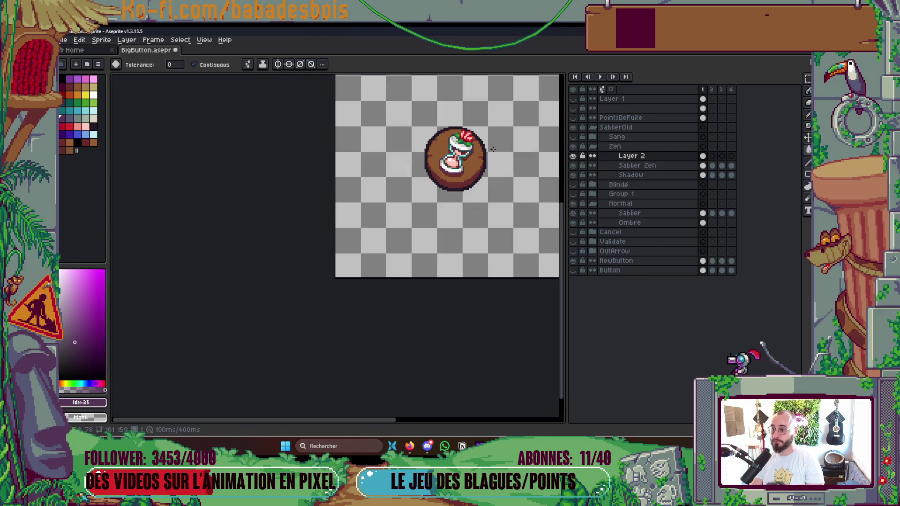
Step: Fill the dark outline under the hourglass top purple, select Sablier Zen, and save
key("ctrl+s")
scroll(450, 180, "up", 4)
left_click(415, 190)
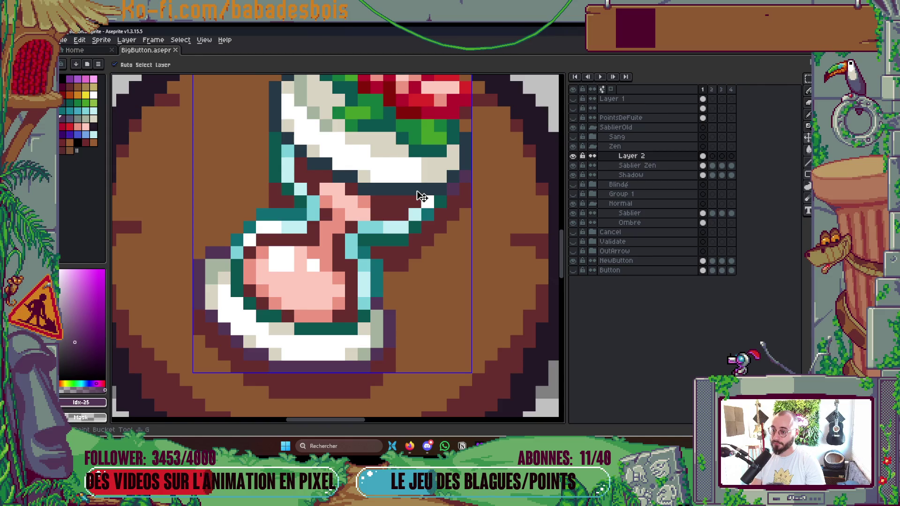
scroll(436, 188, "down", 3)
scroll(439, 185, "up", 3)
key("b")
left_click(411, 200, "ctrl")
scroll(426, 192, "down", 4)
key("ctrl+s")
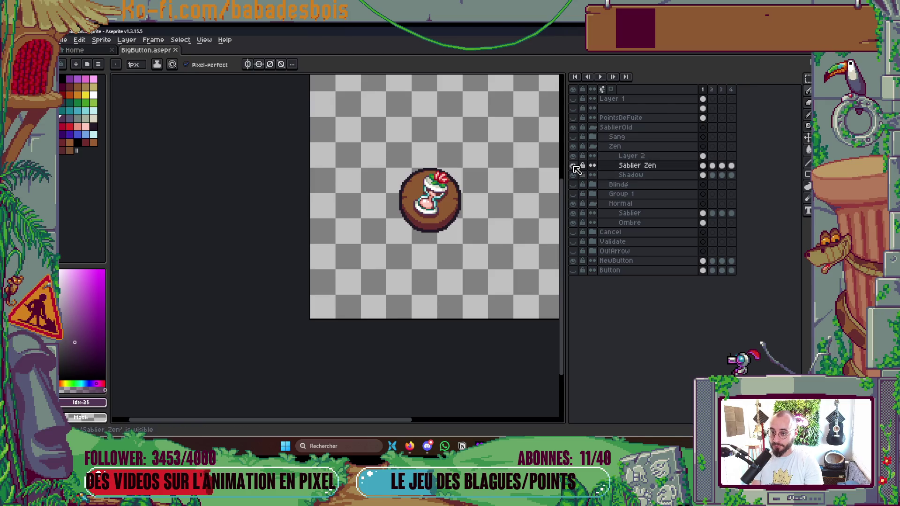
Step: Lock Sablier Zen and toggle its and Layer 2's visibility to compare the hourglasses
left_click(573, 156)
left_click(583, 166)
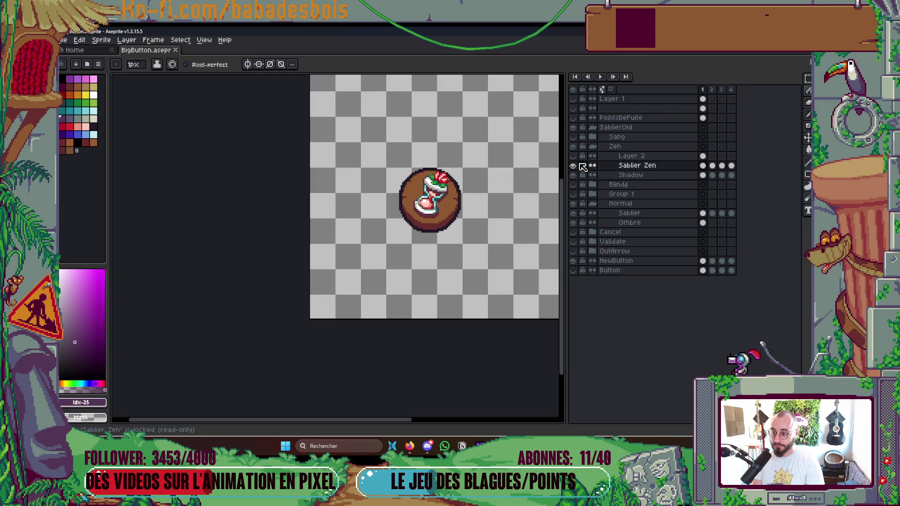
left_click(573, 166)
left_click(574, 167)
left_click(574, 167)
left_click(574, 167)
left_click(573, 156)
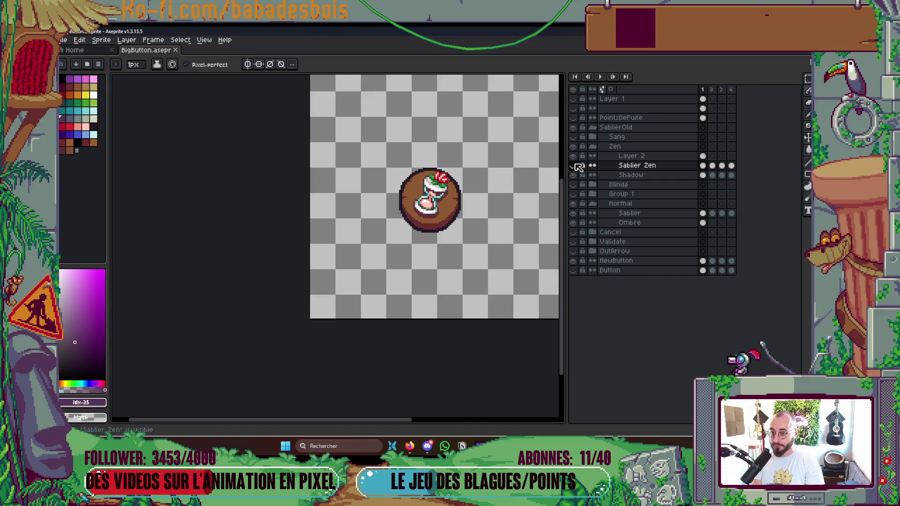
scroll(434, 194, "up", 1)
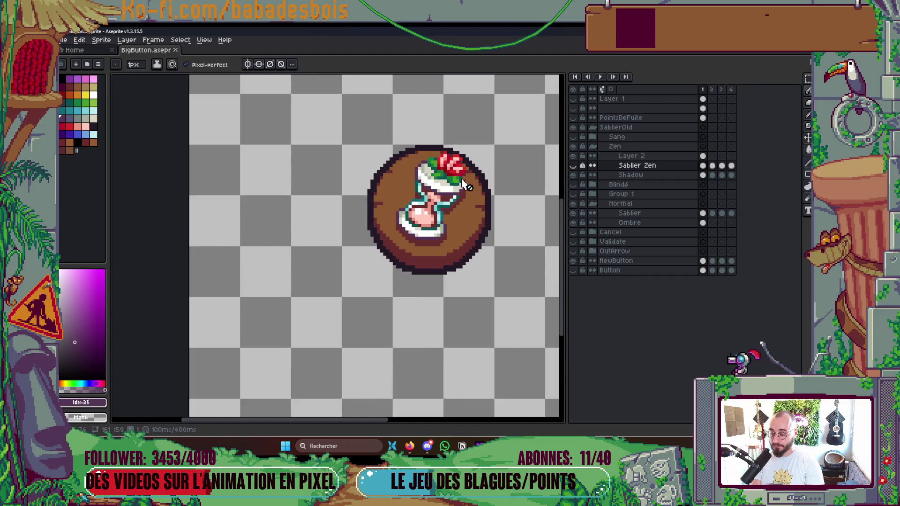
scroll(464, 184, "down", 3)
scroll(427, 175, "up", 6)
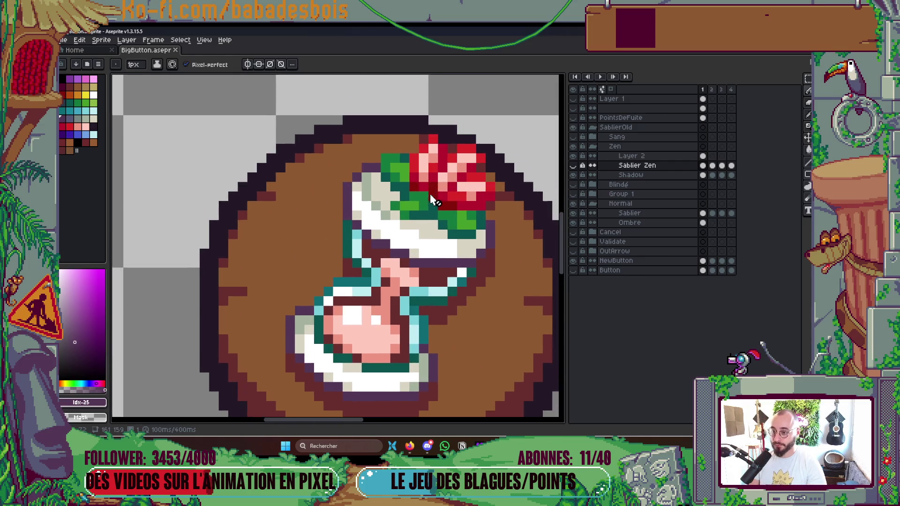
scroll(441, 225, "up", 2)
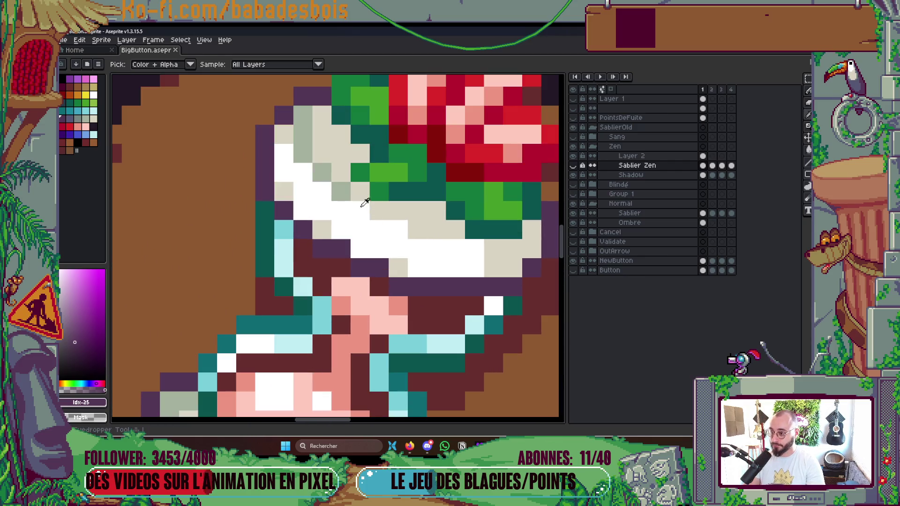
Step: On Layer 2, paint the hourglass top and glass rim pixels grey-green and grey
left_click(356, 184, "alt")
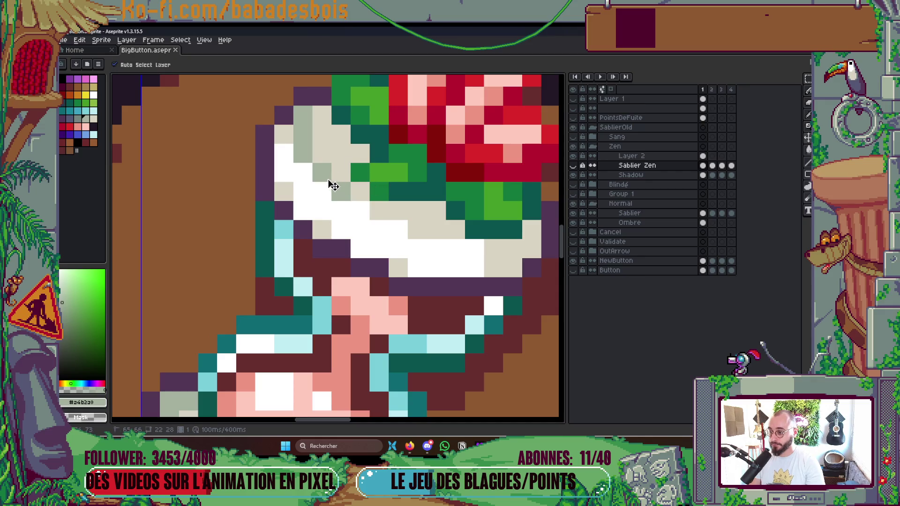
left_click(359, 149, "ctrl")
left_click_drag(359, 149, 344, 147)
mouse_move(421, 205)
left_mouse_down()
mouse_move(398, 211)
mouse_move(436, 213)
mouse_move(454, 229)
left_mouse_up()
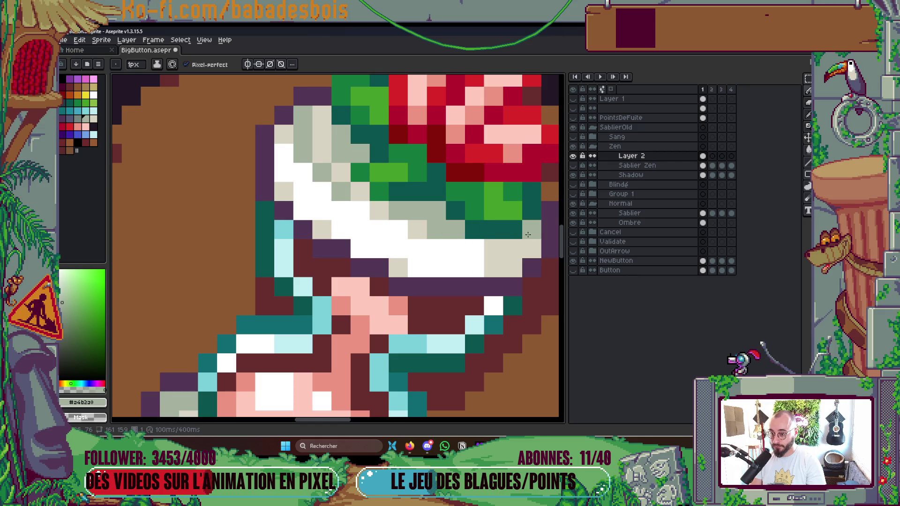
scroll(455, 211, "down", 5)
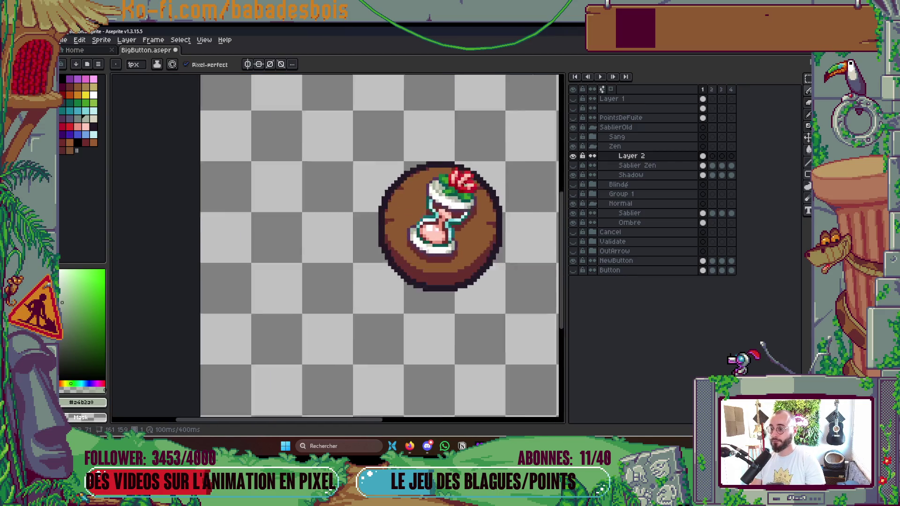
scroll(453, 200, "up", 5)
left_click(78, 118)
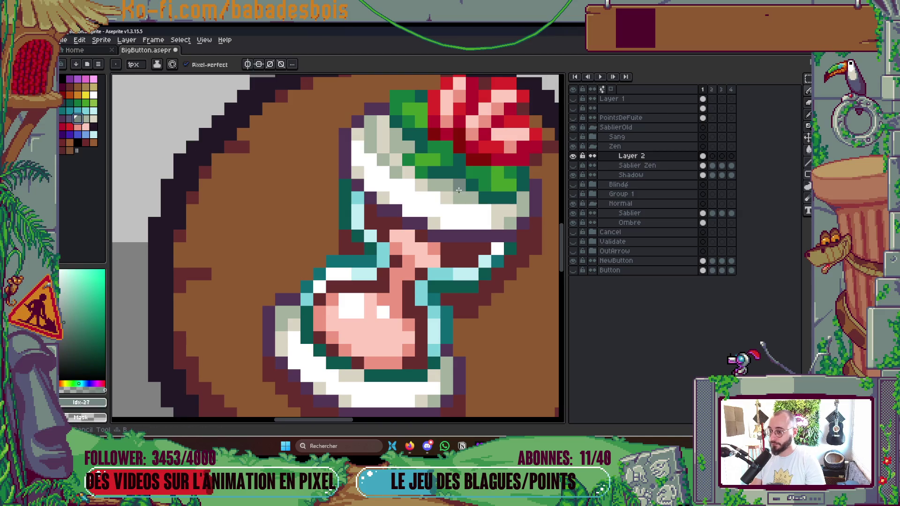
left_click_drag(444, 189, 460, 186)
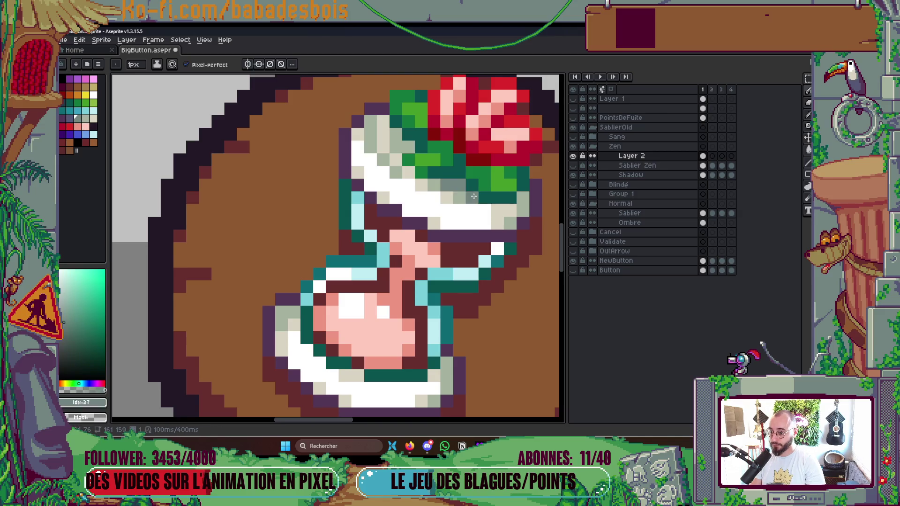
left_click(402, 140, "alt")
left_click(396, 134)
scroll(383, 130, "down", 5)
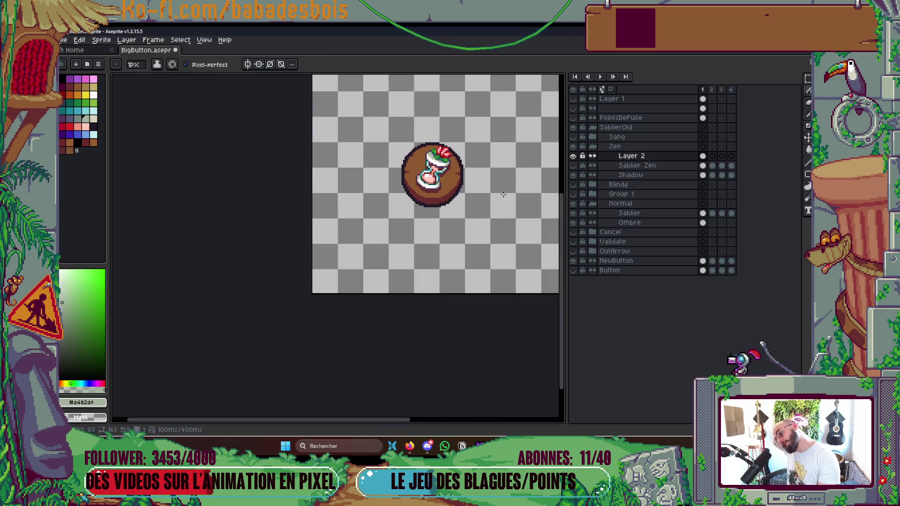
scroll(485, 194, "up", 4)
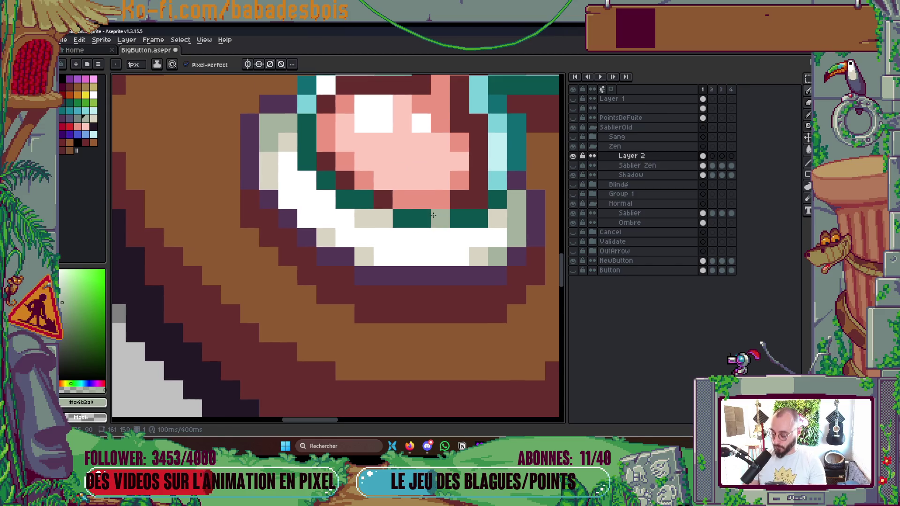
Step: Repaint white glass pixels at the hourglass bottom and top beige
key("alt")
left_click(470, 252, "alt")
mouse_move(461, 256)
left_mouse_down()
mouse_move(446, 237)
mouse_move(498, 243)
mouse_move(418, 255)
mouse_move(422, 244)
left_mouse_up()
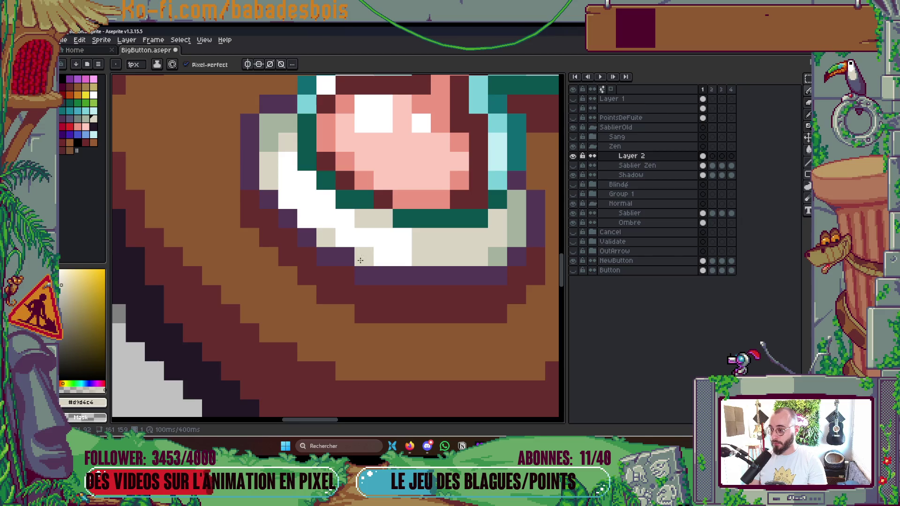
scroll(360, 261, "down", 4)
scroll(410, 172, "up", 4)
left_click_drag(422, 176, 421, 184)
left_click(403, 192)
left_click(403, 175)
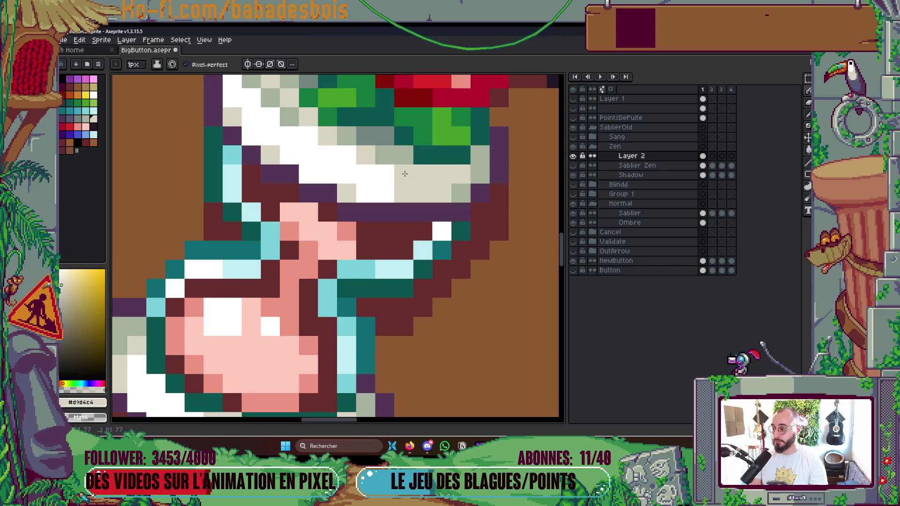
Step: Turn the remaining column of white glass pixels beige and save
scroll(329, 281, "down", 1)
scroll(249, 147, "up", 1)
left_click_drag(253, 132, 249, 148)
left_click(271, 149)
scroll(281, 150, "down", 5)
key("ctrl+s")
Step: Recolour the lower-left teal outline dark purple #533656 and save
left_click_drag(381, 153, 390, 170)
scroll(328, 153, "up", 3)
left_click(320, 233, "alt")
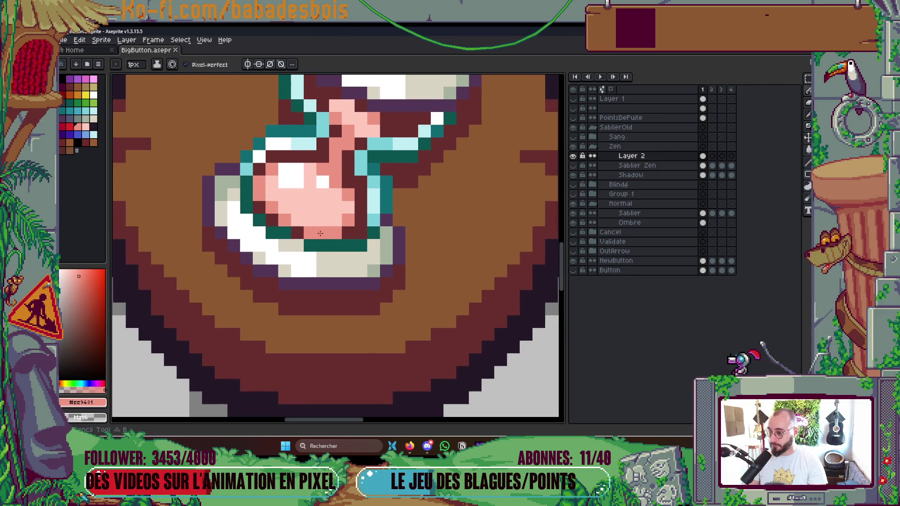
scroll(321, 235, "down", 3)
scroll(321, 235, "up", 3)
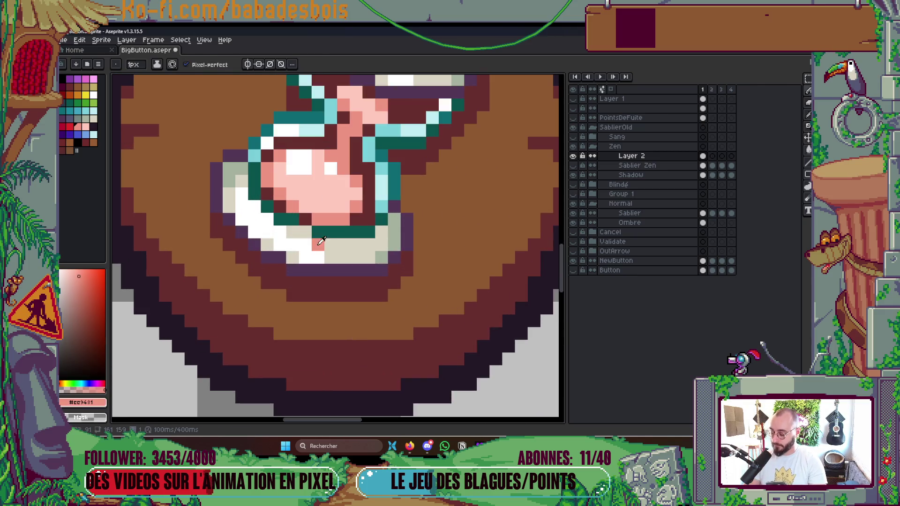
key("i")
left_click(305, 266)
key("b")
left_click(319, 228)
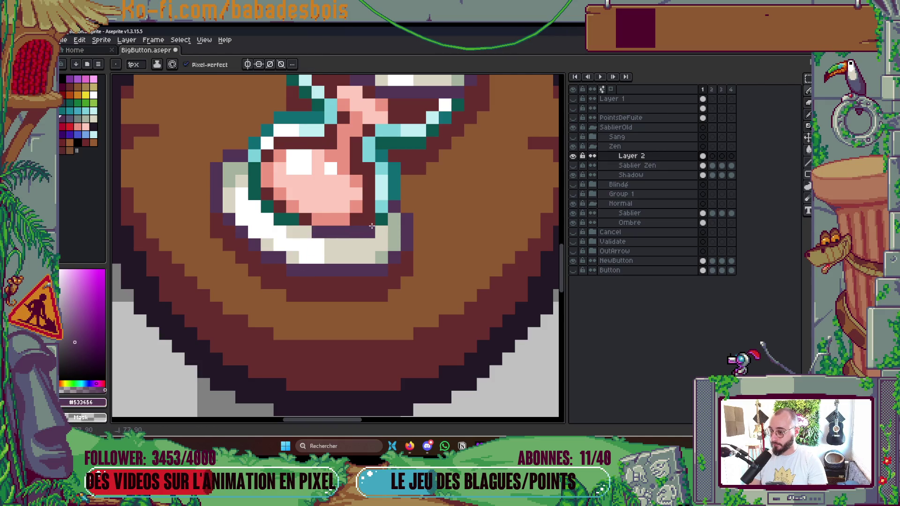
left_click_drag(292, 219, 267, 207)
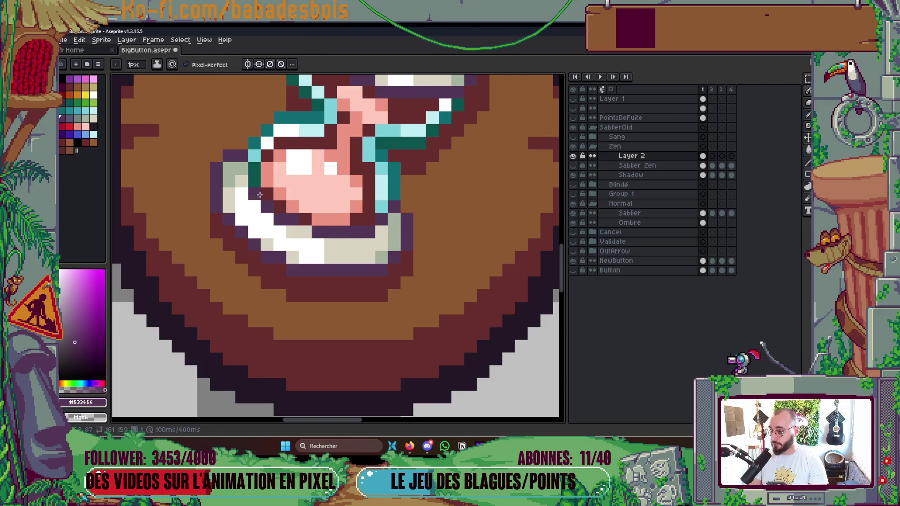
key("ctrl+s")
Step: Restore one outline pixel to the dark teal colour
scroll(255, 171, "down", 3)
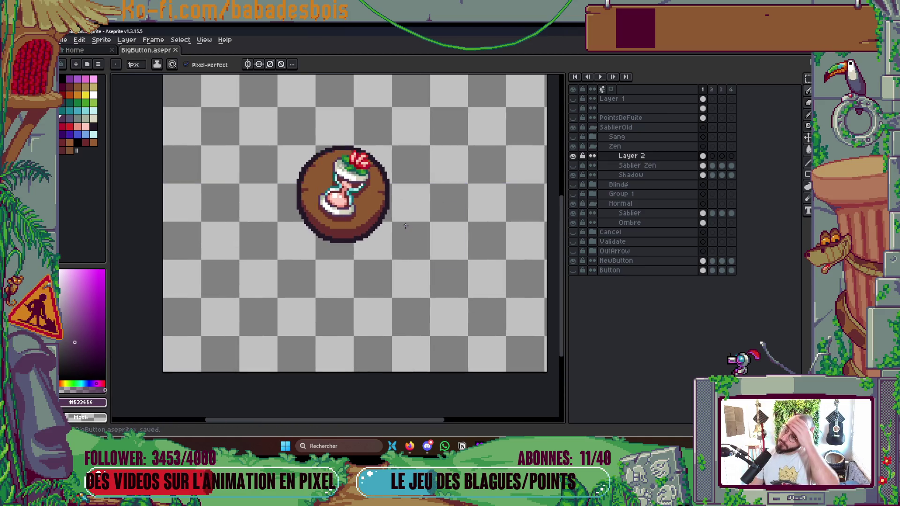
scroll(351, 160, "up", 5)
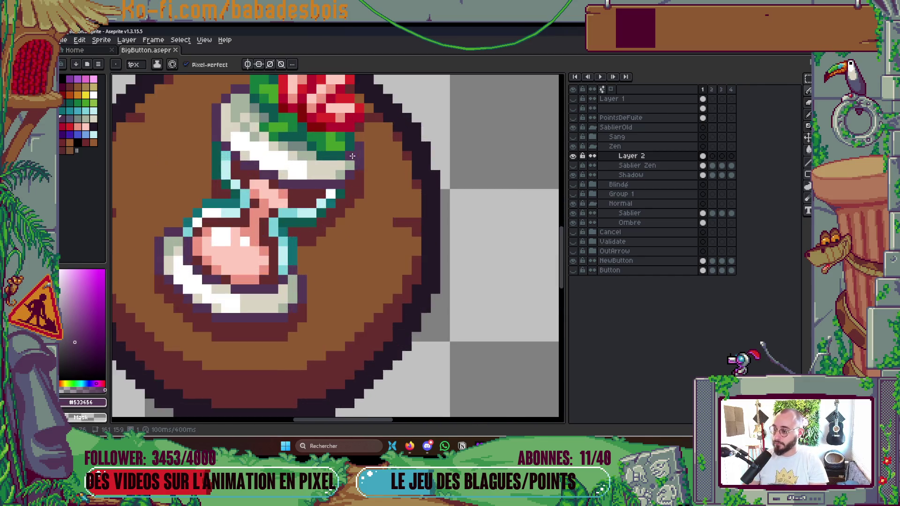
key("i")
left_click(341, 205, "alt")
left_click(374, 193)
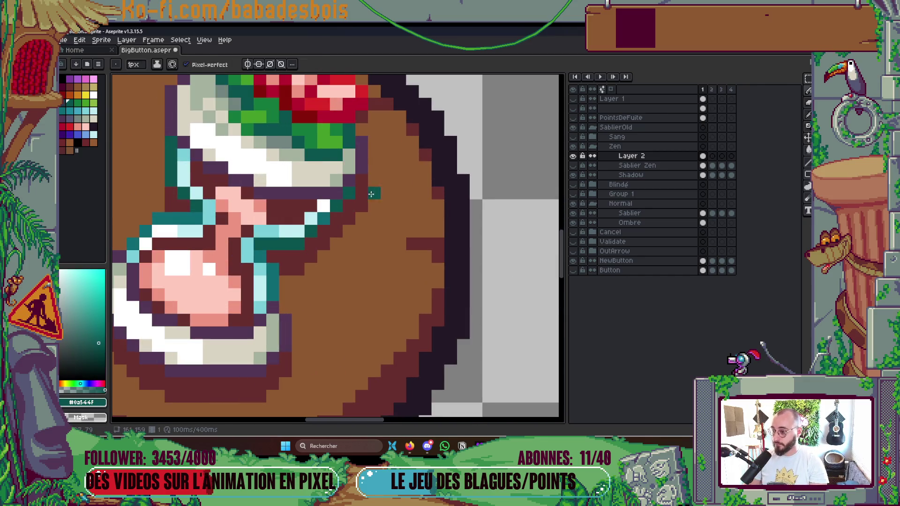
Step: Shade six light-pink sand pixels with the darker pink #ee9481
scroll(412, 176, "down", 5)
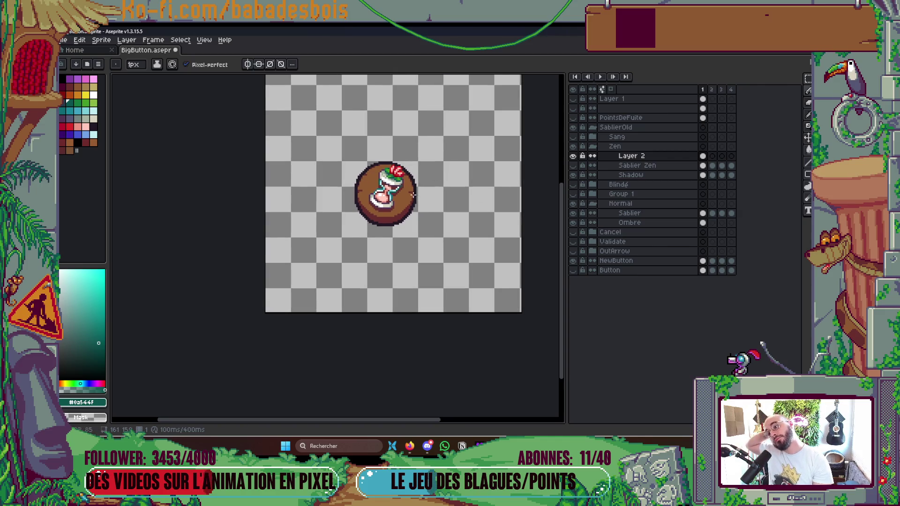
scroll(413, 194, "up", 3)
scroll(412, 255, "up", 2)
left_click(378, 241, "alt")
mouse_move(377, 241)
left_mouse_down()
mouse_move(419, 238)
mouse_move(438, 219)
mouse_move(387, 292)
mouse_move(405, 247)
left_mouse_up()
left_click(418, 218)
left_click(418, 199)
left_click(399, 218)
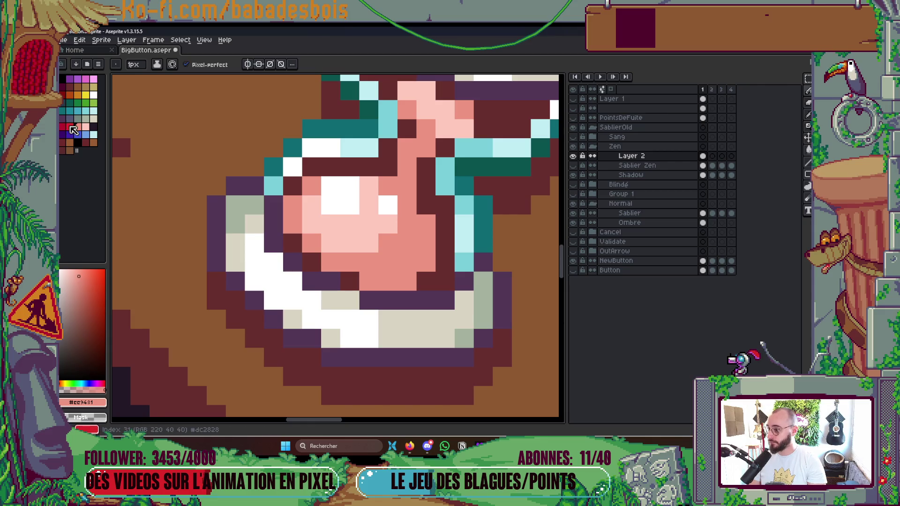
Step: Pencil red pixels along the sand's bottom and up its right side
left_click(70, 126)
mouse_move(368, 282)
left_mouse_down()
mouse_move(403, 274)
mouse_move(424, 227)
left_mouse_up()
left_click_drag(407, 186, 409, 209)
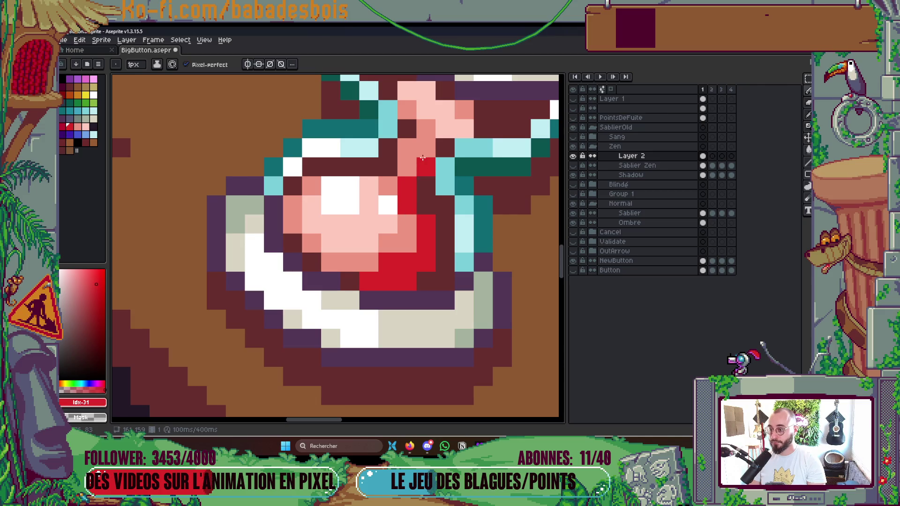
scroll(464, 186, "down", 4)
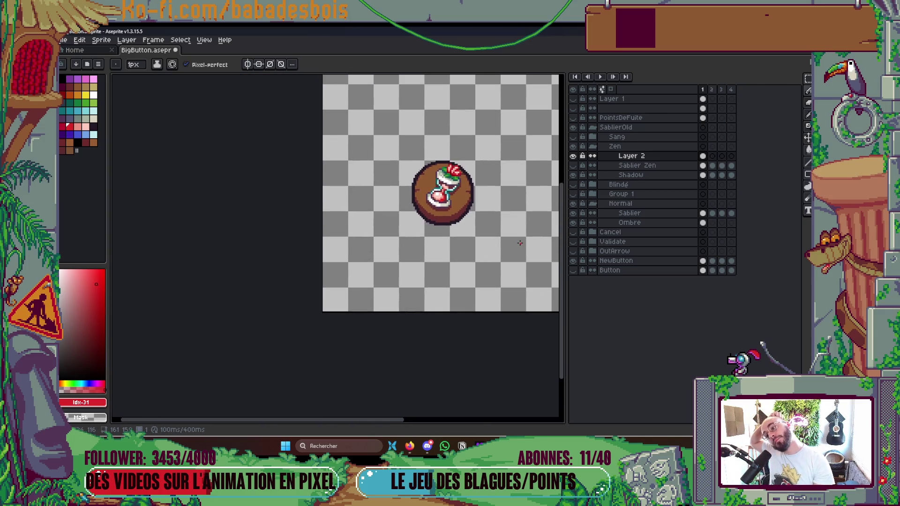
scroll(480, 208, "up", 5)
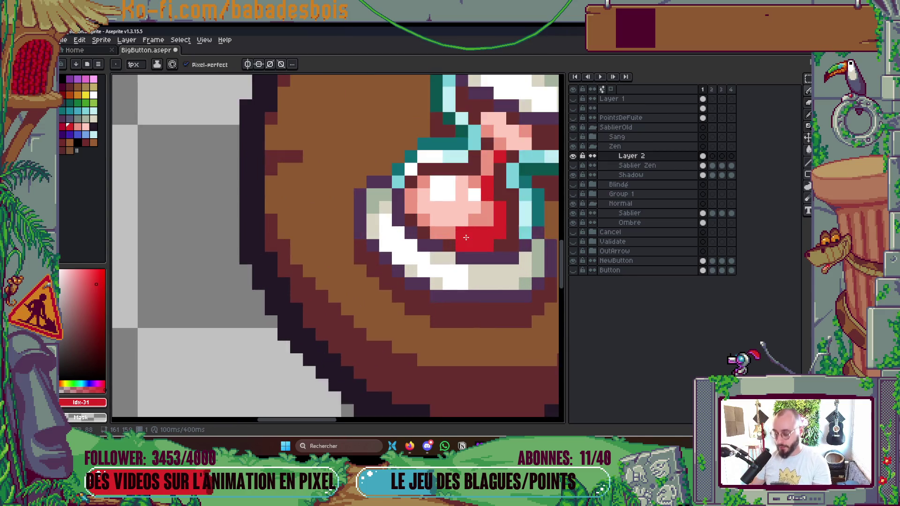
Step: Turn two red pixels back to the sand pink and save BigButton.aseprite
left_click(478, 228, "alt")
left_click_drag(497, 184, 498, 193)
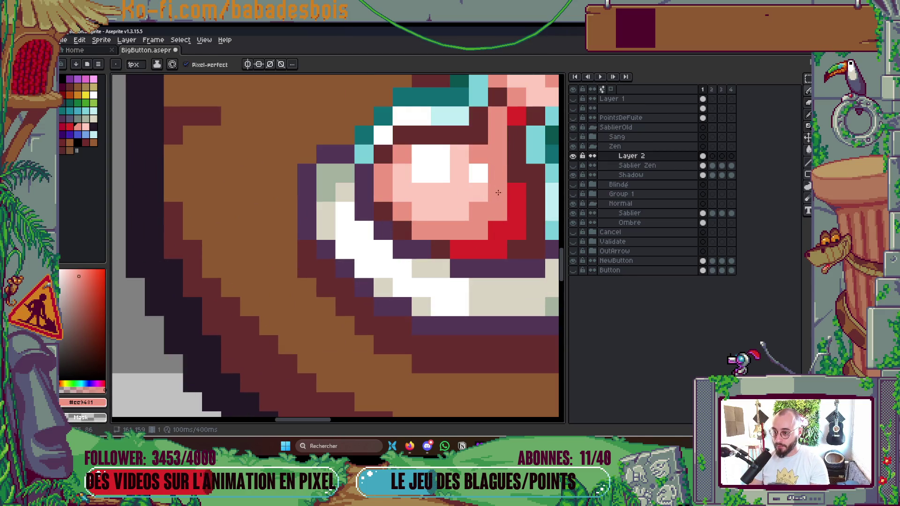
scroll(489, 229, "down", 6)
key("ctrl+s")
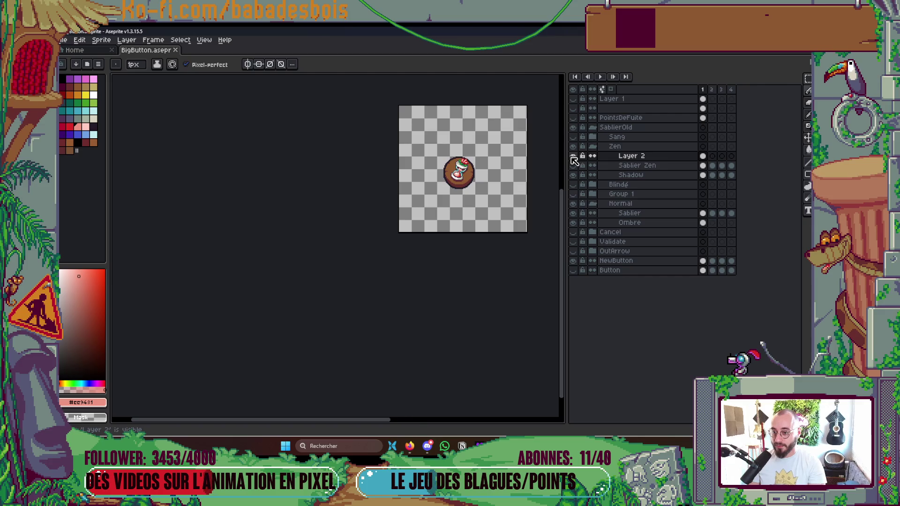
key("plus")
key("plus")
Step: Compare the Layer 2 and Sablier Zen hourglasses by toggling their visibility repeatedly
left_click(573, 157)
left_click(577, 165)
left_click(576, 165)
left_click(574, 157)
left_click(574, 156)
left_click(574, 156)
left_click(574, 157)
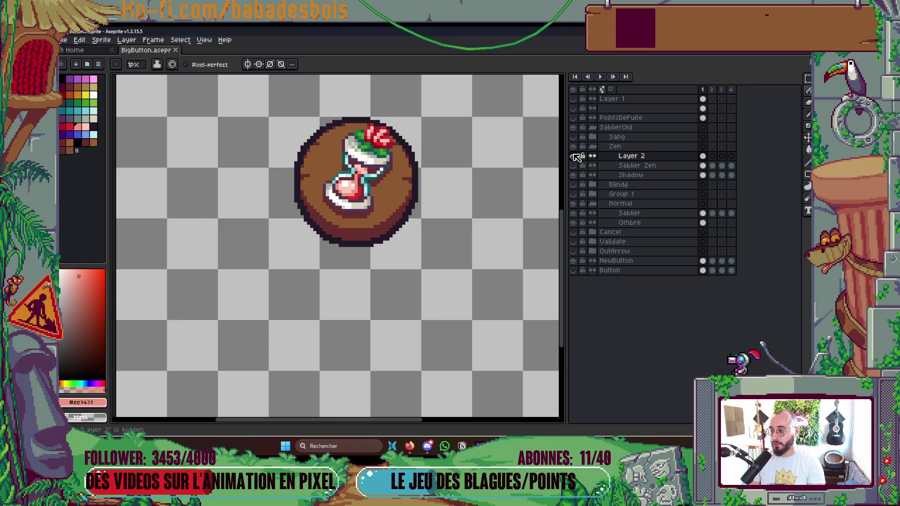
left_click(575, 157)
left_click(573, 158)
left_click(573, 158)
left_click(573, 158)
left_click(573, 165)
left_click(574, 165)
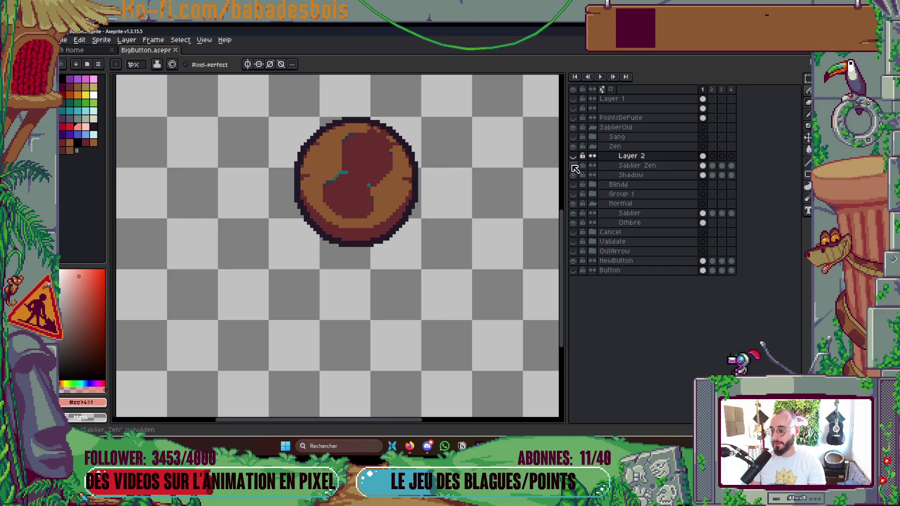
left_click(574, 157)
left_click(574, 157)
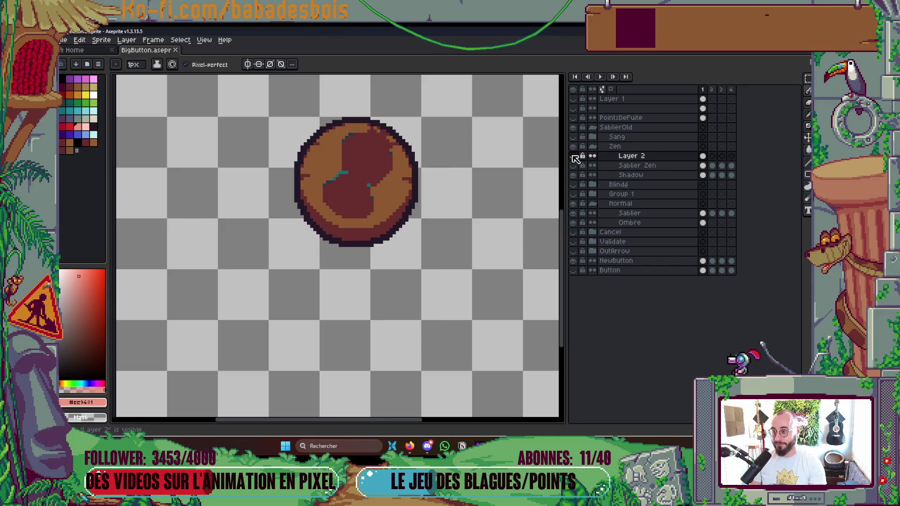
Step: Toggle the Shadow layer on and off to compare, leaving it visible
left_click(576, 176)
left_click(575, 177)
left_click(576, 175)
left_click(576, 176)
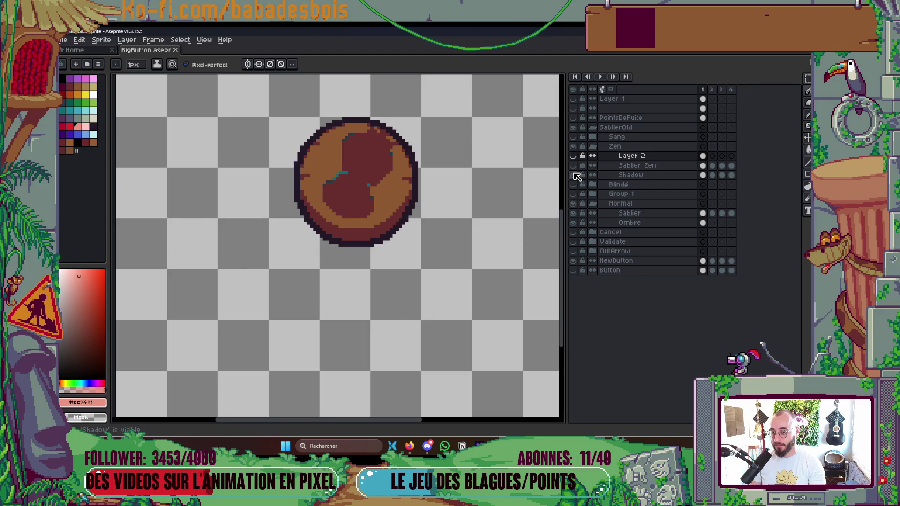
key("i")
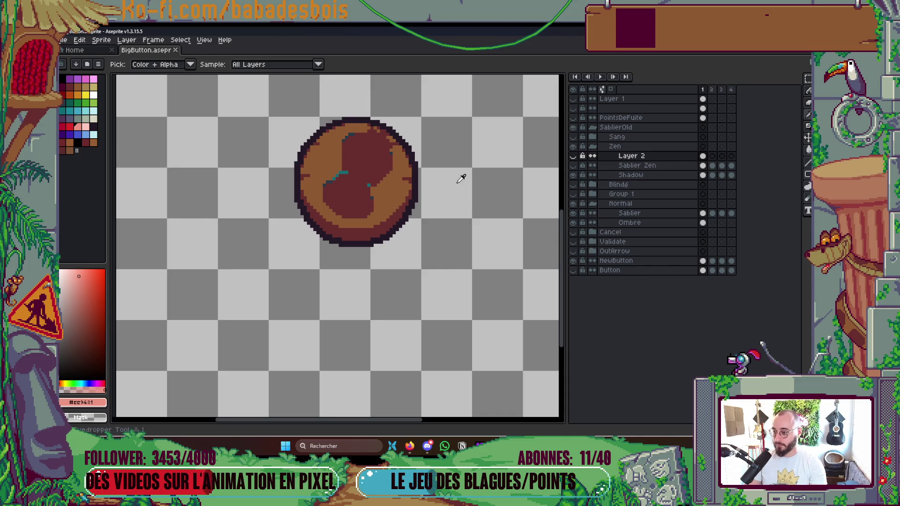
left_click(576, 177)
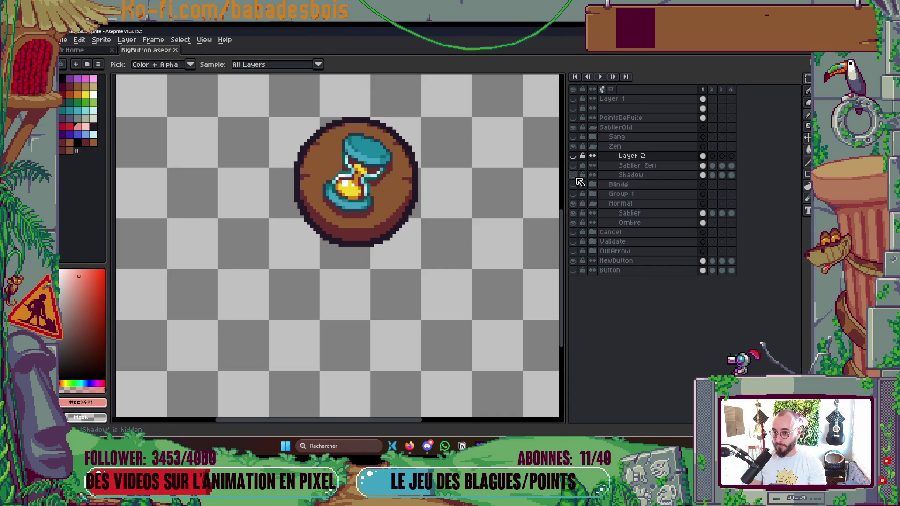
left_click(577, 176)
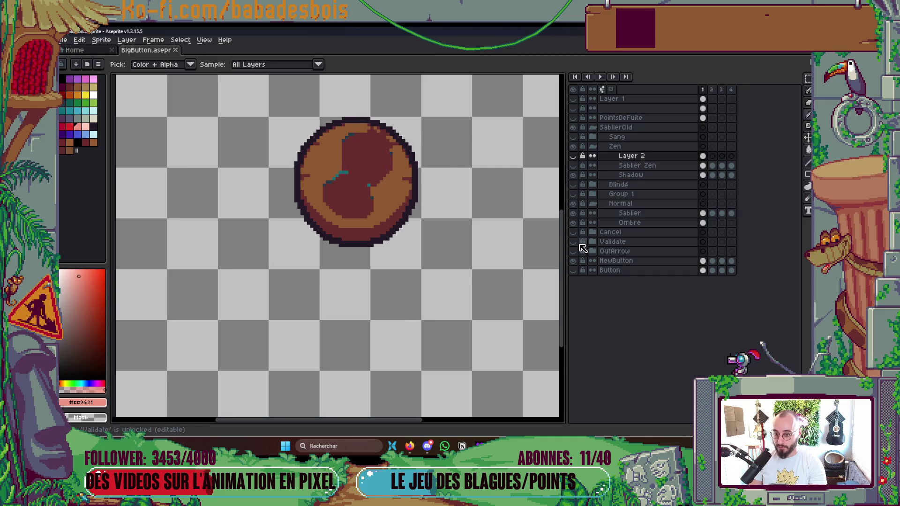
Step: Hide the Normal group and show the Sablier Zen and Layer 2 hourglasses
left_click(576, 207)
left_click(577, 206)
left_click(577, 206)
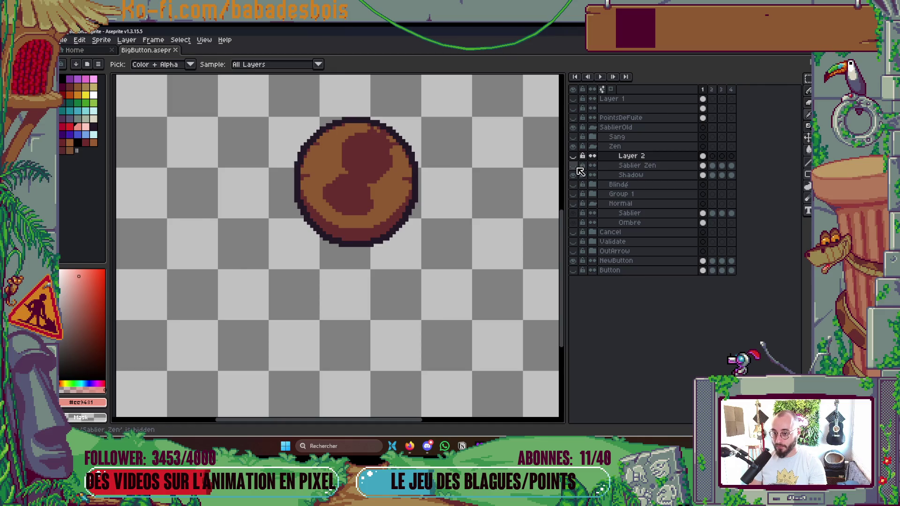
left_click(576, 167)
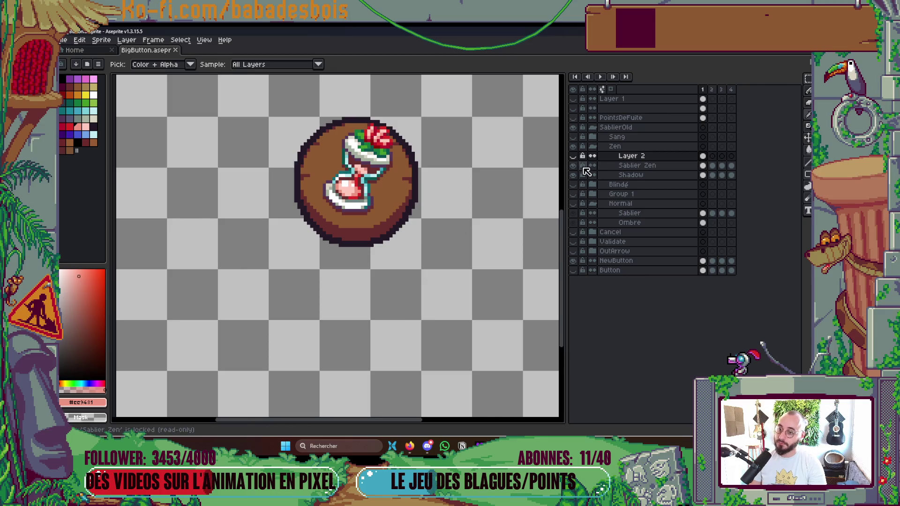
left_click(573, 166)
left_click(574, 156)
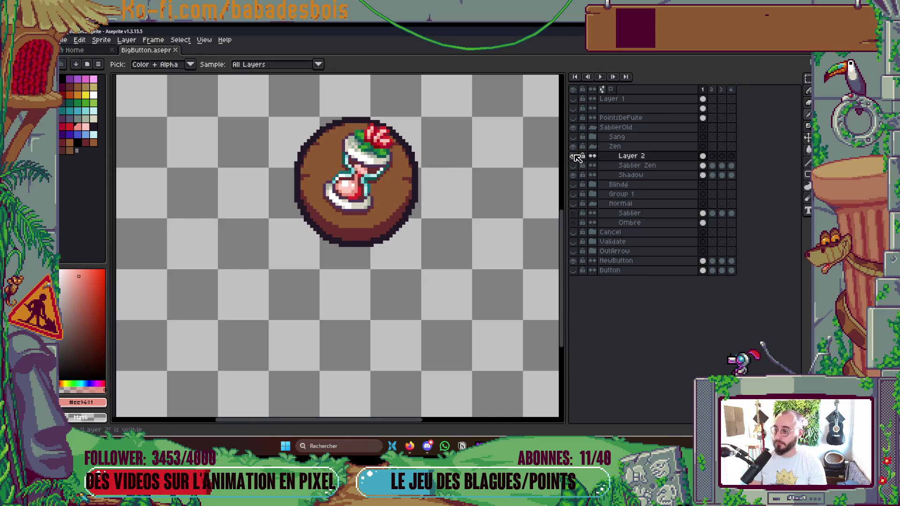
scroll(369, 159, "up", 2)
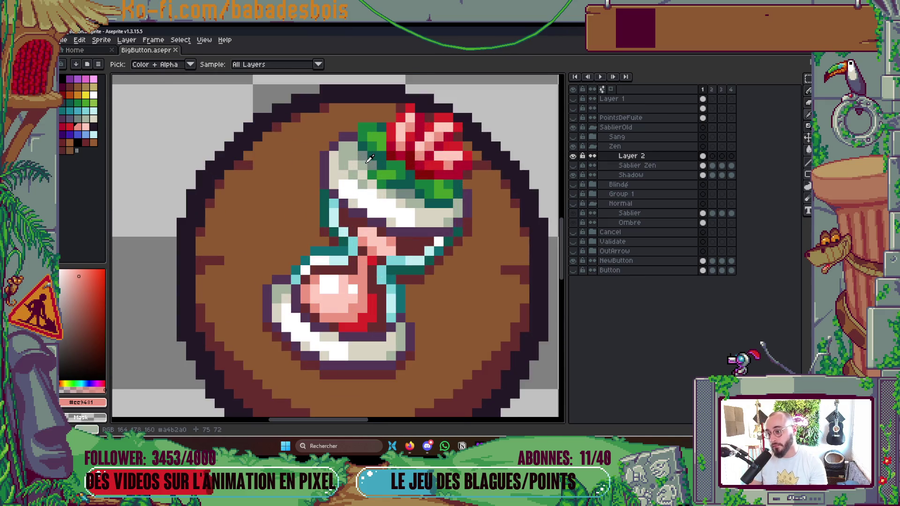
Step: Paint one upper-glass pixel grey-green using the eyedropped glass colour
left_click(368, 161)
left_click(362, 174)
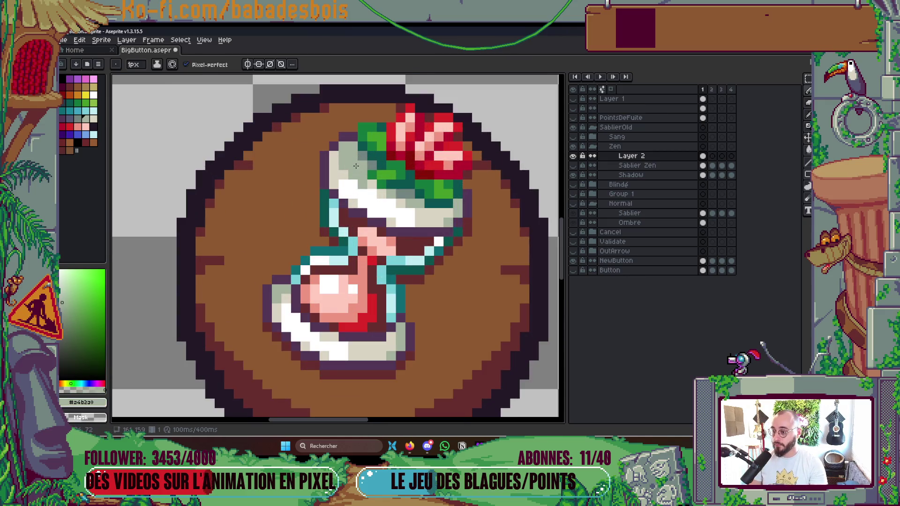
scroll(374, 187, "down", 4)
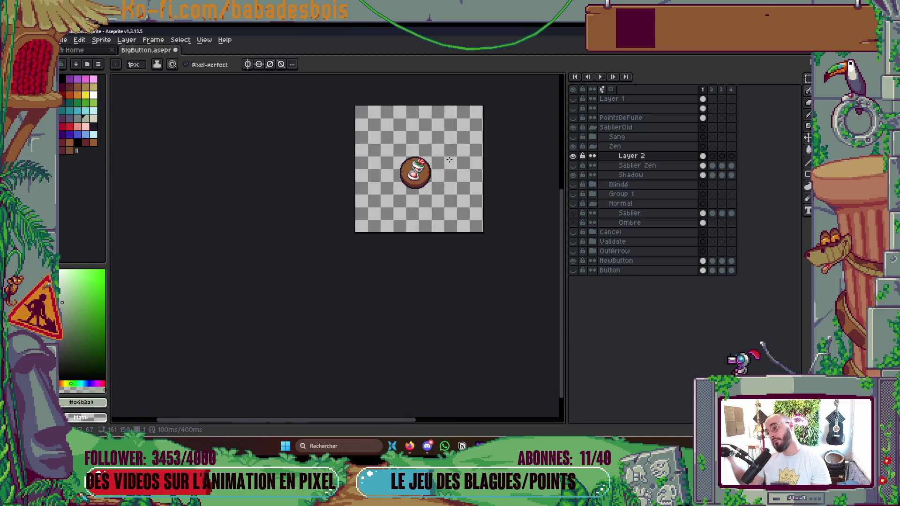
scroll(378, 188, "up", 5)
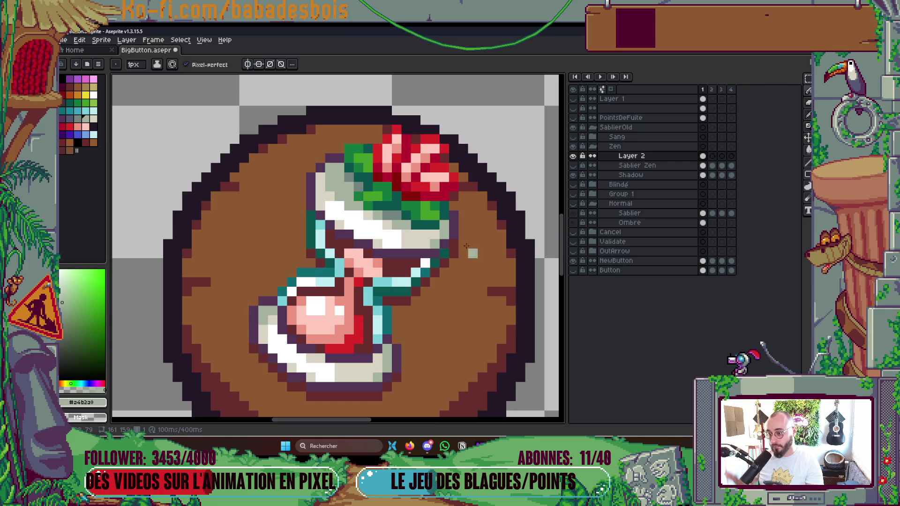
Step: Repaint two purple glass pixels with the grey-green palette swatch Idx-27
left_click(365, 231, "alt")
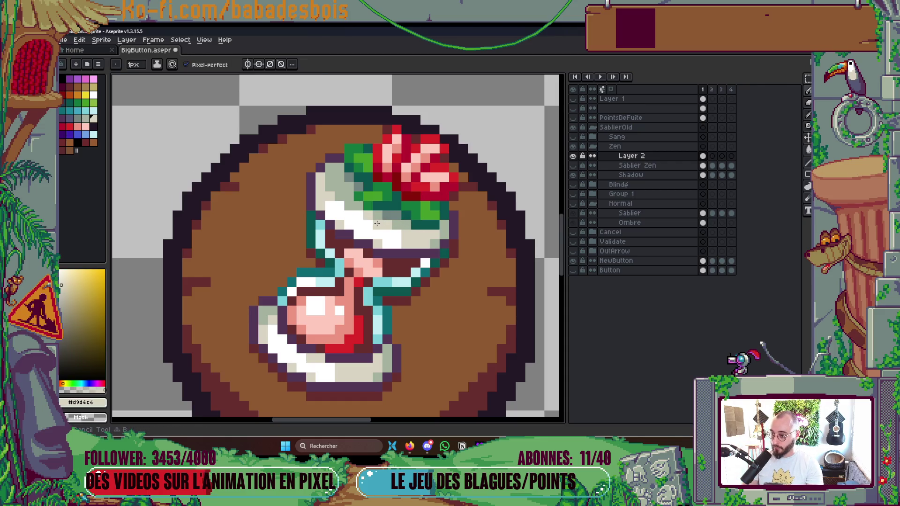
scroll(328, 243, "down", 3)
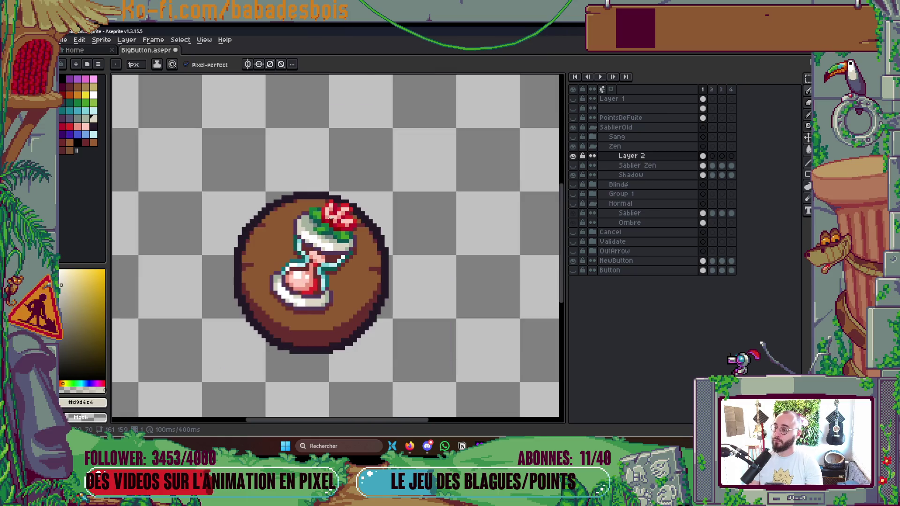
scroll(310, 252, "up", 4)
scroll(296, 254, "down", 4)
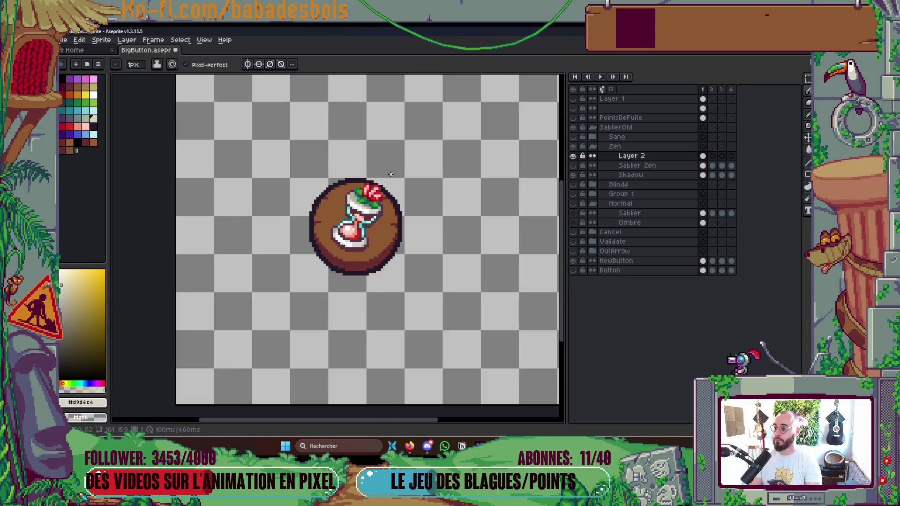
scroll(376, 218, "up", 4)
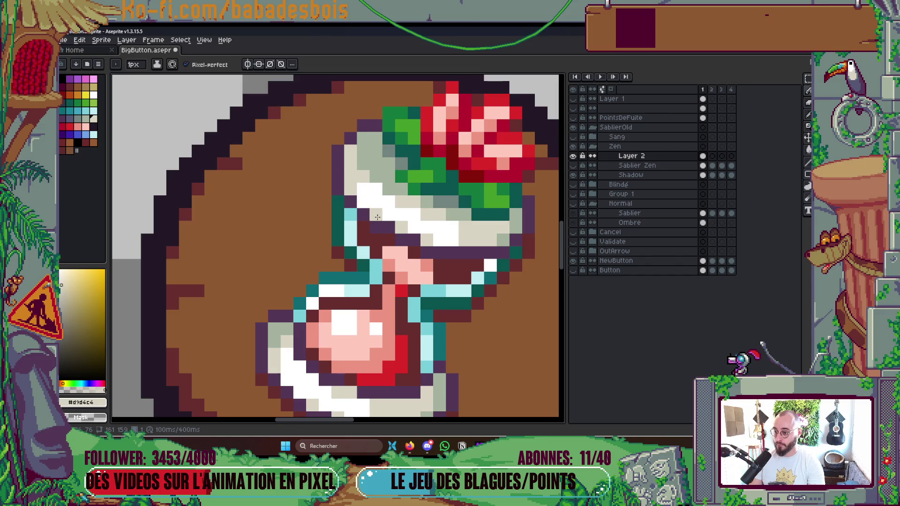
scroll(375, 206, "down", 4)
scroll(413, 195, "up", 5)
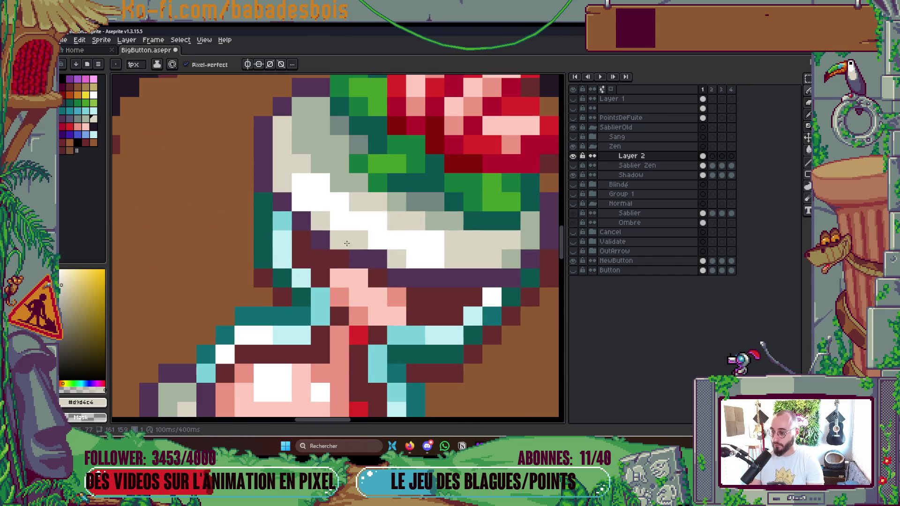
left_click(77, 118)
left_click(339, 239)
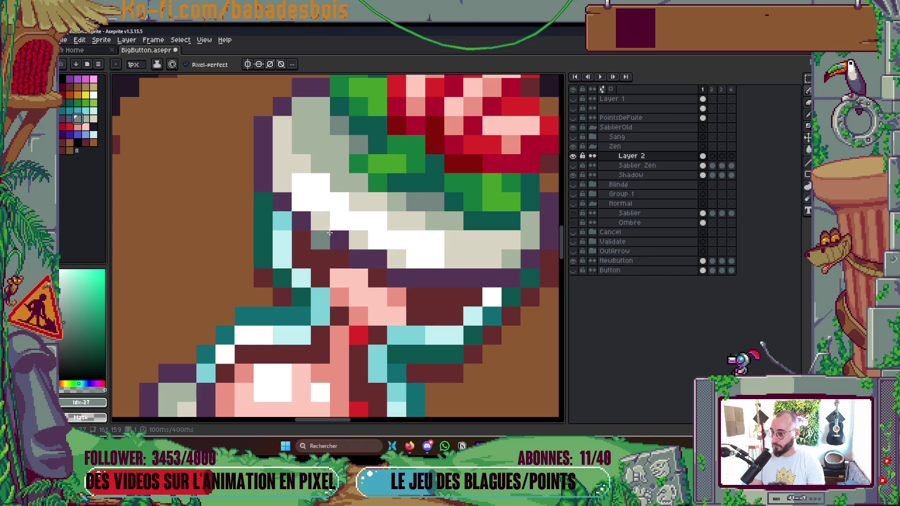
left_click(378, 258)
scroll(365, 144, "down", 8)
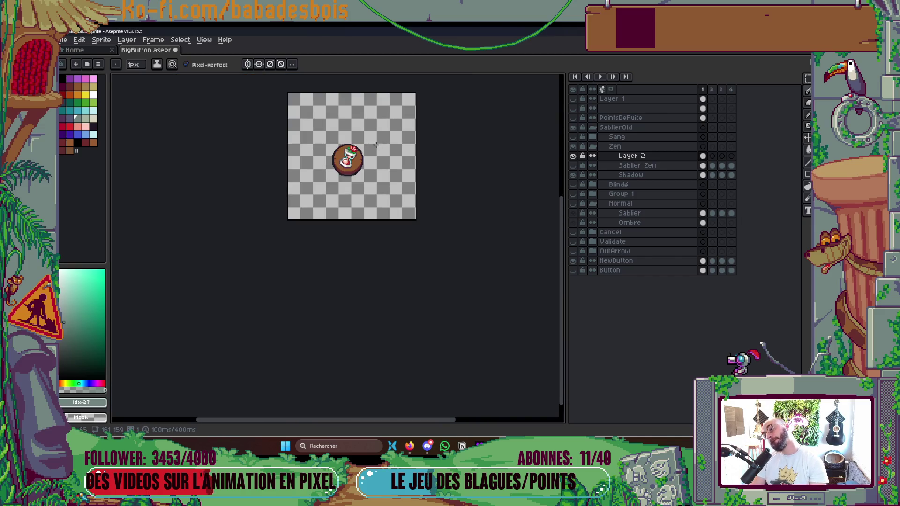
scroll(333, 149, "up", 2)
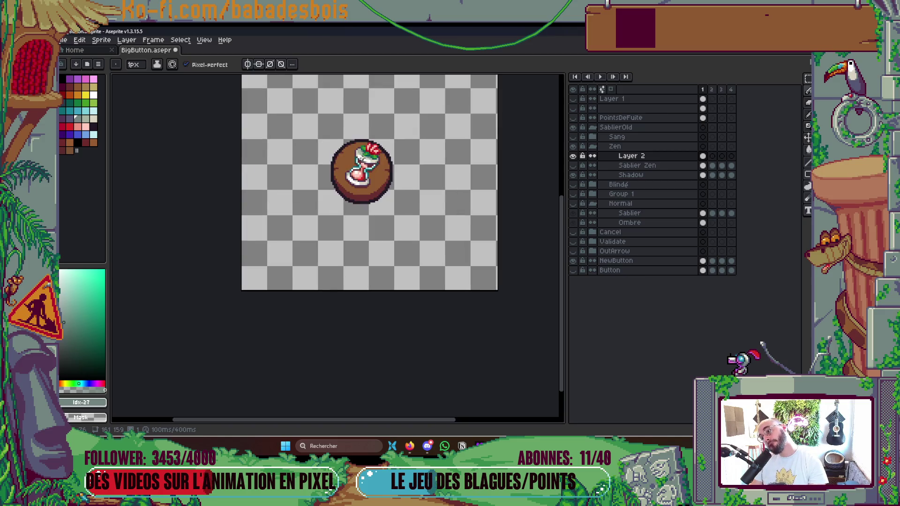
scroll(356, 150, "up", 5)
Step: Select the red rose with the rectangular marquee and shift it one pixel left
key("m")
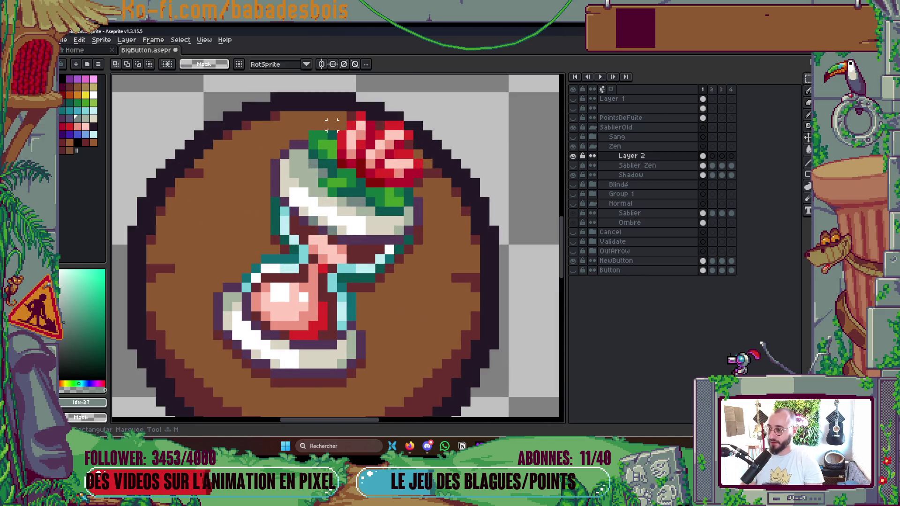
mouse_move(312, 134)
left_mouse_down()
mouse_move(399, 144)
mouse_move(434, 133)
mouse_move(443, 171)
left_mouse_up()
mouse_move(328, 102)
left_mouse_down()
mouse_move(428, 188)
mouse_move(424, 174)
mouse_move(431, 196)
left_mouse_up()
mouse_move(318, 180)
left_mouse_down()
mouse_move(355, 204)
mouse_move(422, 209)
mouse_move(398, 217)
mouse_move(414, 217)
left_mouse_up()
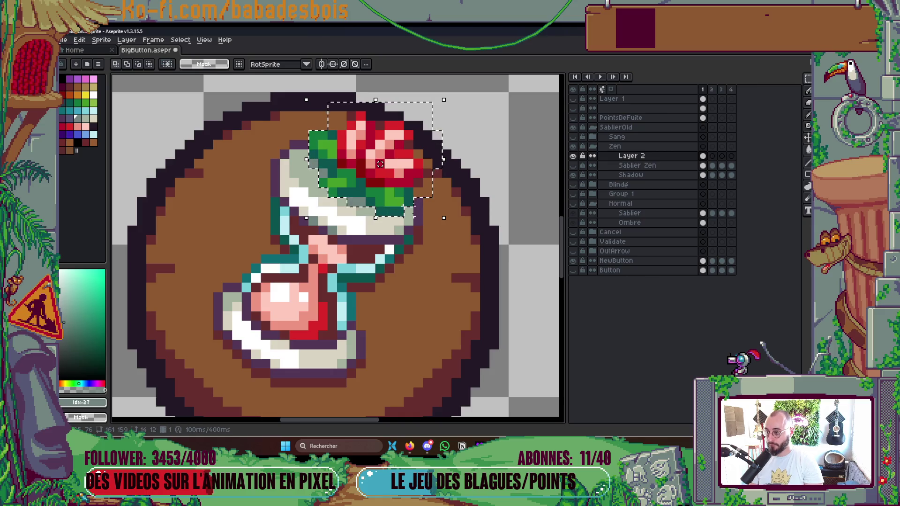
left_click_drag(380, 164, 371, 164)
key("Return")
key("ctrl+d")
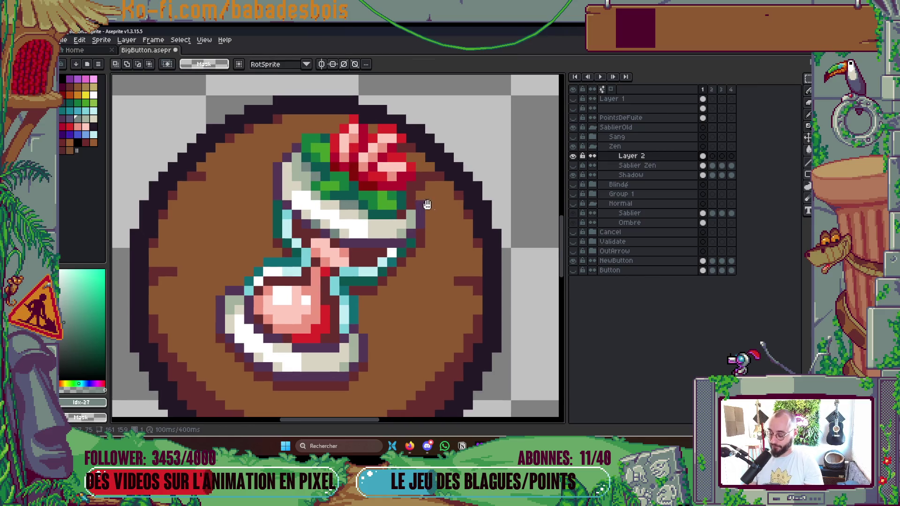
key("b")
left_click(415, 203, "alt")
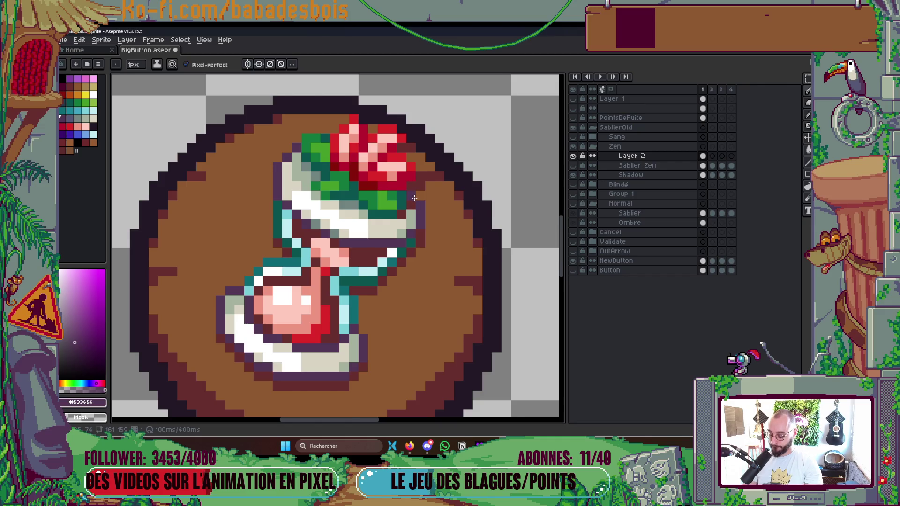
Step: Sample the glass's grey-green and beige colours, then save BigButton.aseprite
scroll(415, 198, "up", 1)
left_click(344, 216, "alt")
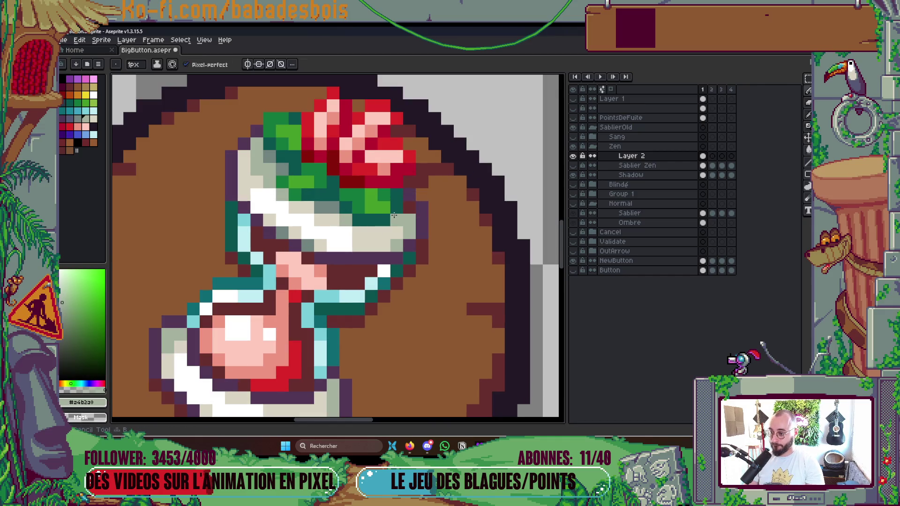
scroll(495, 185, "down", 5)
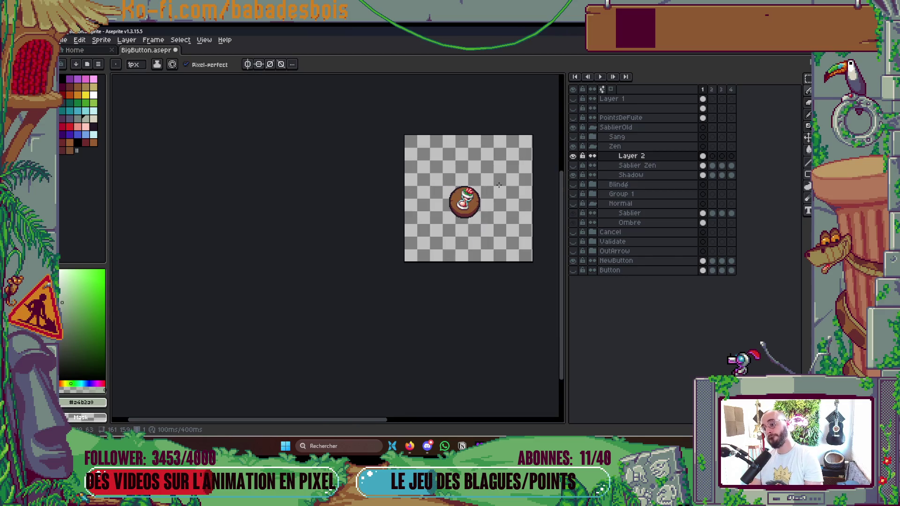
scroll(491, 192, "up", 2)
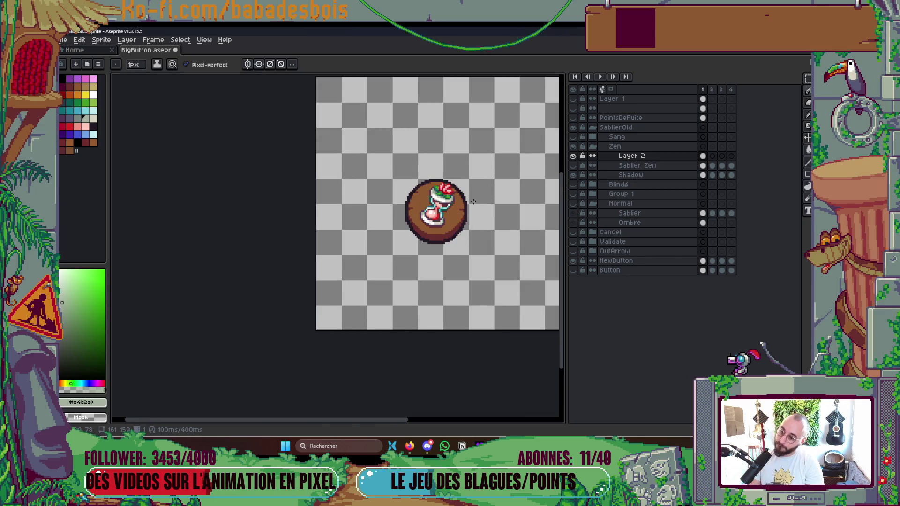
scroll(413, 191, "up", 5)
scroll(413, 192, "up", 1)
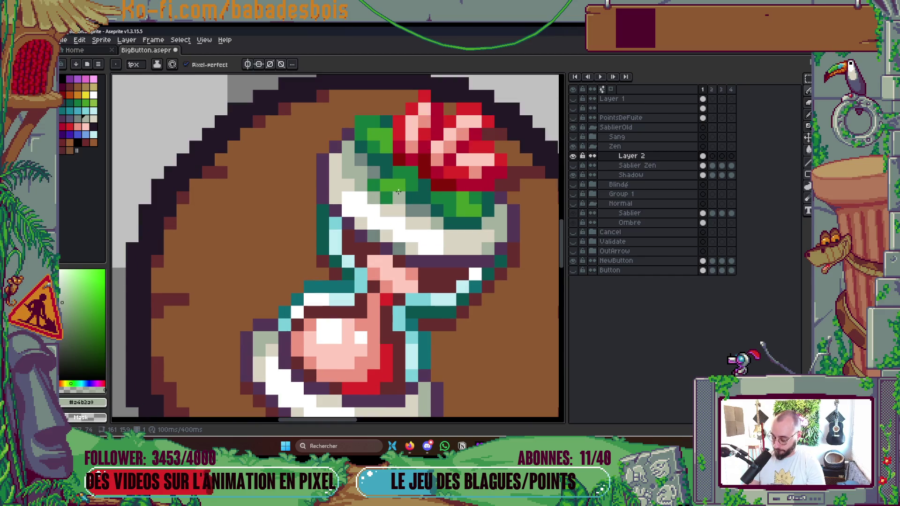
left_click(355, 172, "alt")
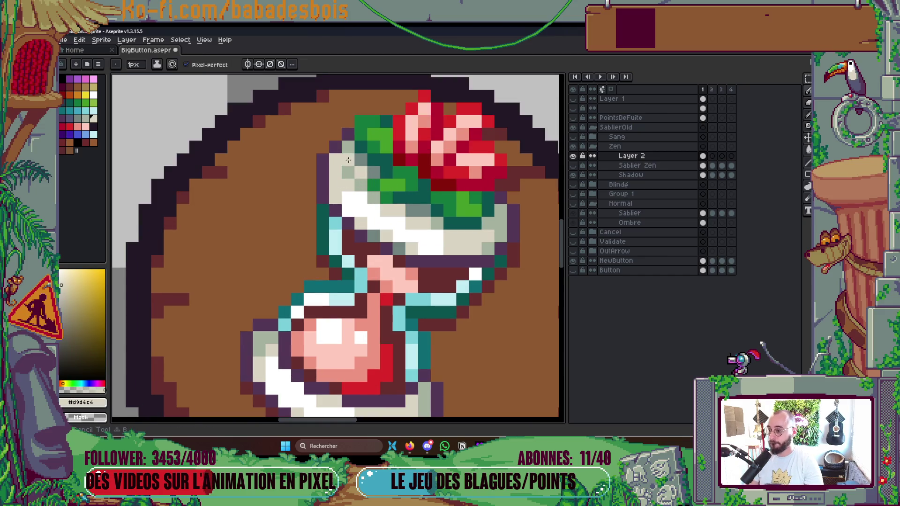
scroll(408, 160, "down", 5)
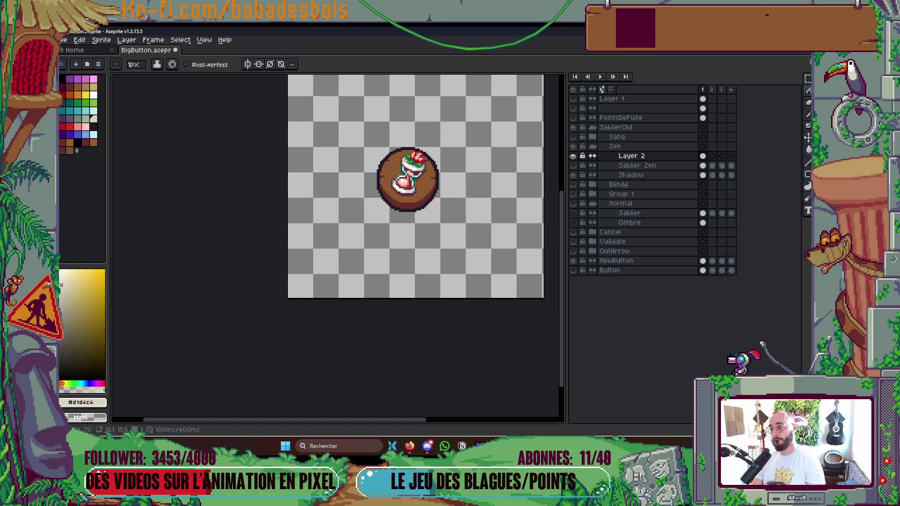
scroll(419, 158, "up", 5)
left_click(392, 164, "alt")
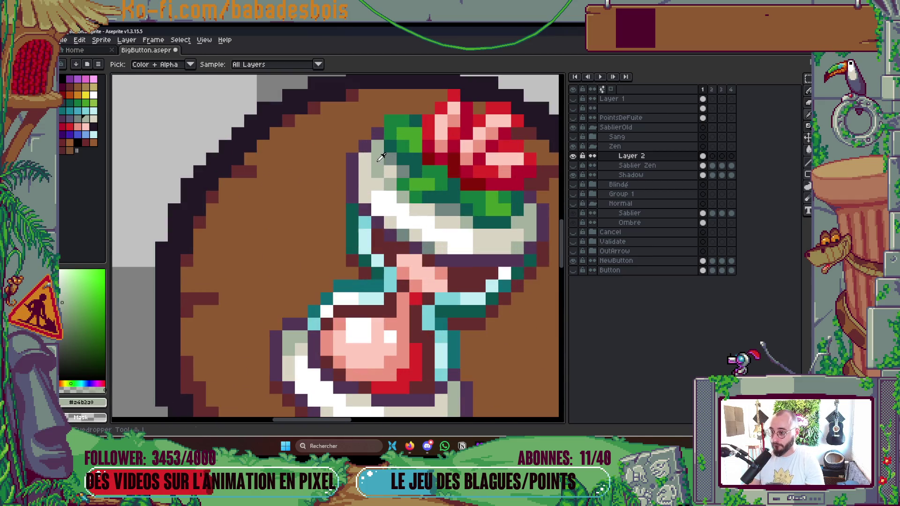
scroll(422, 190, "down", 5)
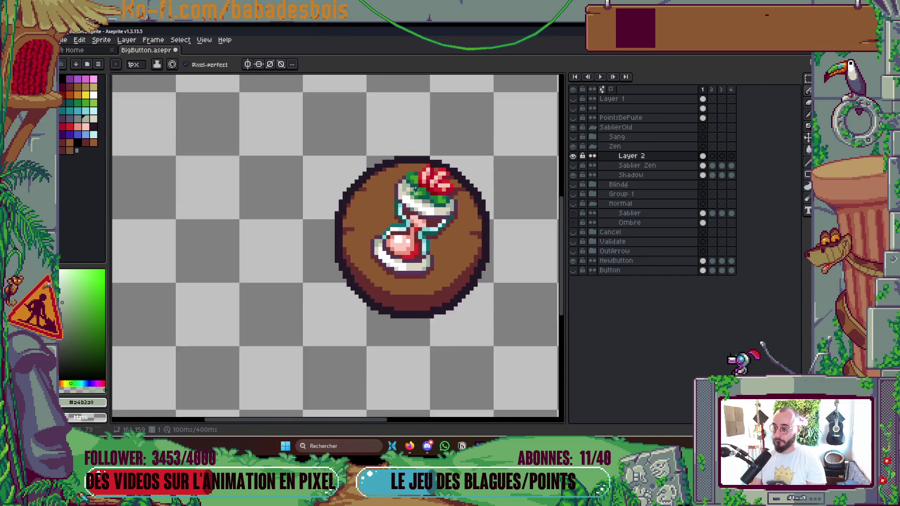
key("ctrl+s")
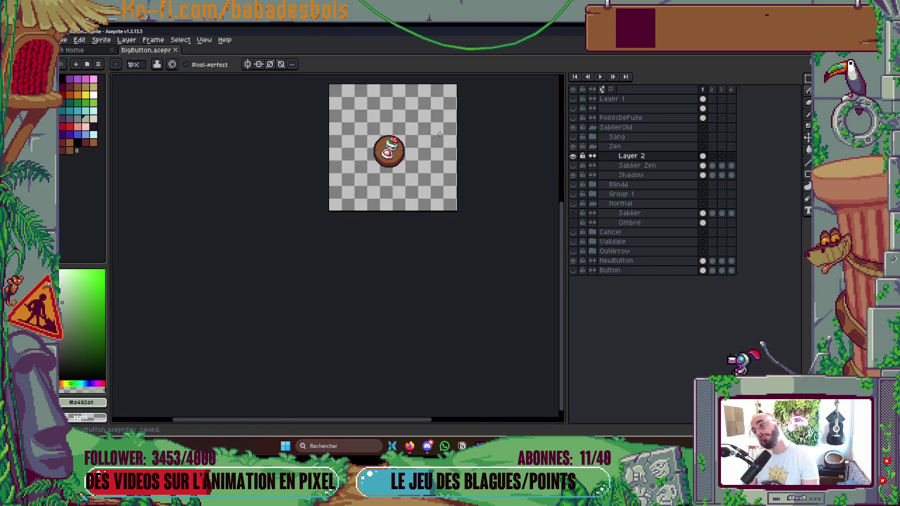
Step: Paint a fix pixel on the hourglass, then a newly eyedropped colour onto the button
scroll(415, 134, "up", 5)
left_click(437, 188)
scroll(534, 253, "down", 5)
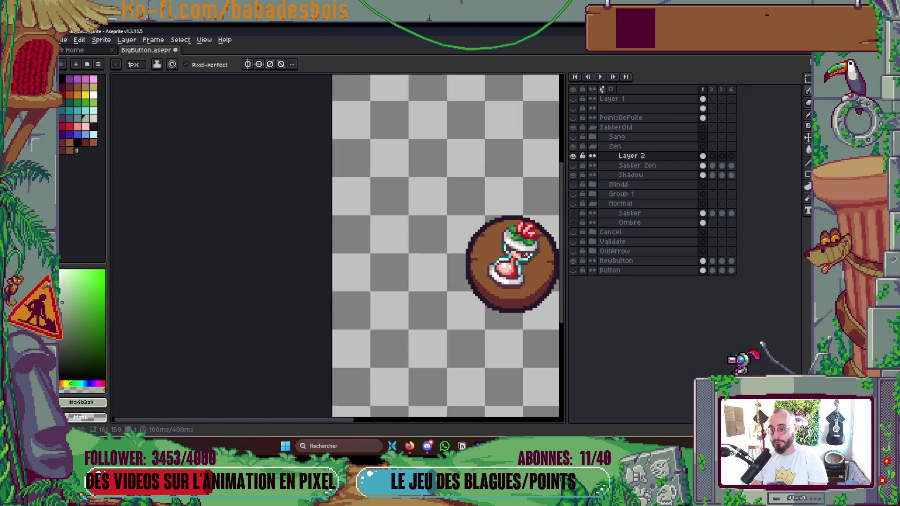
scroll(539, 251, "down", 2)
left_click_drag(470, 332, 436, 331)
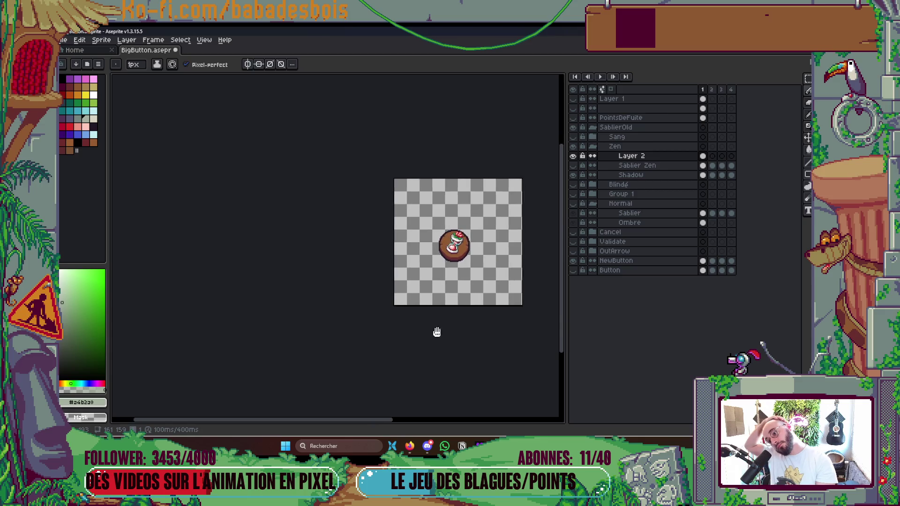
scroll(479, 290, "up", 2)
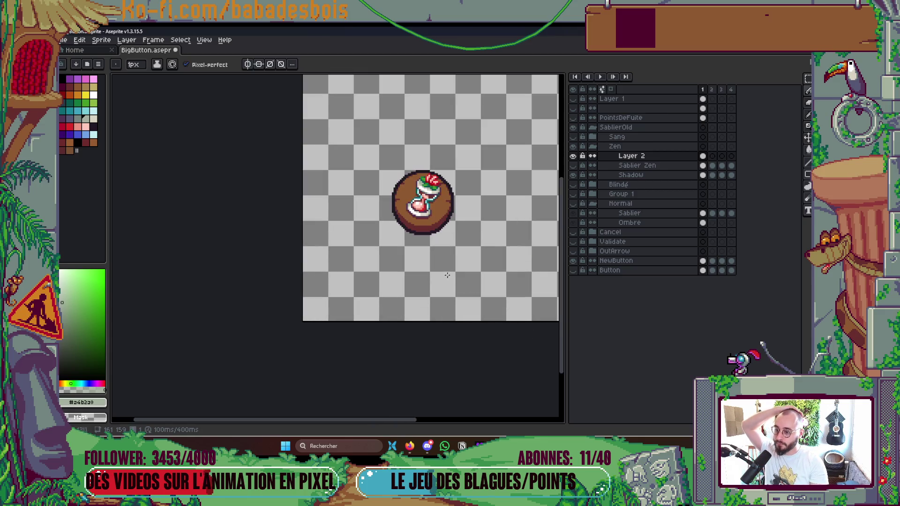
scroll(410, 192, "up", 2)
scroll(412, 273, "up", 1)
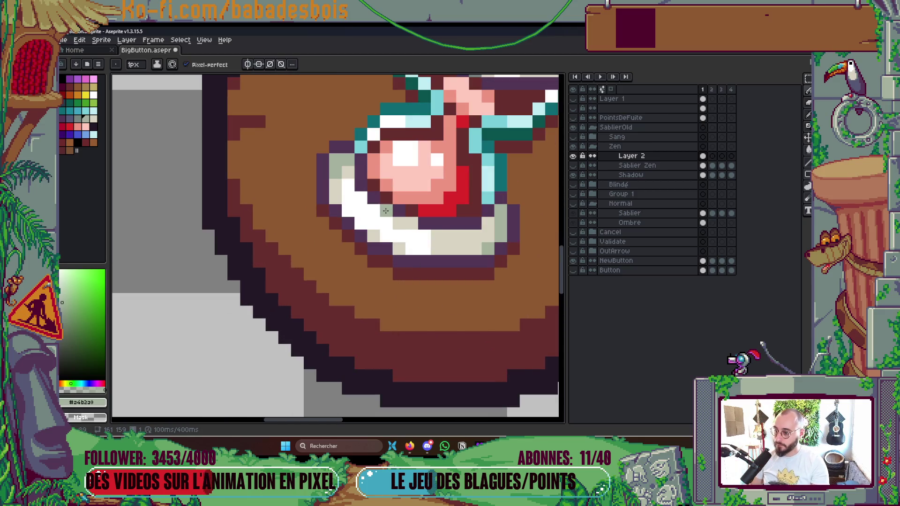
key("i")
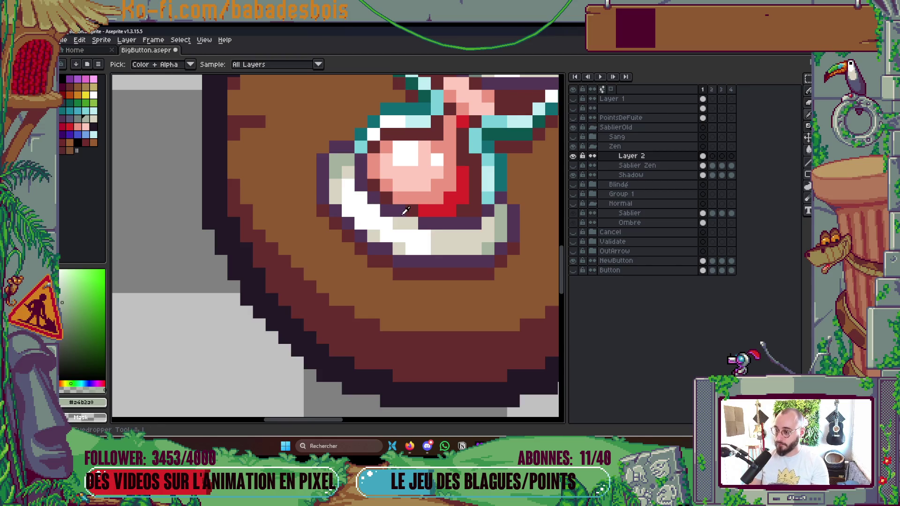
left_click(77, 118)
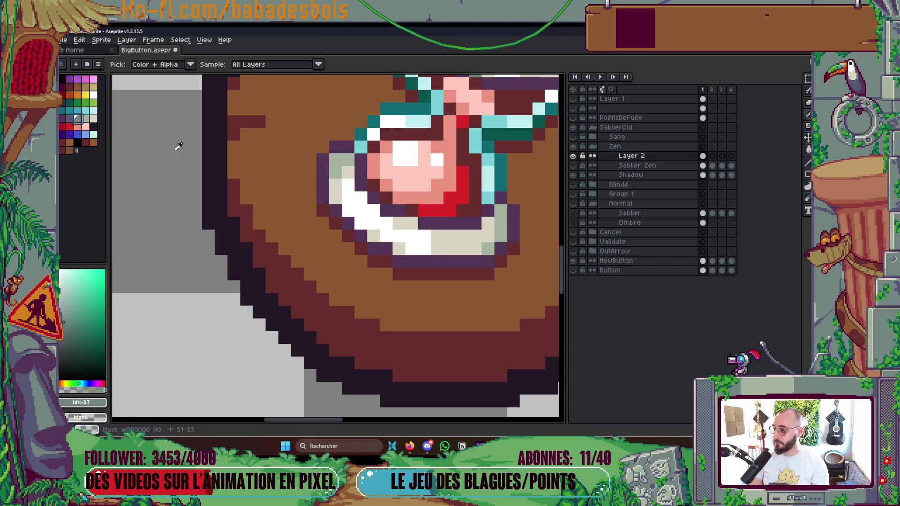
key("b")
left_click(387, 211)
Step: Shift the view of the button up-left and save BigButton.aseprite again
scroll(412, 211, "down", 4)
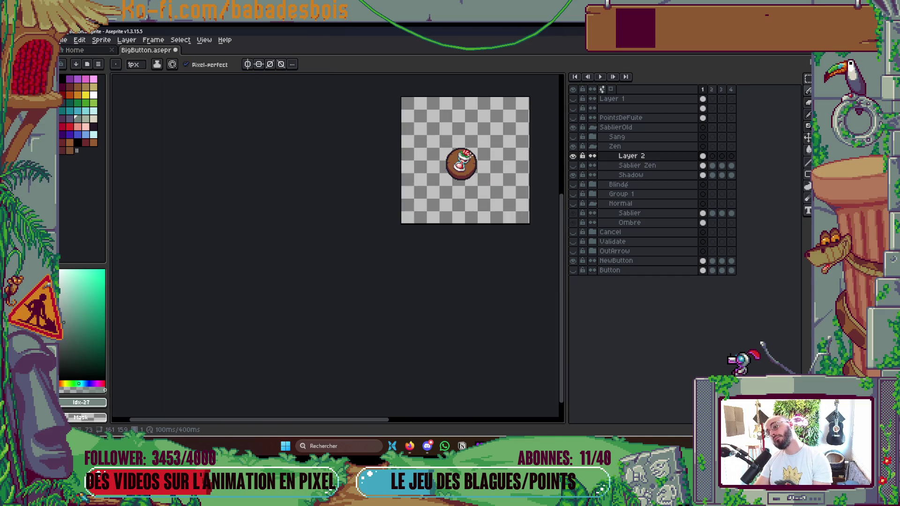
scroll(460, 168, "up", 4)
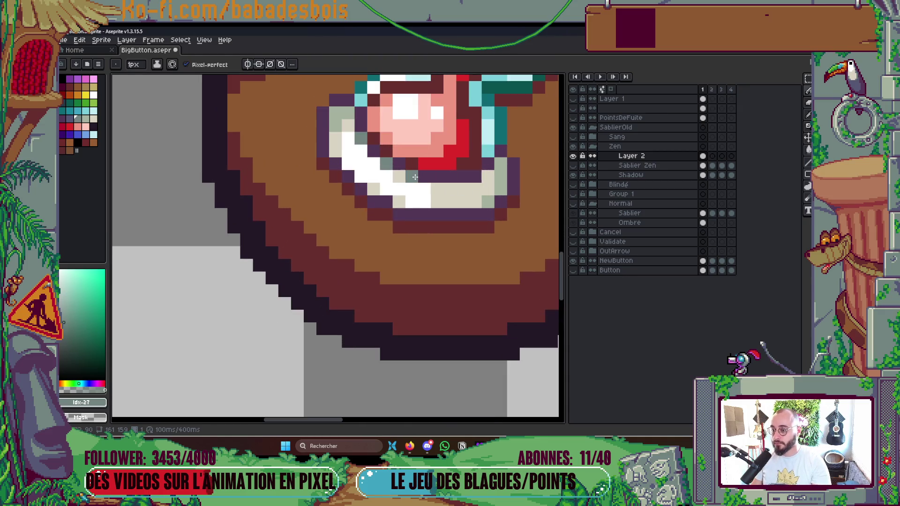
scroll(415, 177, "down", 5)
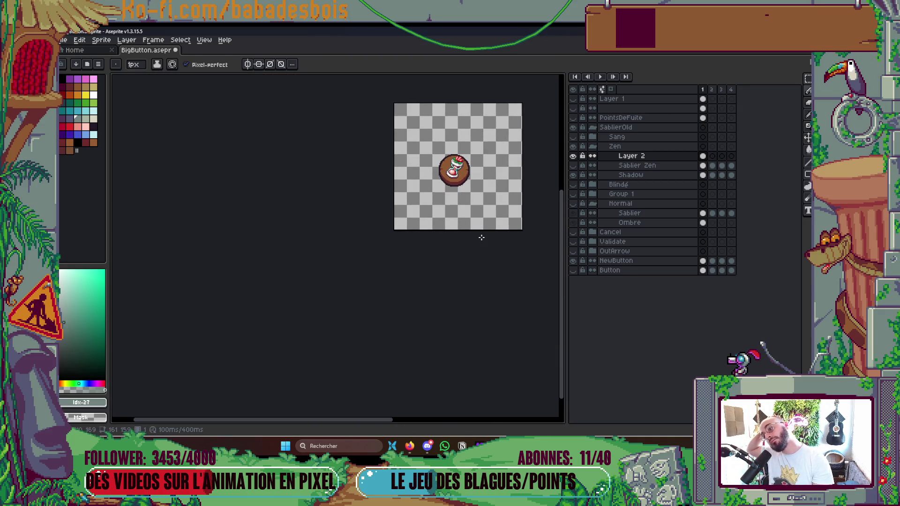
left_click_drag(478, 246, 463, 293)
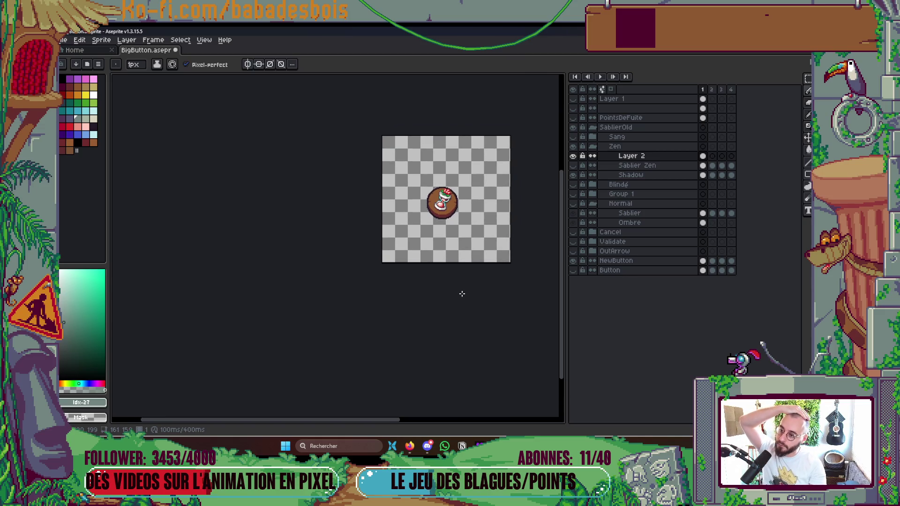
scroll(450, 221, "up", 4)
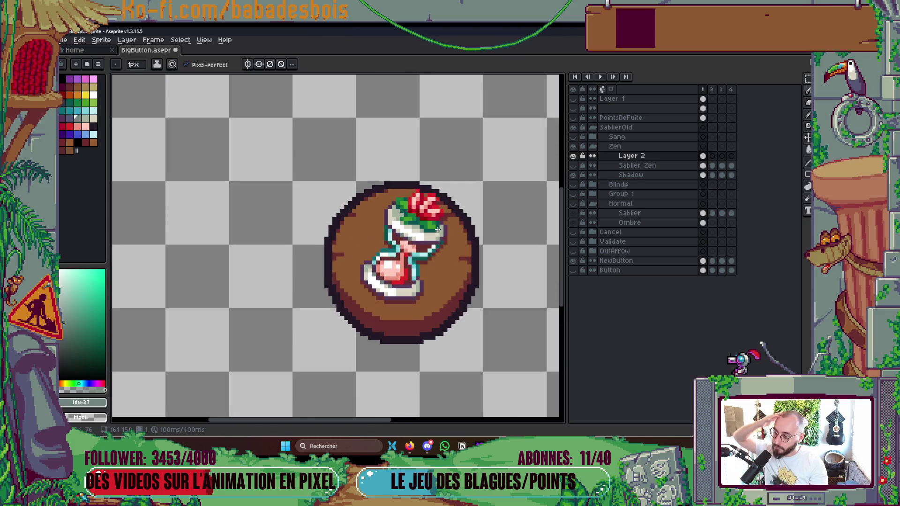
scroll(378, 223, "down", 4)
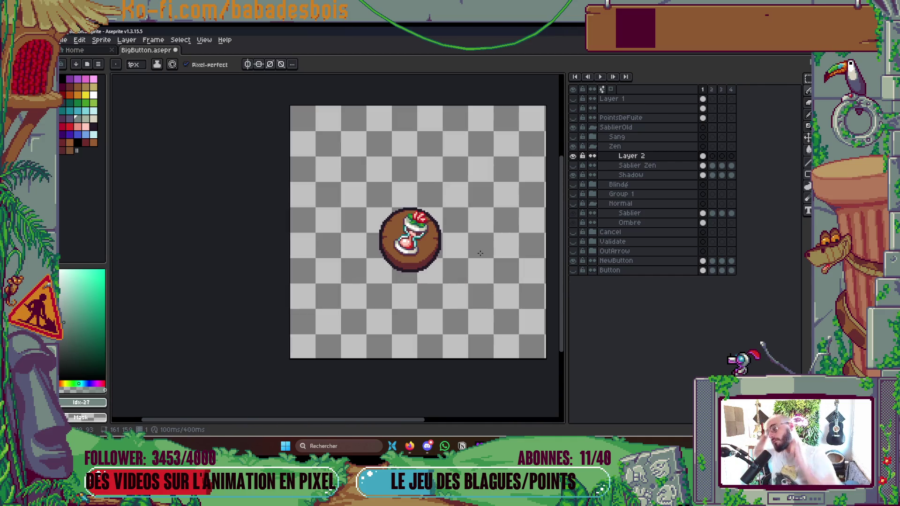
left_click_drag(480, 253, 464, 241)
key("ctrl+s")
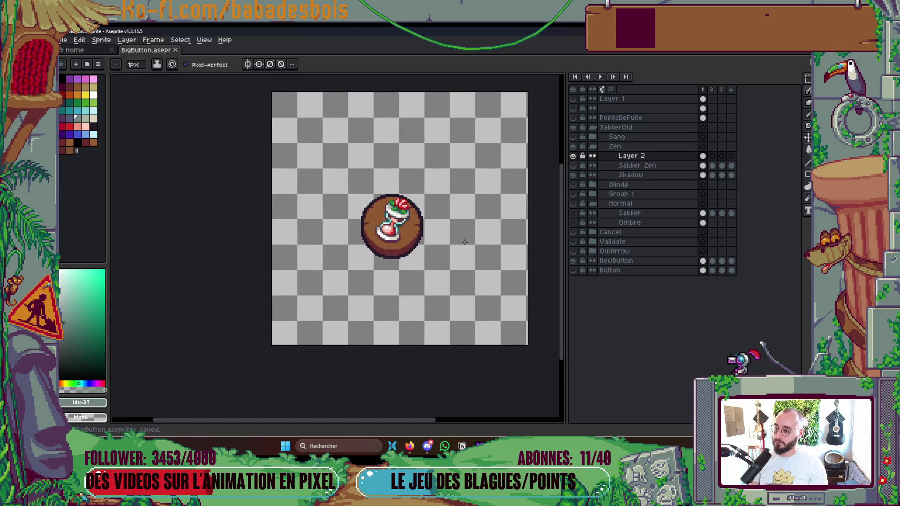
Step: Hide Layer 2 so only the Sablier Zen hourglass shows on the button
scroll(459, 245, "down", 2)
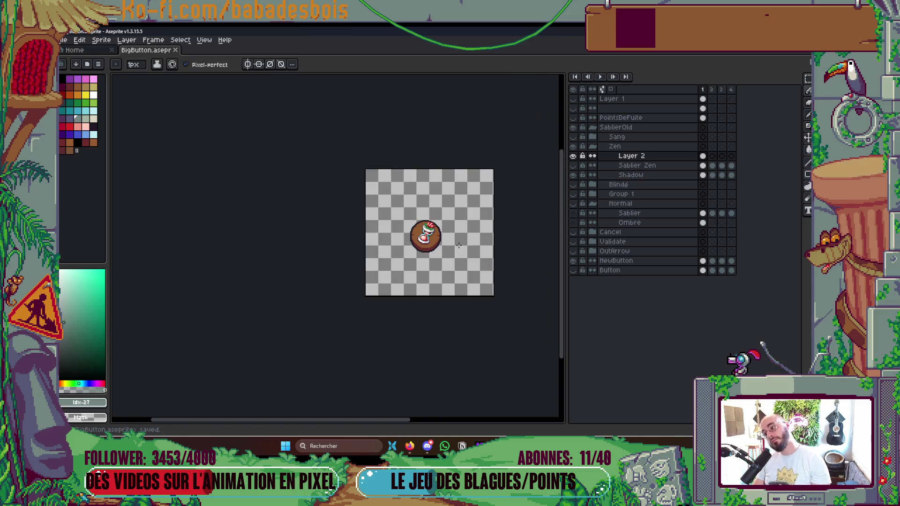
left_click_drag(573, 155, 576, 166)
left_click(577, 171)
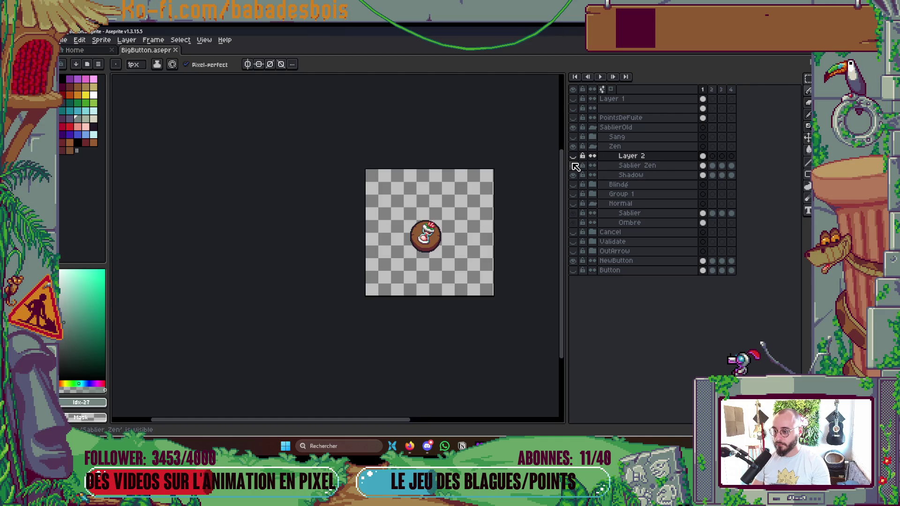
Step: Recolour several sand pixels of the Layer 2 hourglass salmon
left_click(577, 158)
left_click(578, 158)
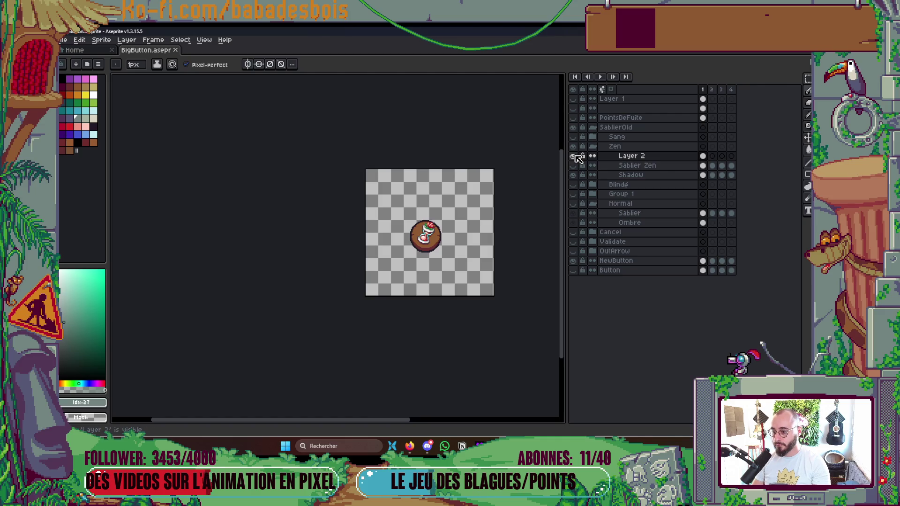
scroll(379, 262, "up", 5)
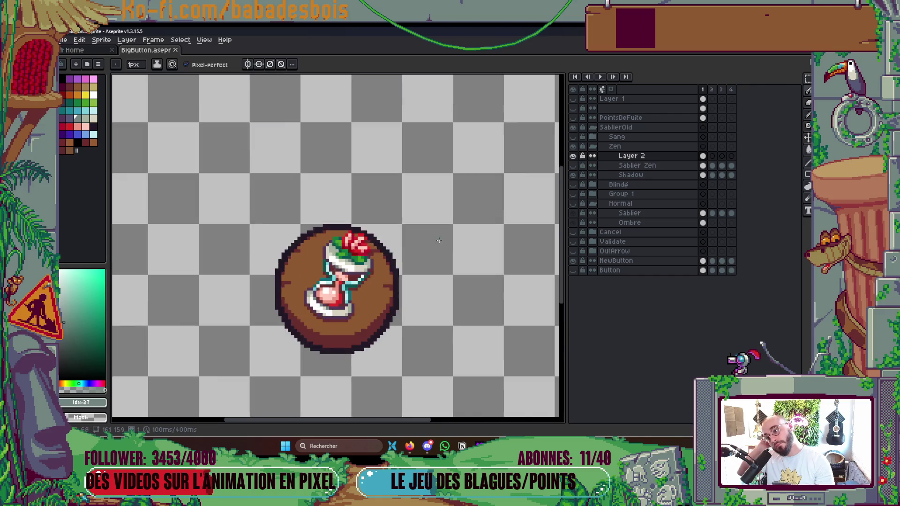
left_click(379, 261)
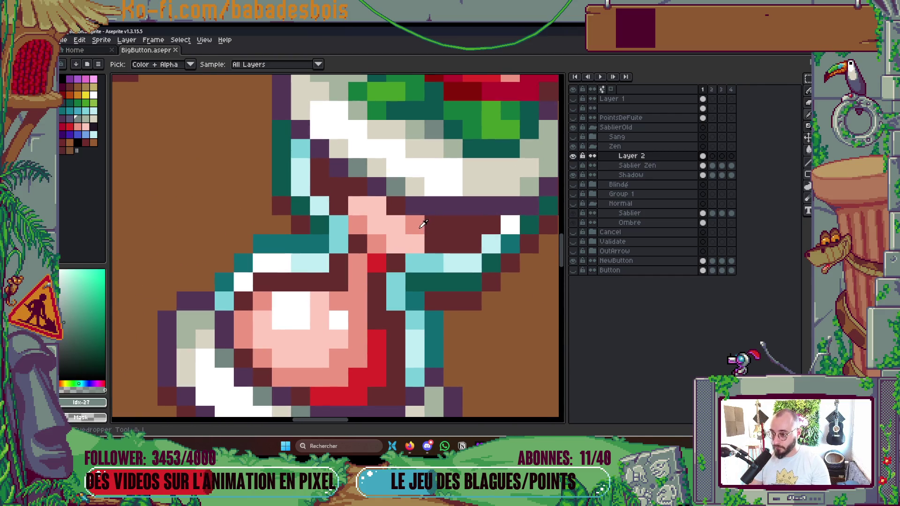
left_click(375, 244, "alt")
left_click_drag(395, 243, 419, 265)
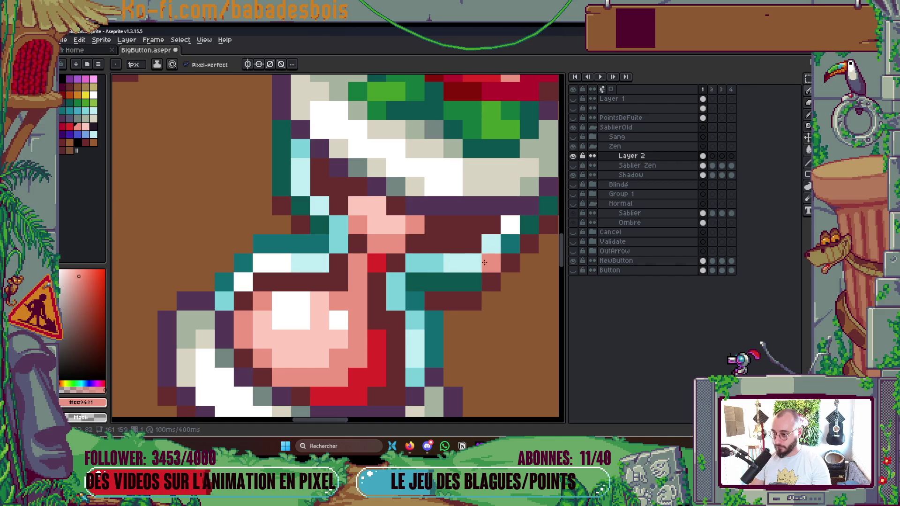
scroll(526, 252, "down", 5)
Step: Sample red #dc2828, then compare Layer 2 against Sablier Zen with Shadow, ending on Layer 2
left_click(573, 156)
left_click(573, 156)
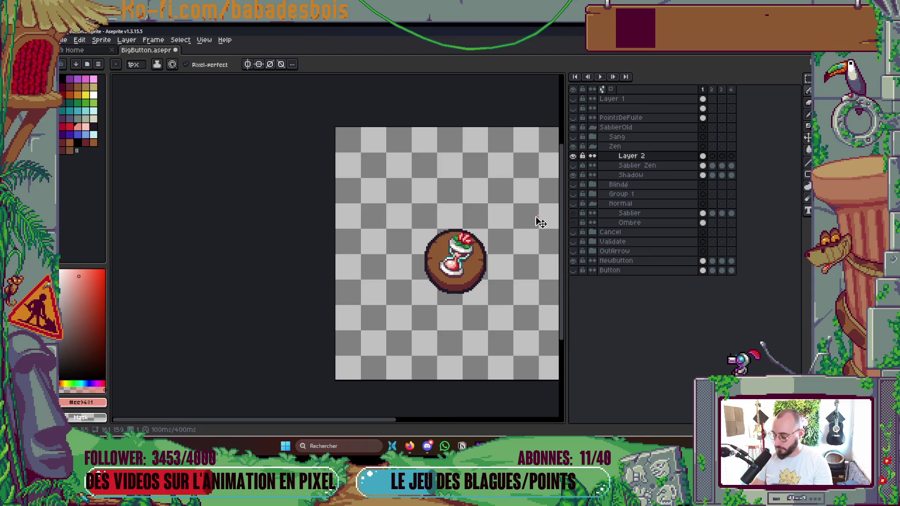
scroll(471, 261, "up", 5)
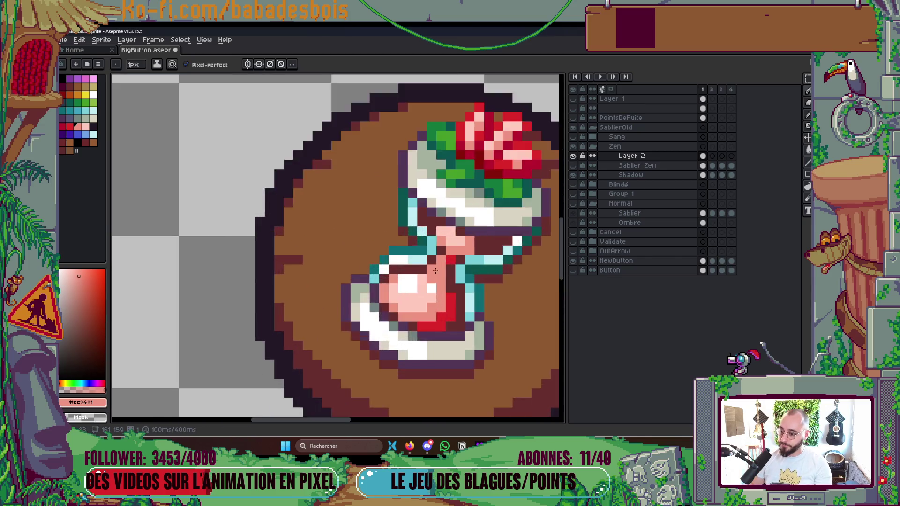
left_click(466, 246, "alt")
scroll(498, 231, "down", 6)
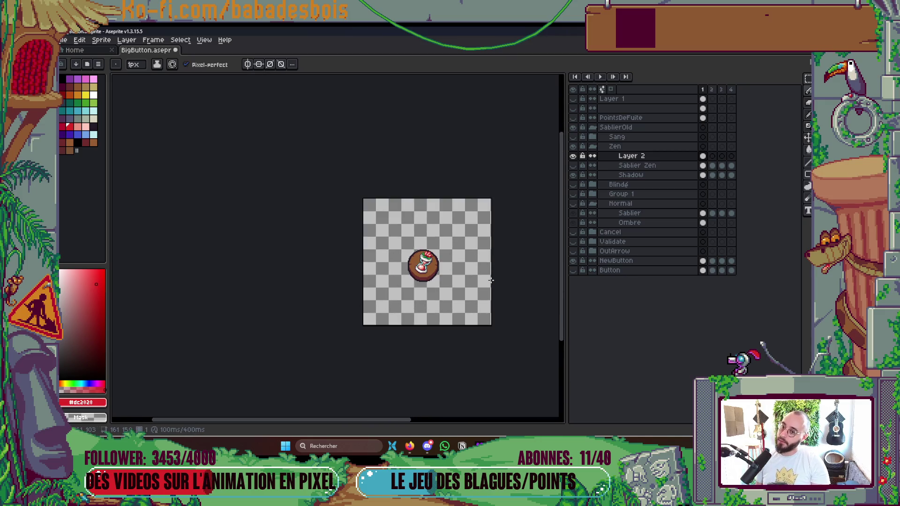
scroll(422, 300, "up", 3)
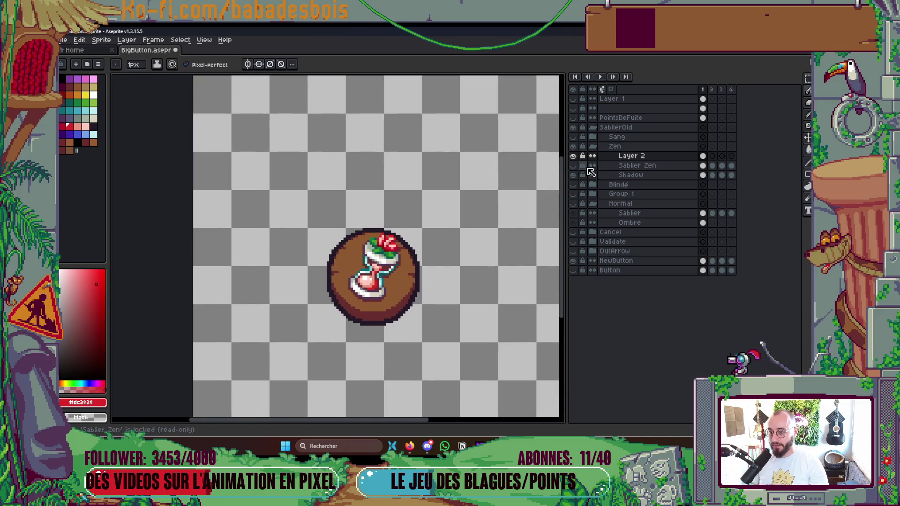
left_click(573, 157)
left_click(573, 166)
left_click(573, 175)
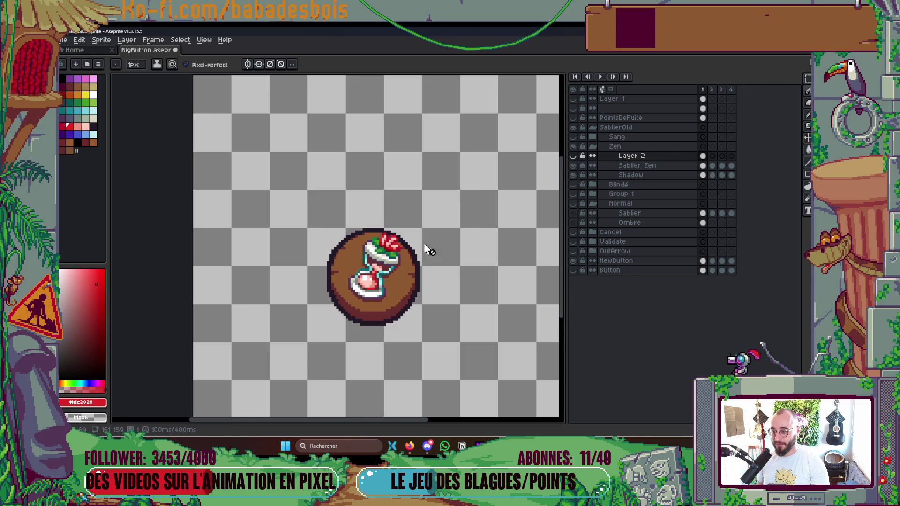
left_click(573, 165)
left_click(573, 156)
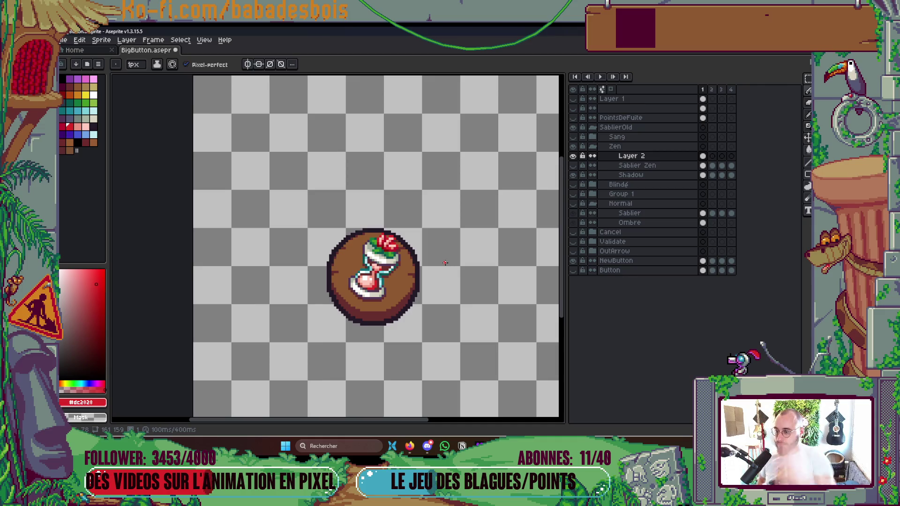
Step: Whiten the hourglass's upper-left edge pixels and save the file
scroll(385, 270, "up", 4)
left_click(398, 235, "alt")
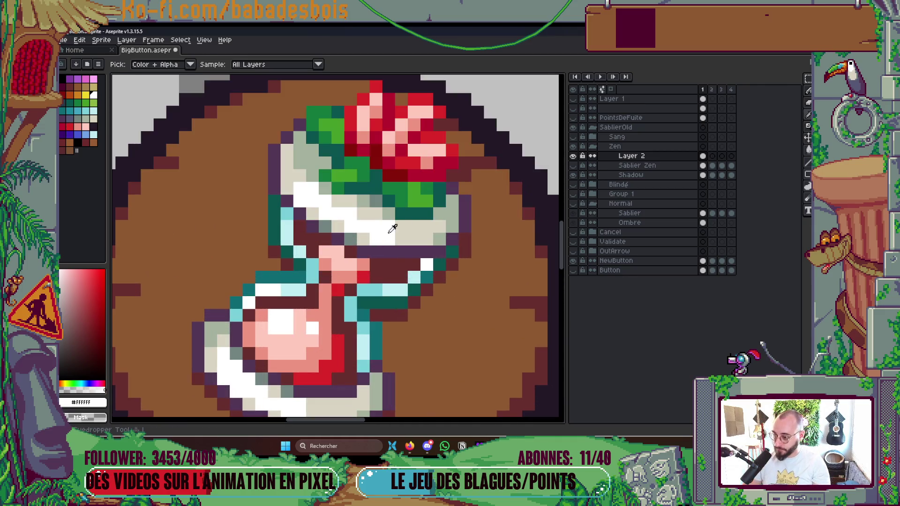
left_click_drag(287, 187, 287, 174)
left_click(299, 175)
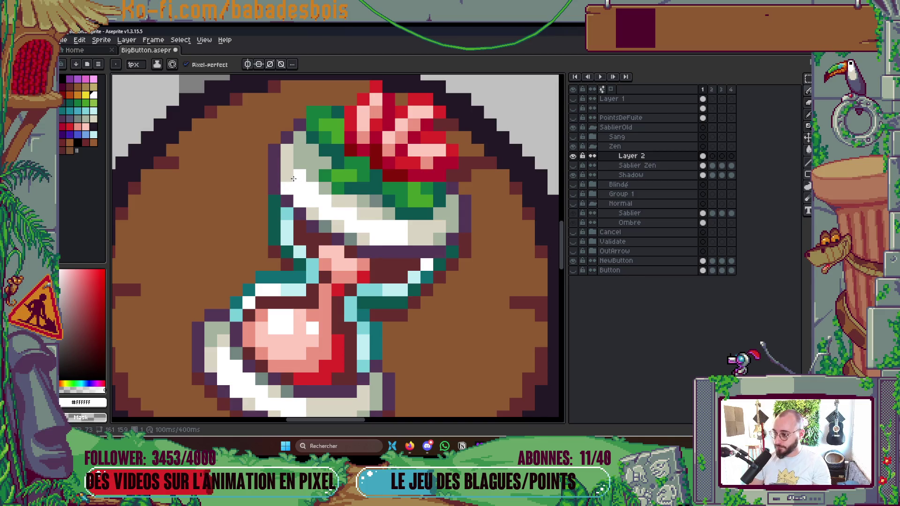
scroll(378, 213, "down", 8)
key("ctrl+s")
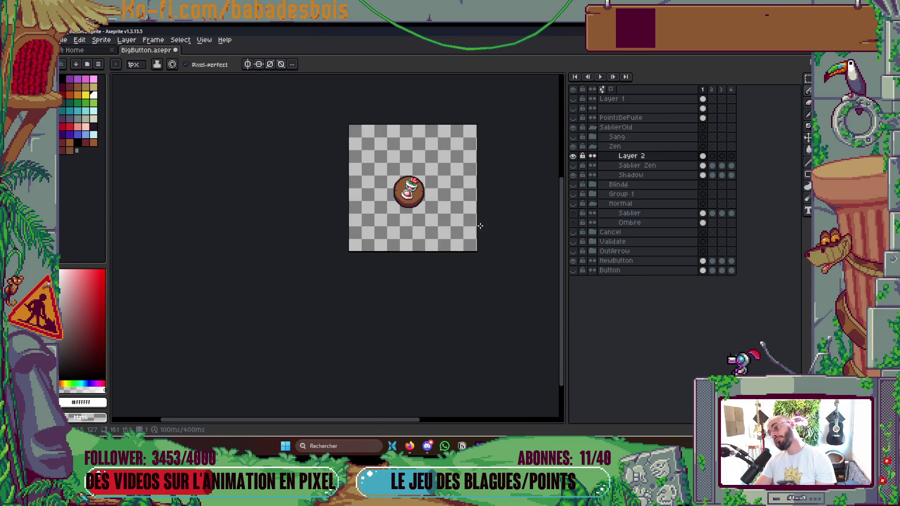
Step: Whiten one more hourglass pixel, choose cyan-green colour index 27, and save
scroll(414, 188, "up", 7)
left_click(338, 173)
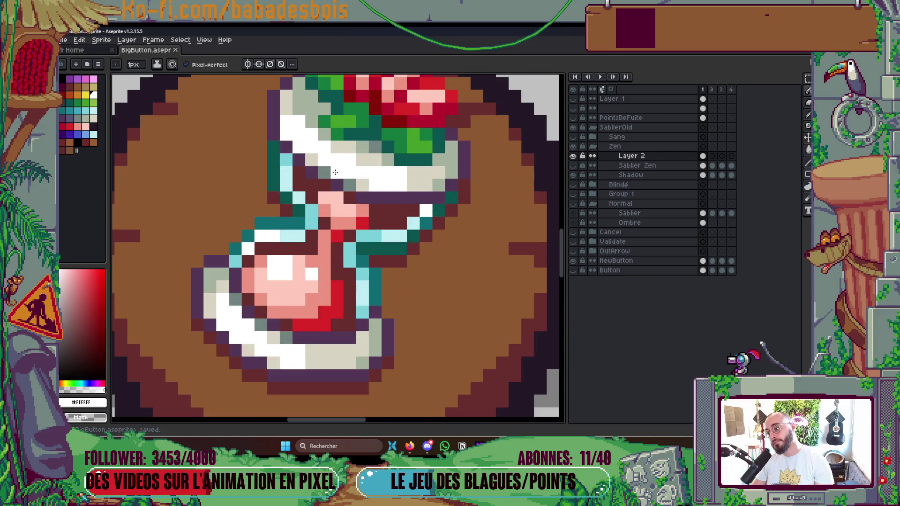
scroll(337, 150, "down", 8)
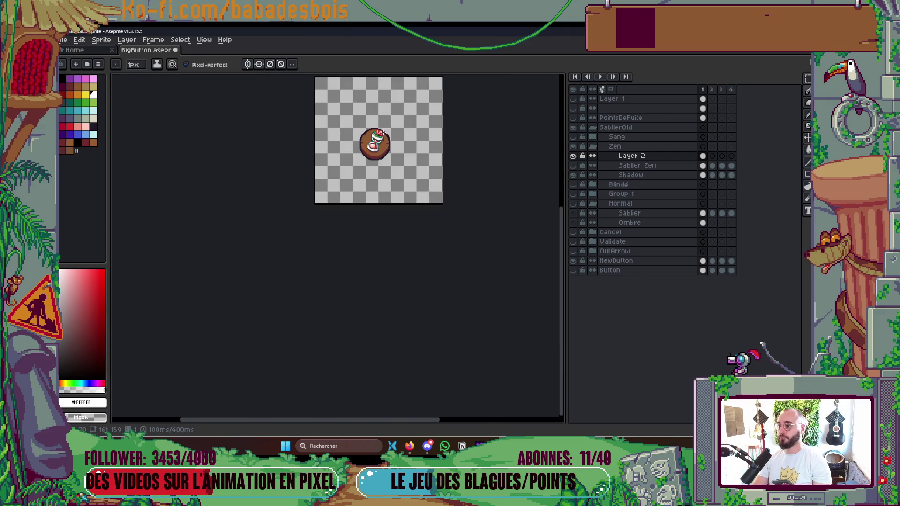
scroll(393, 145, "up", 7)
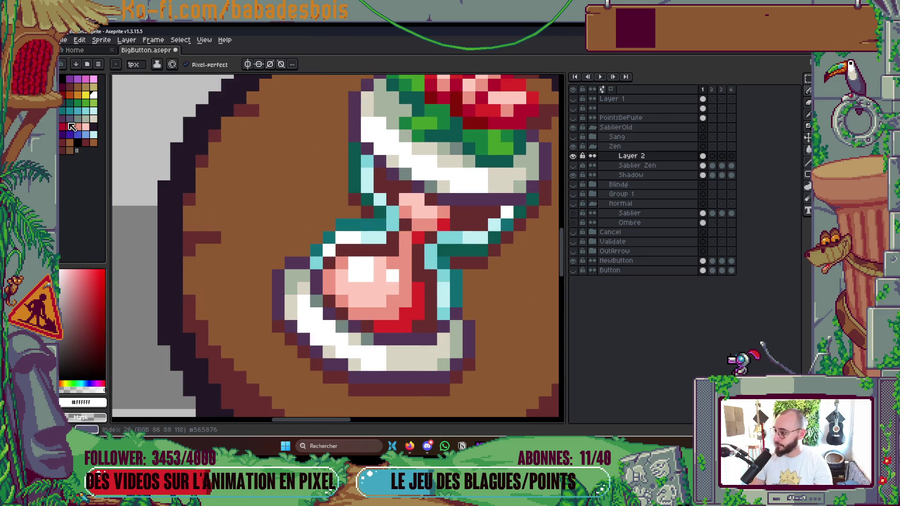
left_click(78, 119)
scroll(452, 171, "down", 8)
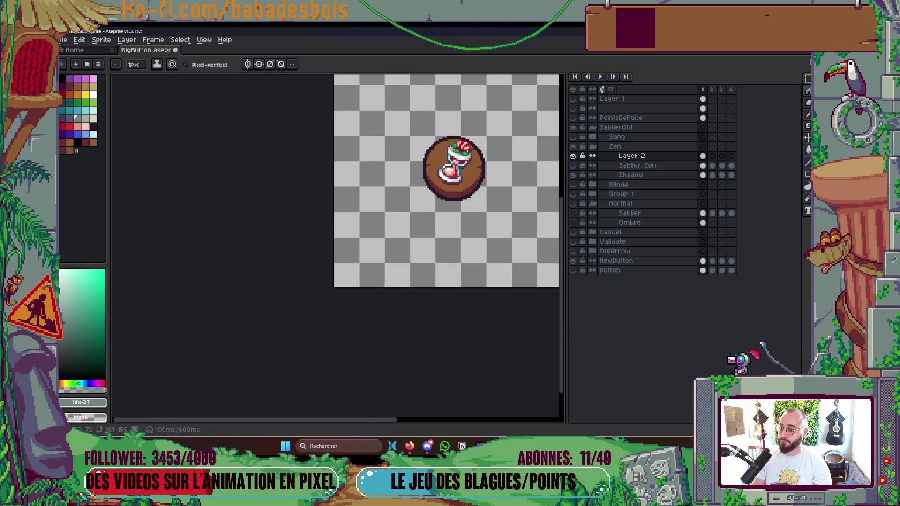
key("ctrl+s")
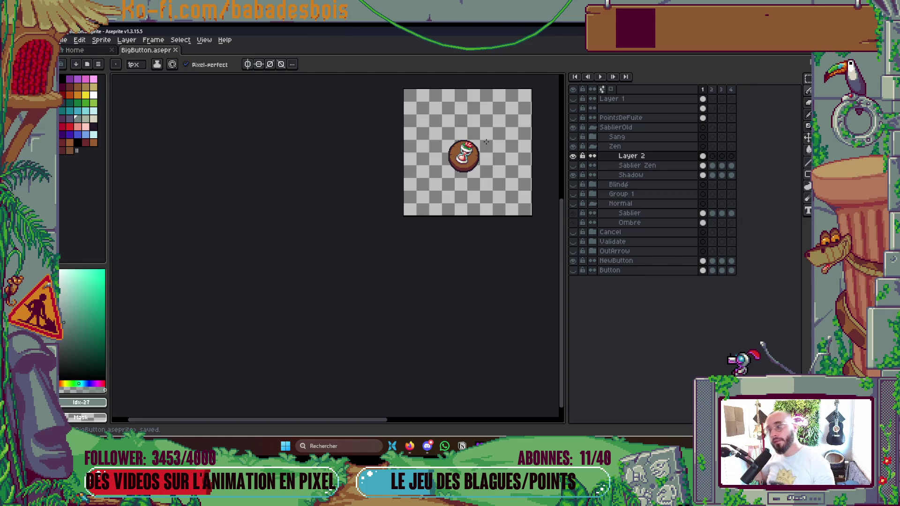
Step: Save the button file, recentre the view, and toggle the Shadow layer to compare
scroll(471, 160, "up", 5)
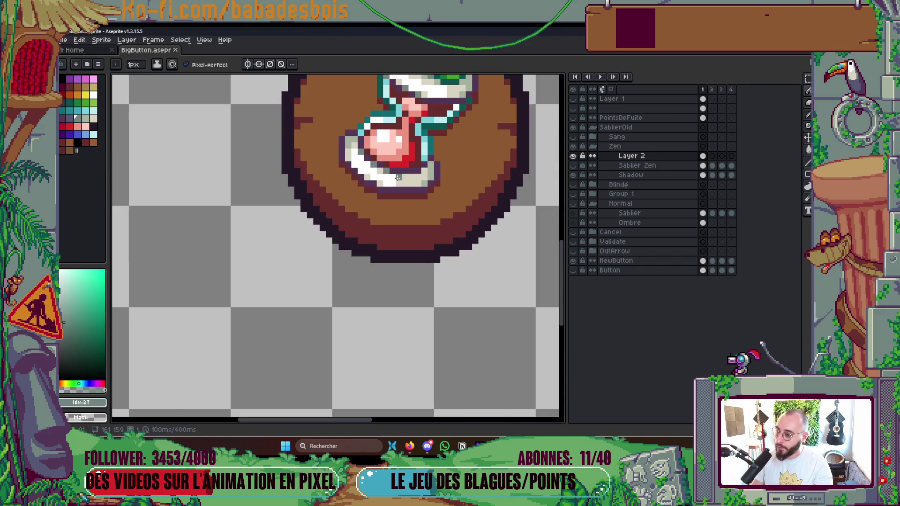
scroll(345, 195, "down", 5)
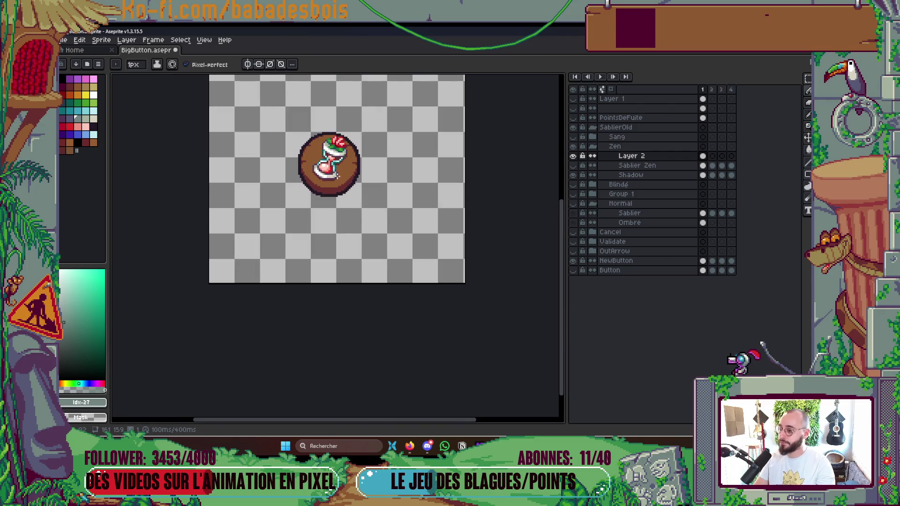
key("ctrl+s")
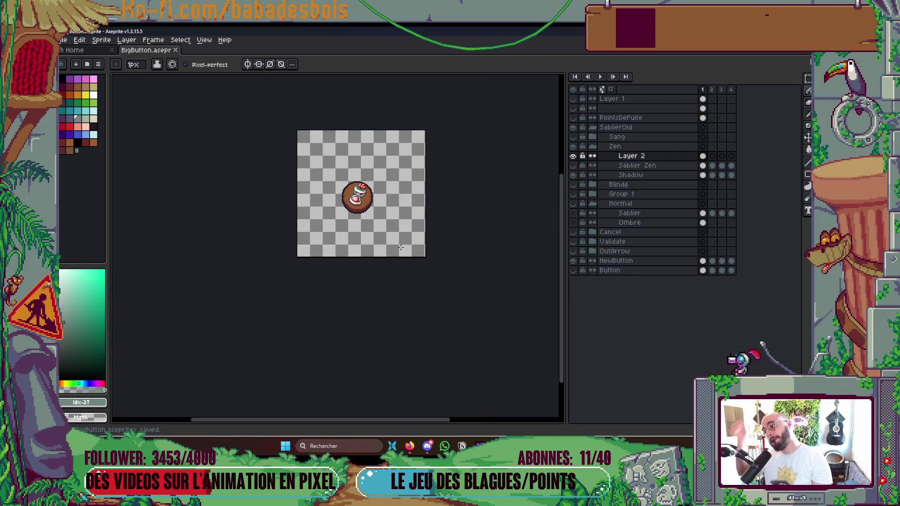
scroll(376, 202, "up", 2)
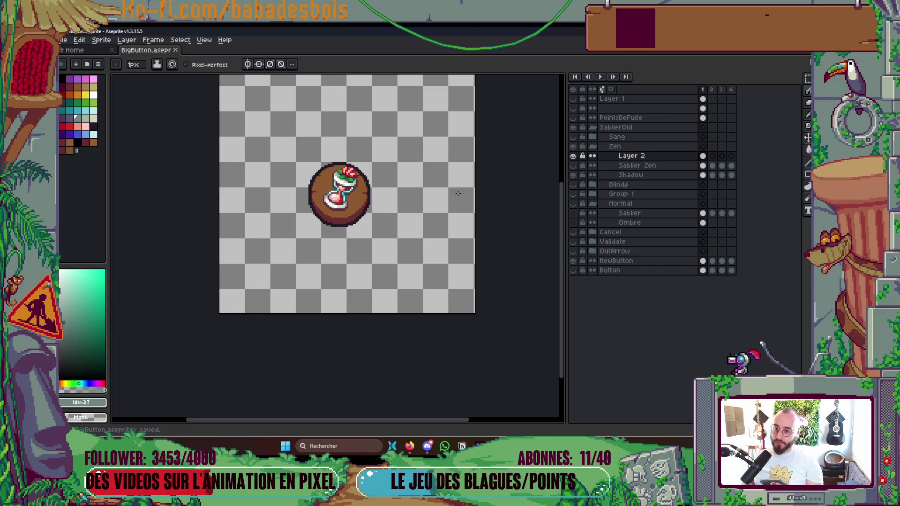
left_click_drag(458, 193, 464, 202)
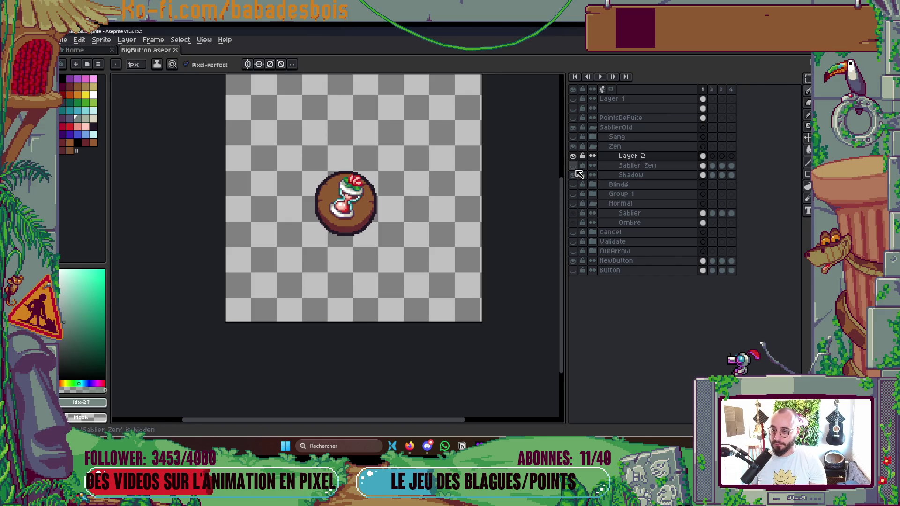
left_click(573, 176)
Step: Hide the Shadow layer and undo an unwanted new group around Zen
left_click(573, 177)
left_click(573, 176)
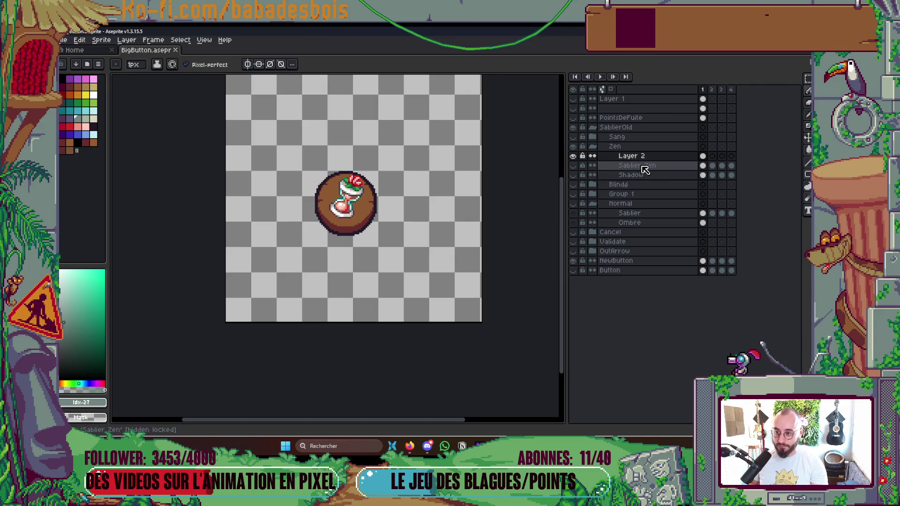
scroll(349, 253, "up", 4)
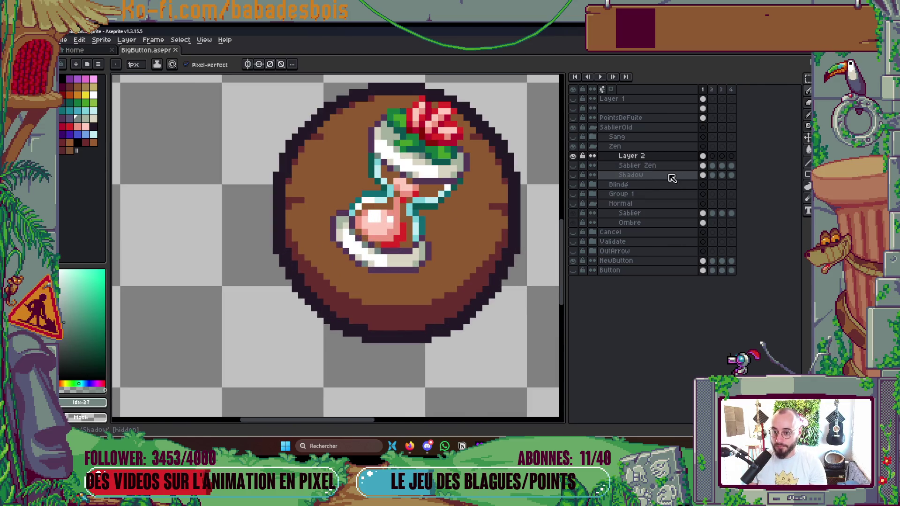
double_click(654, 158)
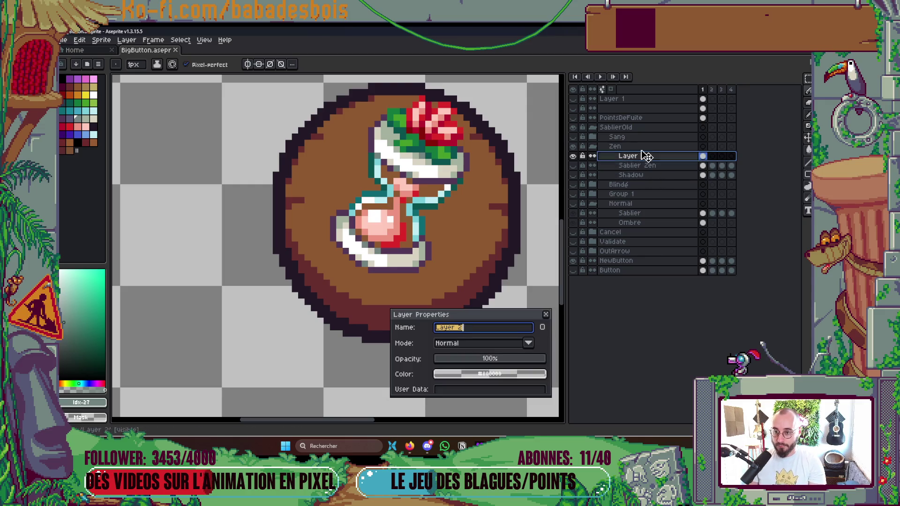
key("Return")
right_click(647, 146)
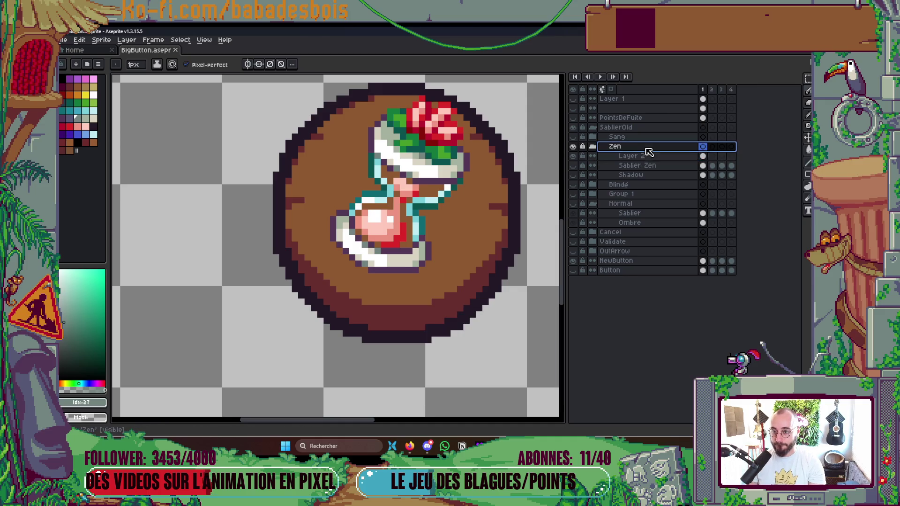
mouse_move(666, 166)
left_click(613, 176)
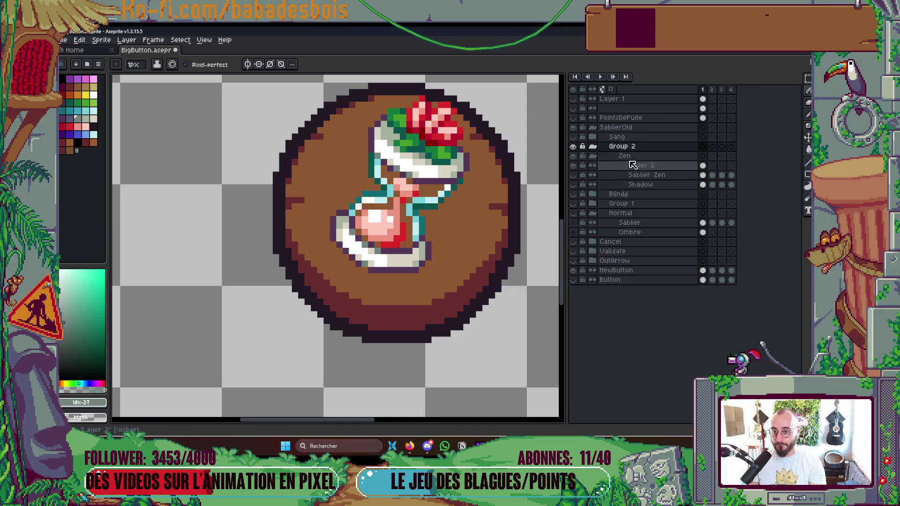
key("ctrl+z")
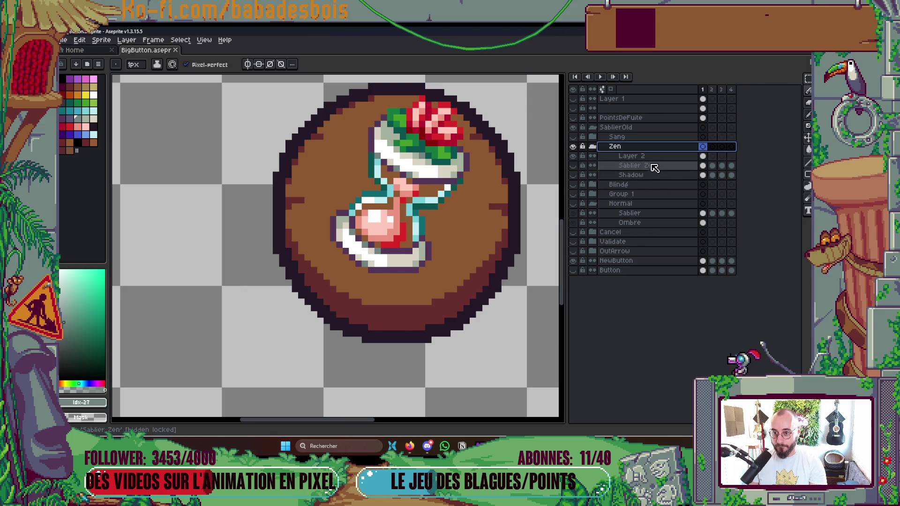
Step: Group the Sablier Zen and Shadow layers into a group named V1
left_click_drag(650, 167, 651, 175)
right_click(656, 171)
mouse_move(681, 186)
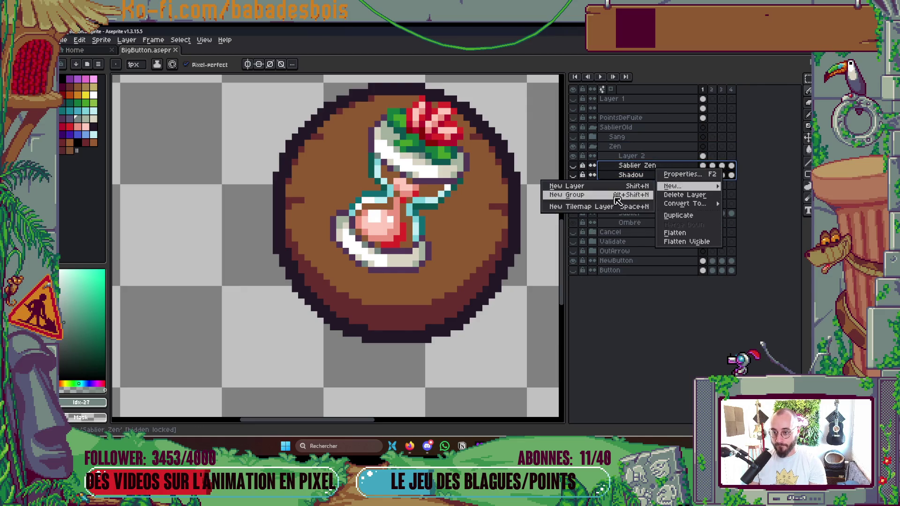
left_click(631, 193)
double_click(649, 167)
type("V1")
key("Return")
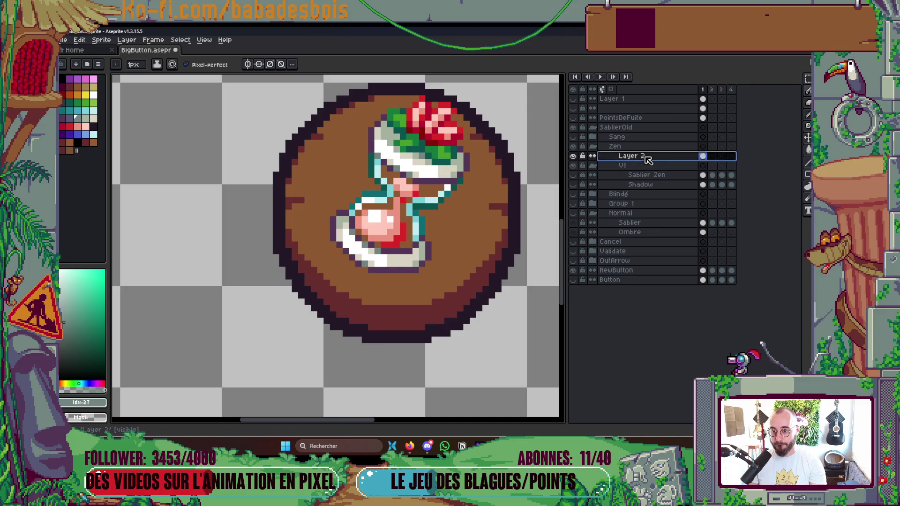
Step: Wrap Layer 2 in a group named V2 and rename the layer Sablier
right_click(646, 158)
mouse_move(661, 174)
left_click(586, 184)
double_click(628, 157)
type("V2")
key("Return")
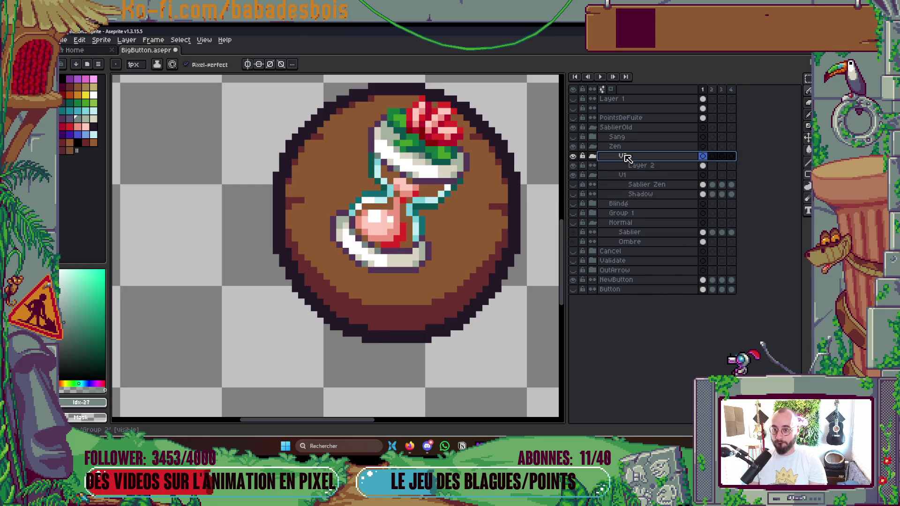
double_click(642, 168)
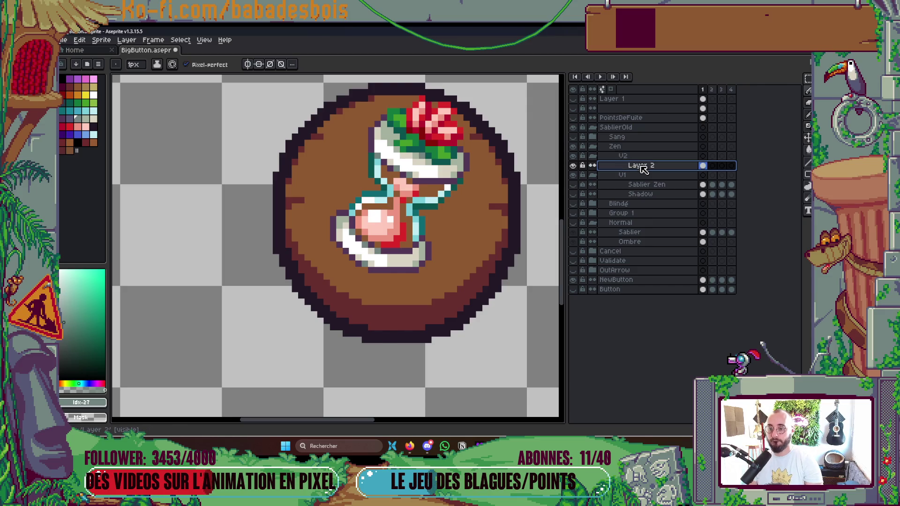
type("Sablier")
key("Return")
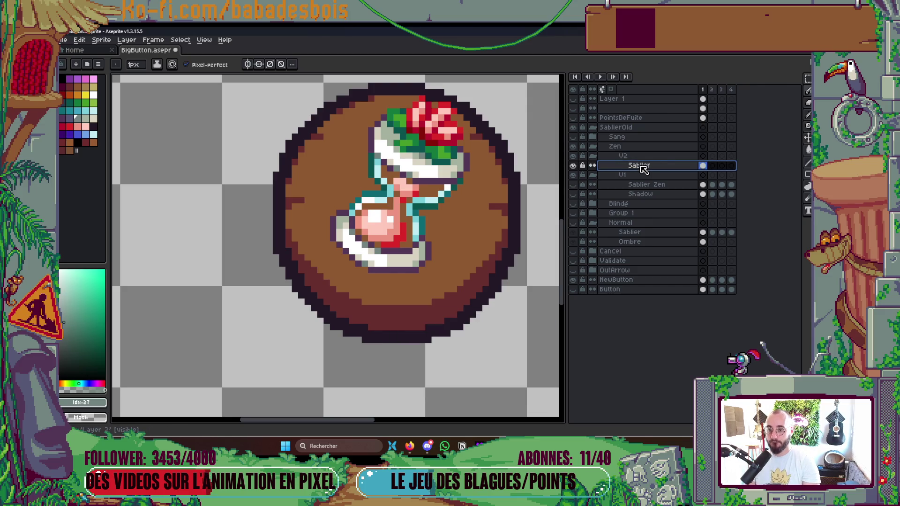
Step: Add a new layer named Shadow inside V2 and offset content one pixel down-right
right_click(647, 157)
mouse_move(673, 176)
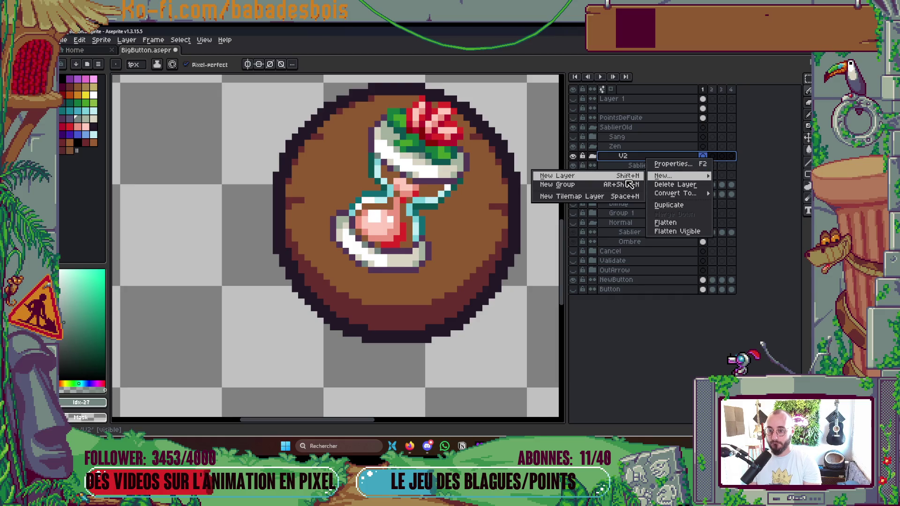
left_click(628, 179)
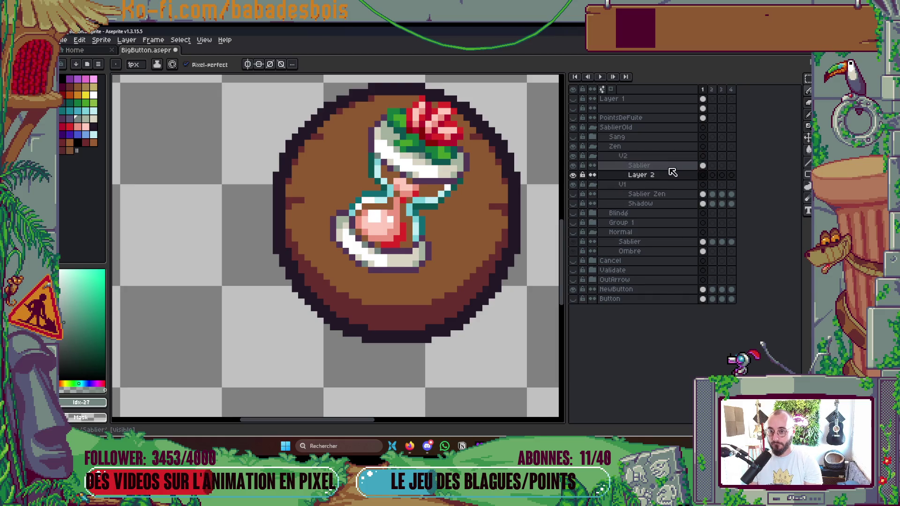
left_click(703, 166)
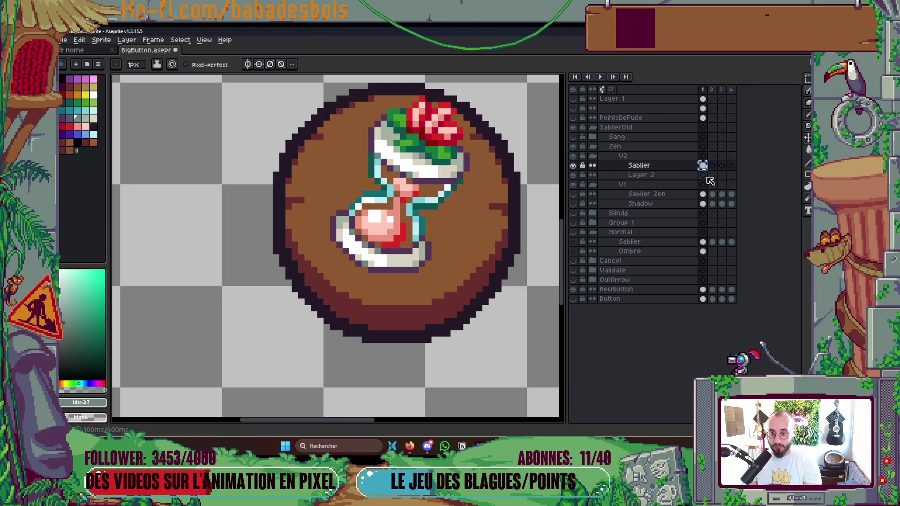
double_click(666, 180)
type("Shad")
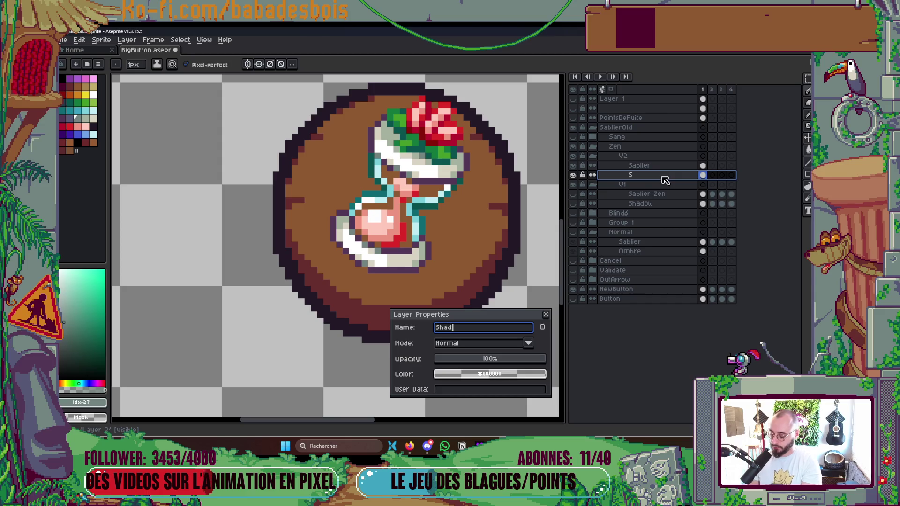
type("ow")
key("Return")
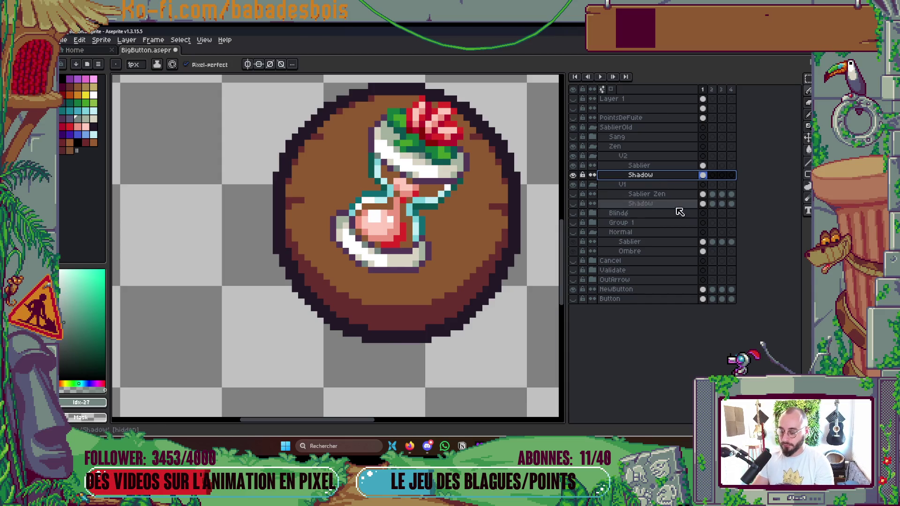
key("v")
left_click_drag(414, 267, 421, 271)
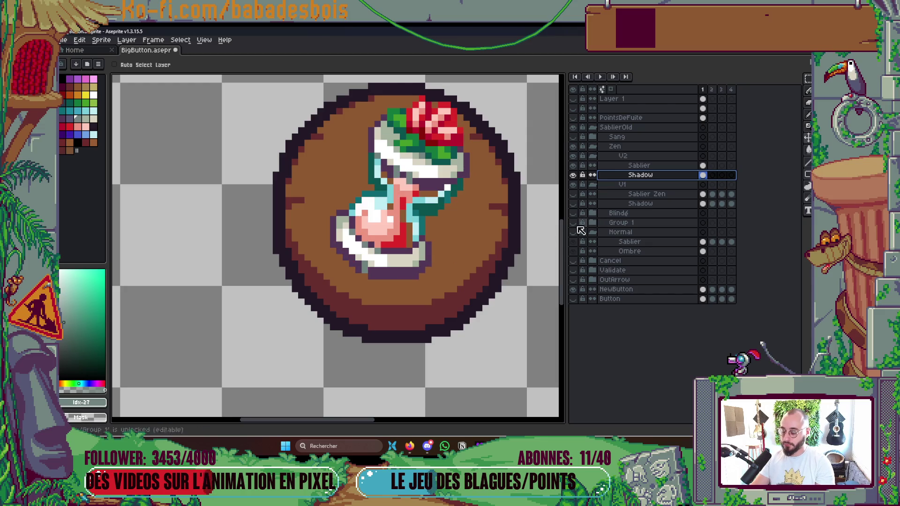
Step: Eyedrop the rim's dark red-brown and set contiguous fill with tolerance 147
key("w")
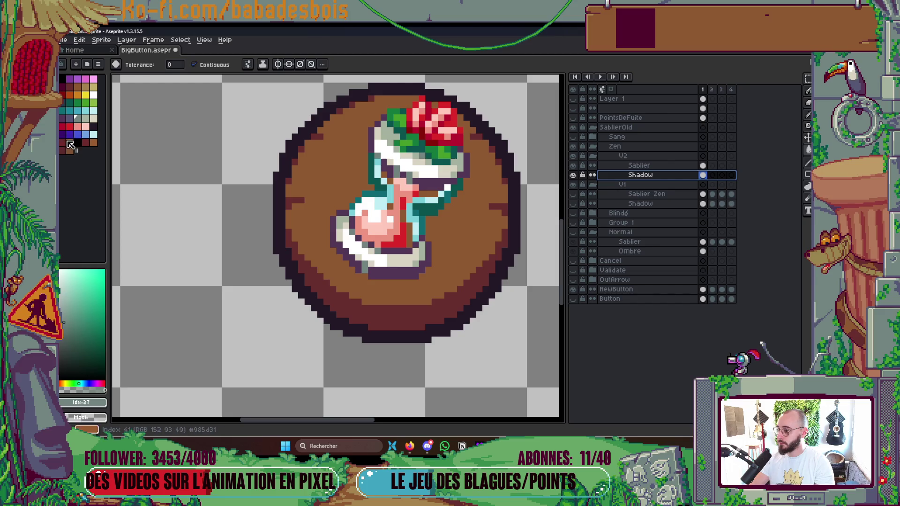
left_click(416, 316, "alt")
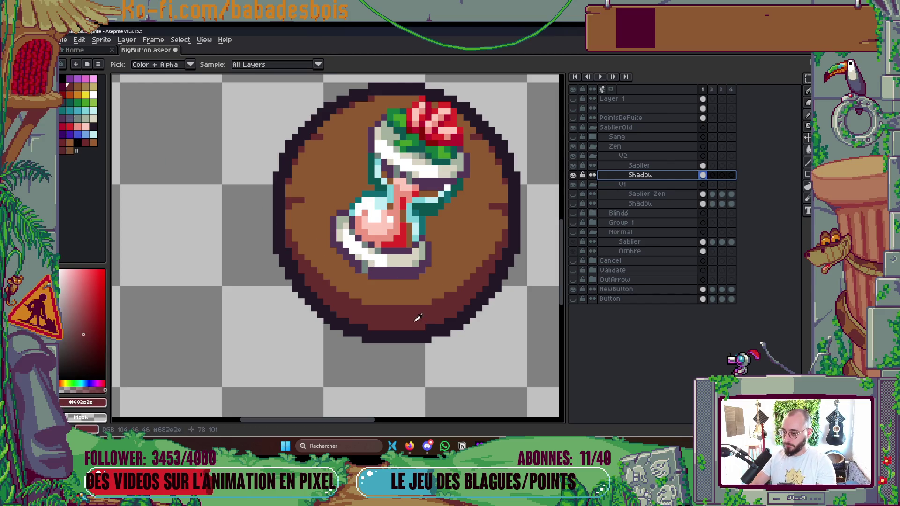
left_click(196, 68)
left_click(174, 64)
left_click(224, 77)
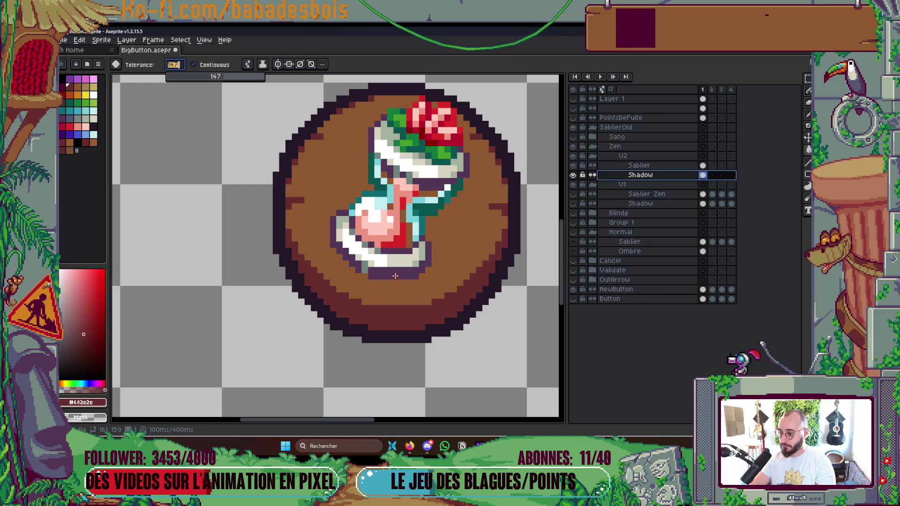
key("Return")
Step: Fill the flower, bottom curve, glass, bulbs and leftover pink pixels with the shadow colour
left_click(573, 175)
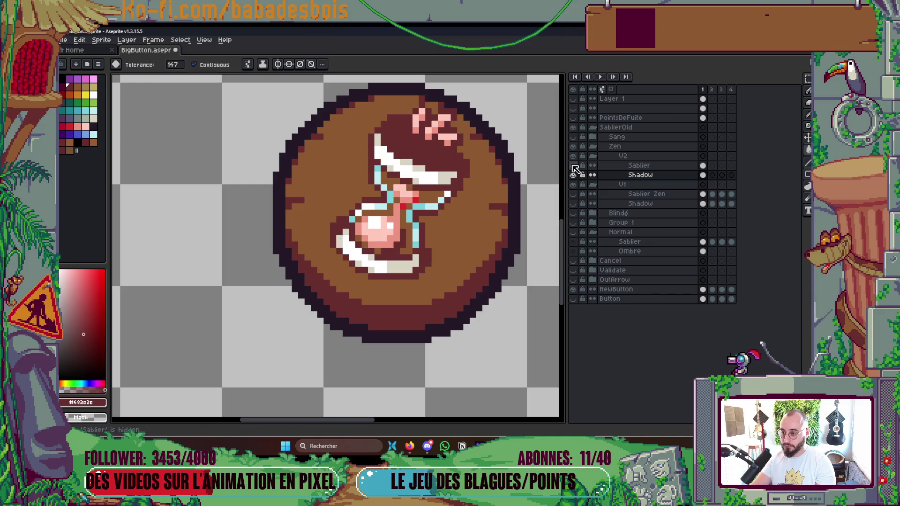
left_click(390, 263)
left_click(386, 230)
left_click(404, 205)
left_click(414, 200)
left_click(444, 136)
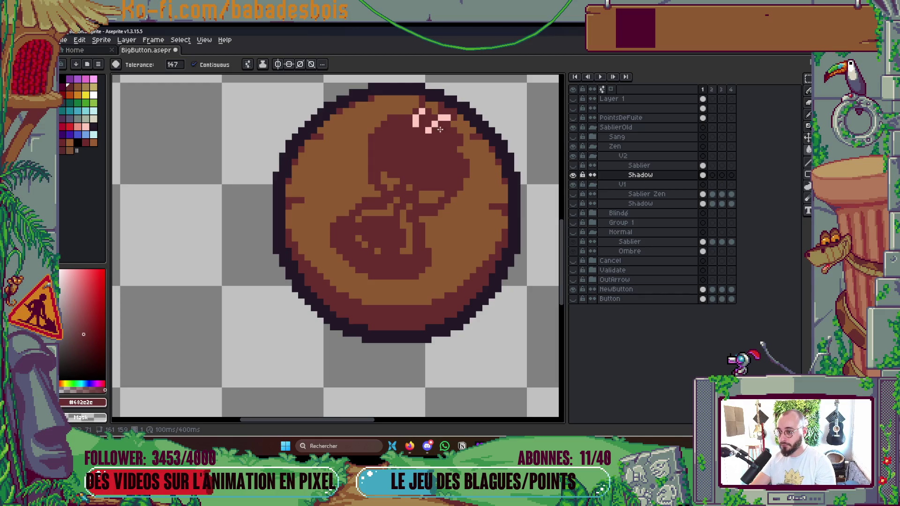
Step: Fill the remaining pink highlights non-contiguously, reset tolerance to 0, and undo the accidental full fill
left_click(194, 65)
left_click(428, 129)
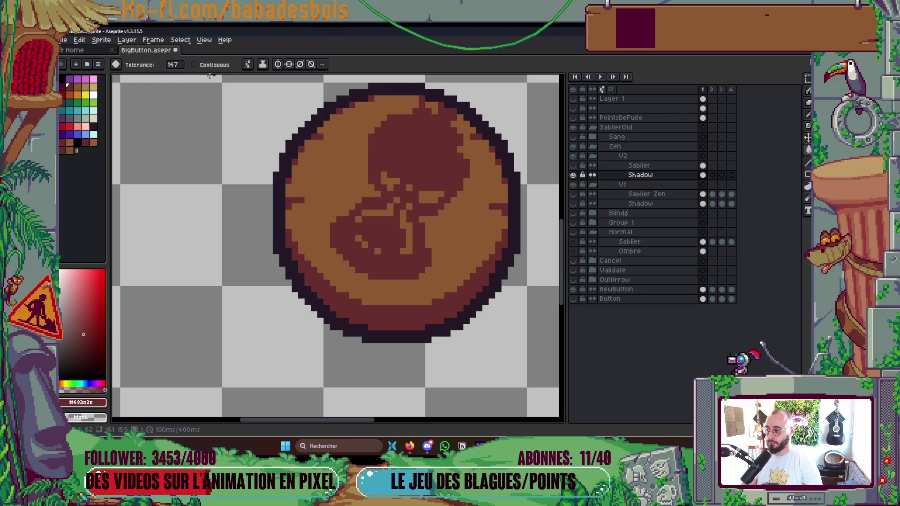
mouse_move(174, 64)
left_mouse_down()
mouse_move(184, 78)
mouse_move(168, 77)
left_mouse_up()
left_click(417, 237)
key("ctrl+z")
left_click(194, 65)
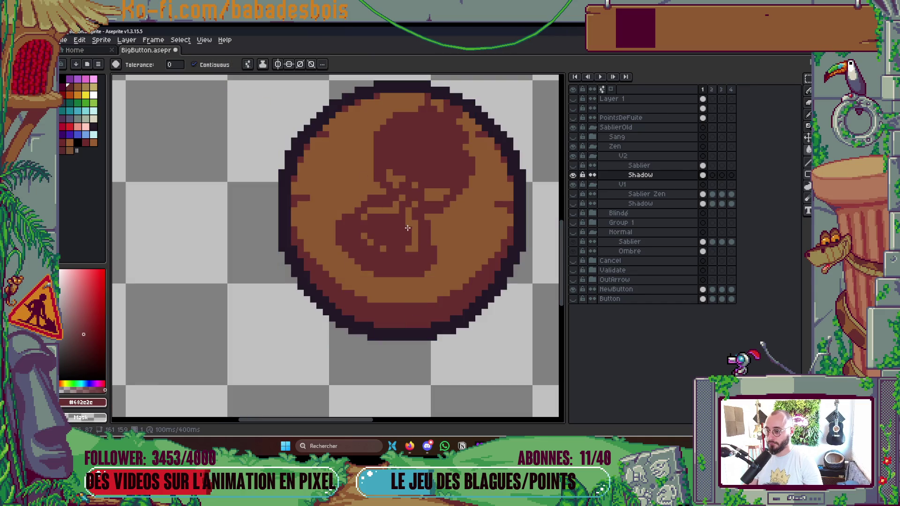
key("v")
scroll(412, 234, "down", 2)
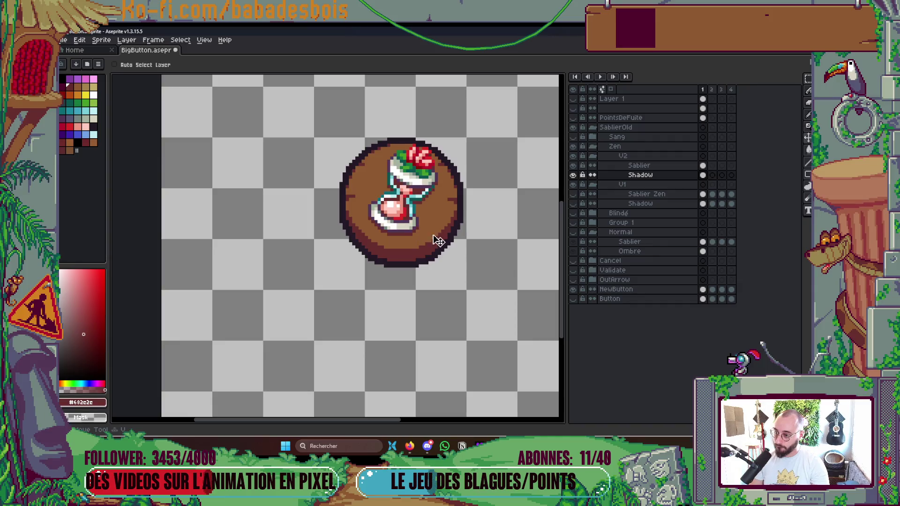
Step: Save the file, then undo and redo to compare the bare disc against the hourglass
scroll(471, 253, "down", 2)
key("ctrl+s")
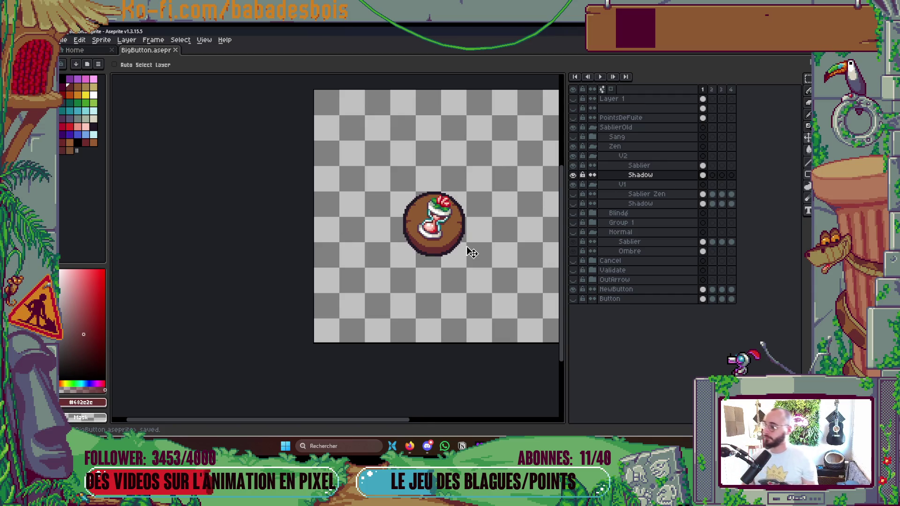
key("ctrl+z")
key("ctrl+y")
key("ctrl+z")
key("ctrl+y")
Step: Sample the light cyan and pale highlight glass colours and select the hourglass layer
scroll(451, 223, "up", 2)
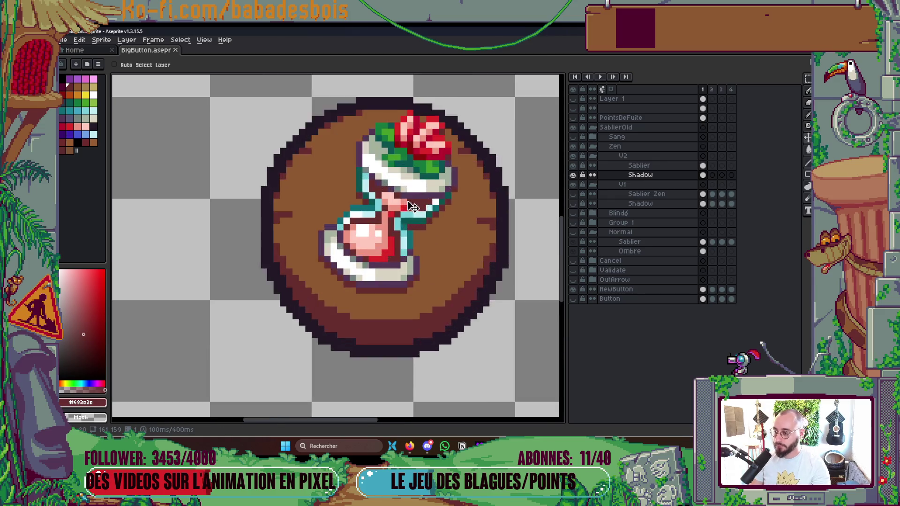
scroll(413, 207, "up", 2)
left_click(369, 188, "alt")
left_click(370, 189, "ctrl")
scroll(372, 187, "down", 4)
scroll(439, 221, "up", 2)
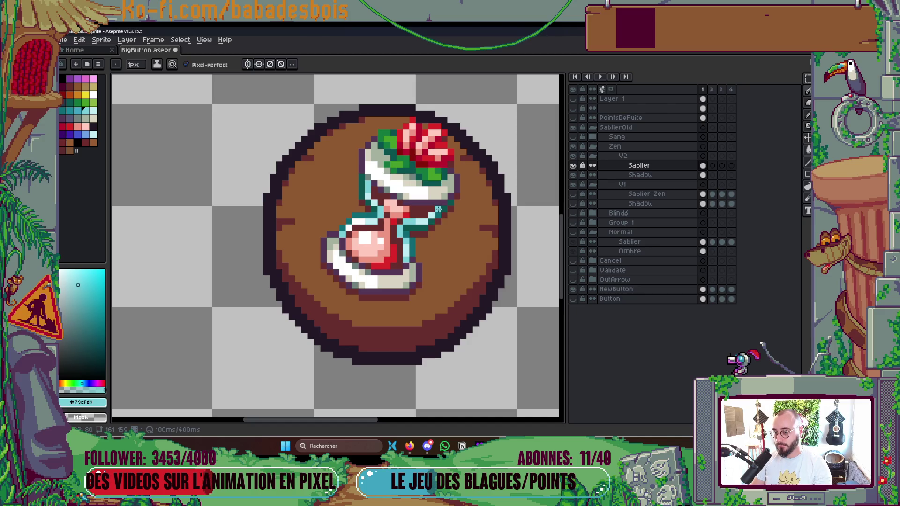
scroll(438, 209, "up", 1)
left_click(428, 206, "alt")
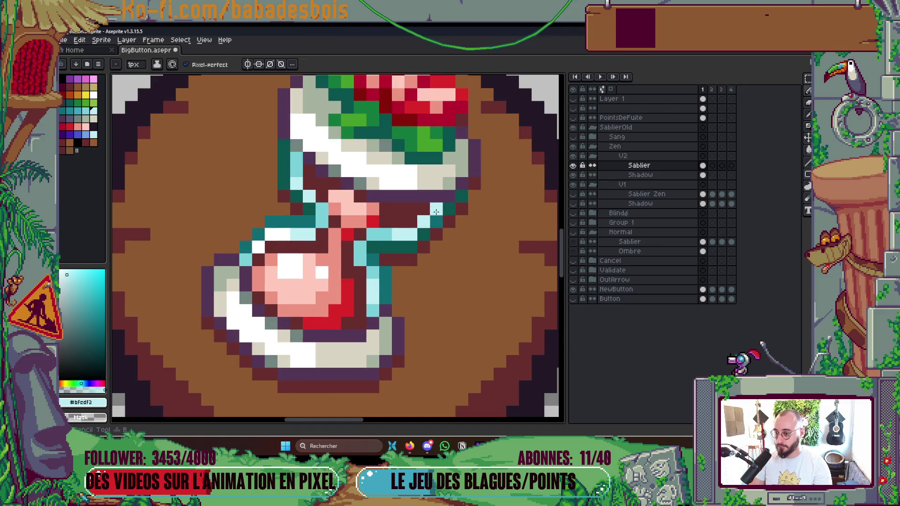
scroll(485, 223, "down", 2)
scroll(485, 222, "down", 2)
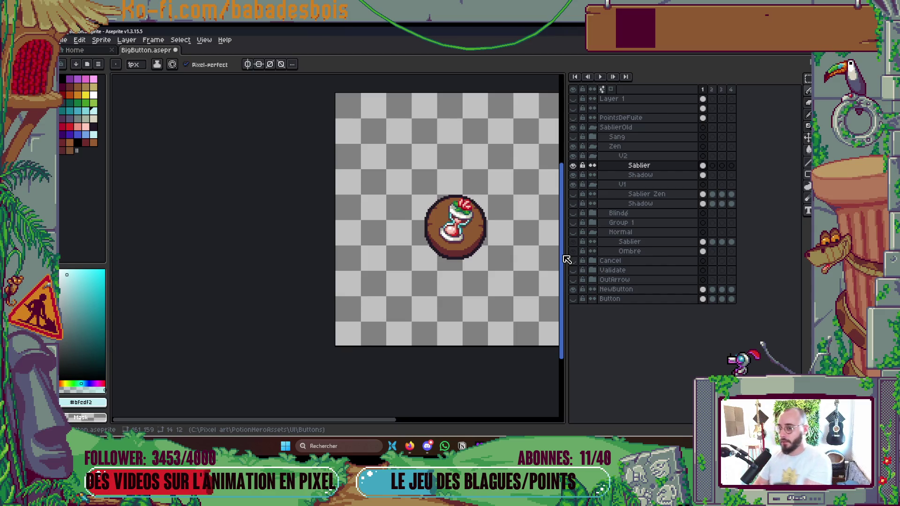
Step: Compare the V1 and V2 versions, leave V2's Sablier layer showing, and save BigButton.aseprite
left_click(574, 156)
left_click(574, 156)
left_click(574, 157)
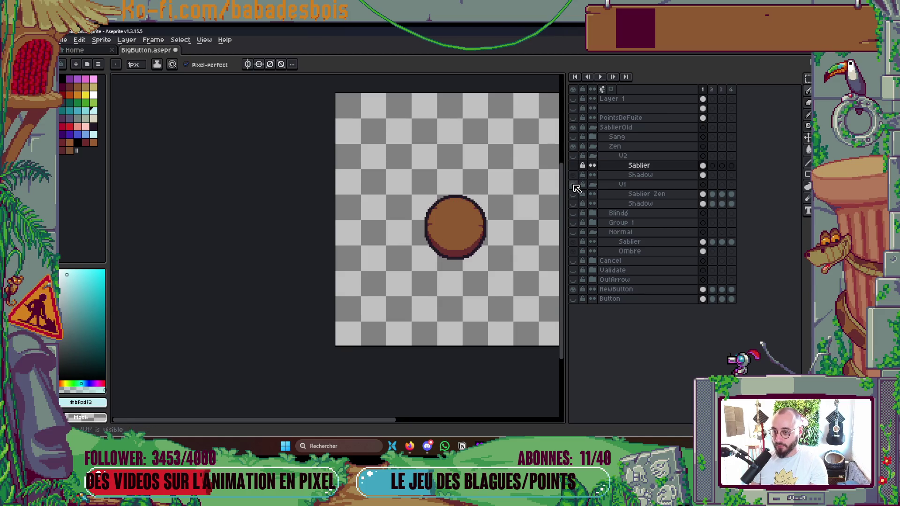
left_click(573, 185)
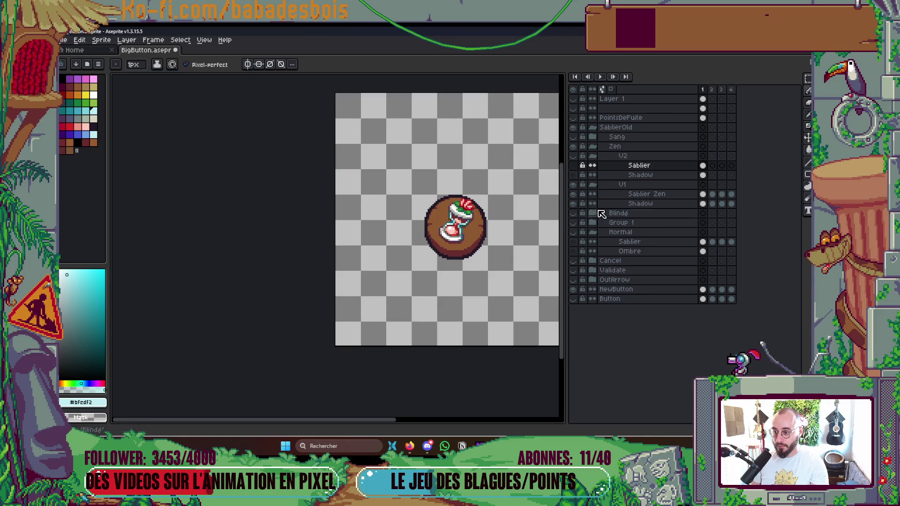
left_click(574, 185)
left_click(574, 157)
left_click(575, 159)
left_click(574, 185)
left_click(573, 175)
left_click(573, 165)
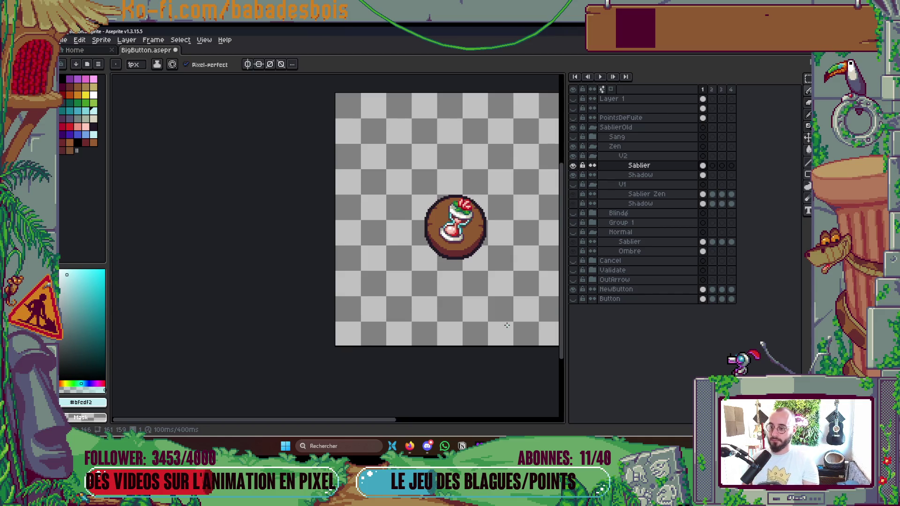
key("ctrl+s")
scroll(450, 232, "up", 1)
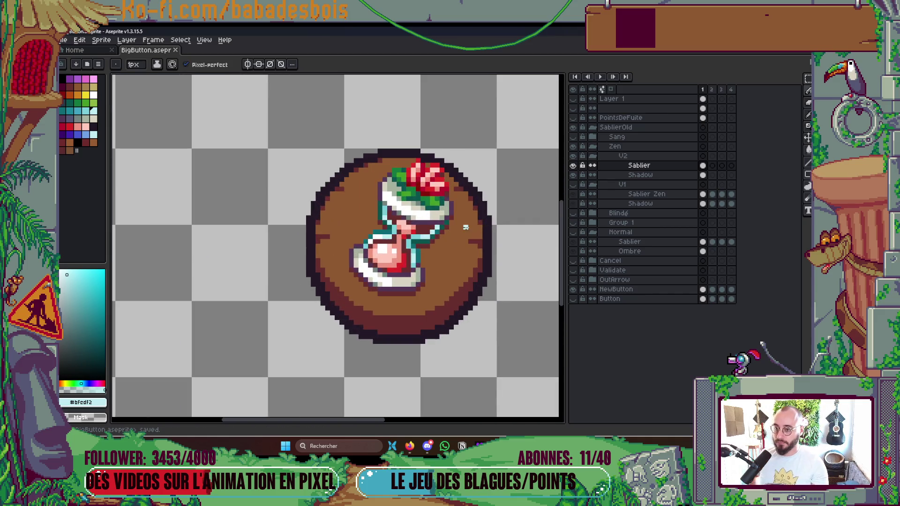
Step: Collapse V2 and Zen, hide Zen, and expand and show the Sang group's purple hourglass
left_click(591, 158)
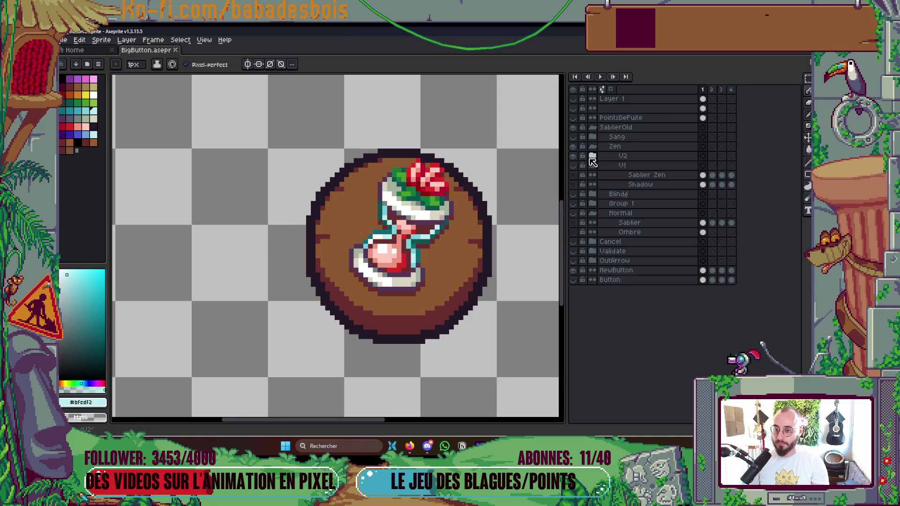
left_click(593, 148)
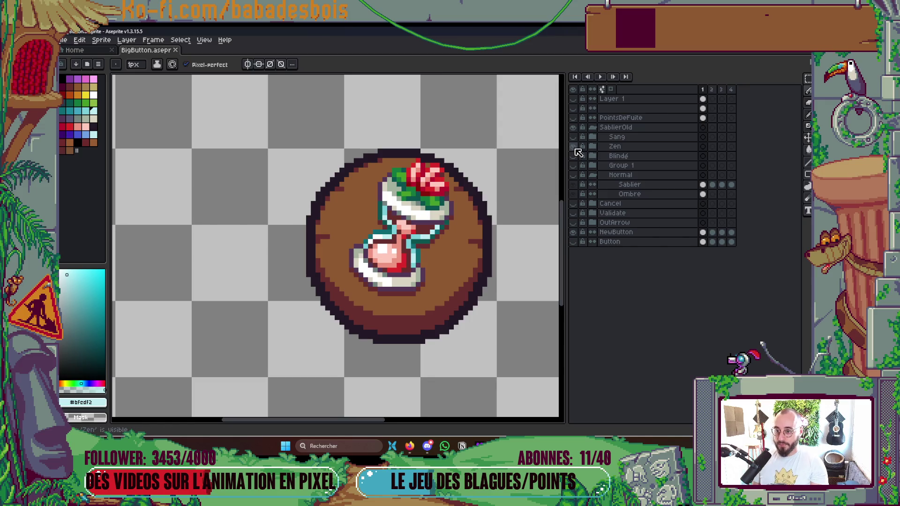
left_click(573, 147)
left_click(593, 137)
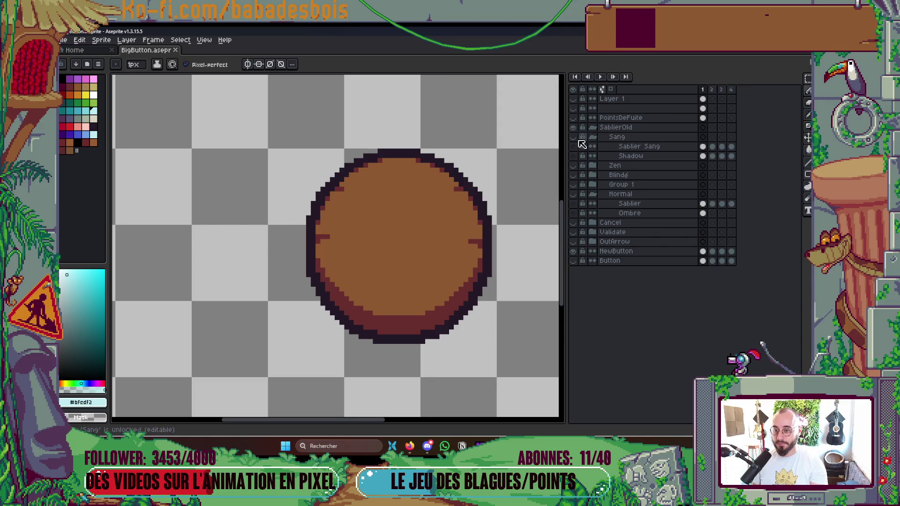
left_click(573, 137)
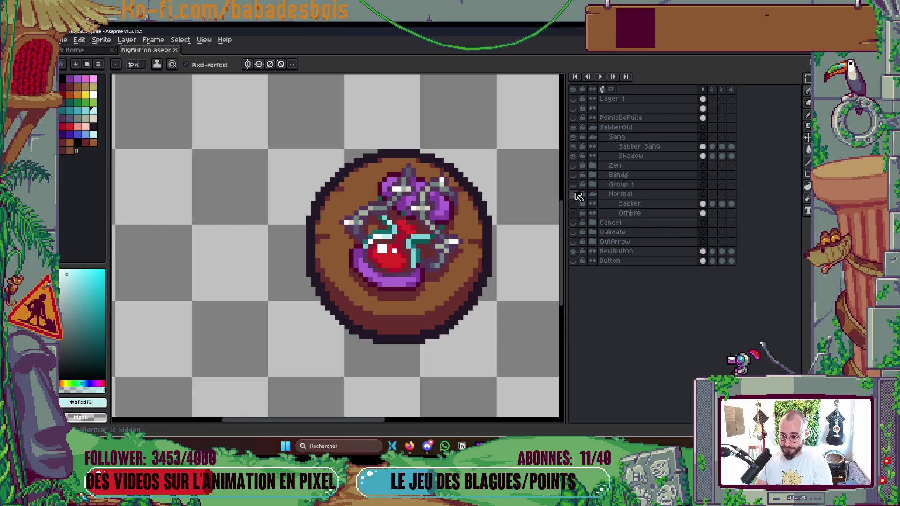
Step: Group the Sablier Sang and Shadow layers into a hidden, collapsed group named V1
left_click(703, 204)
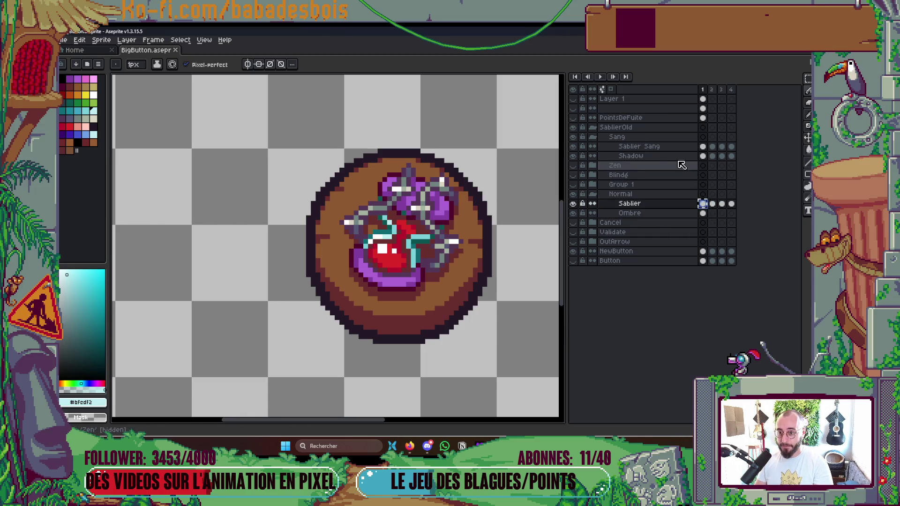
left_click(637, 146)
left_click(633, 156, "shift")
right_click(654, 158)
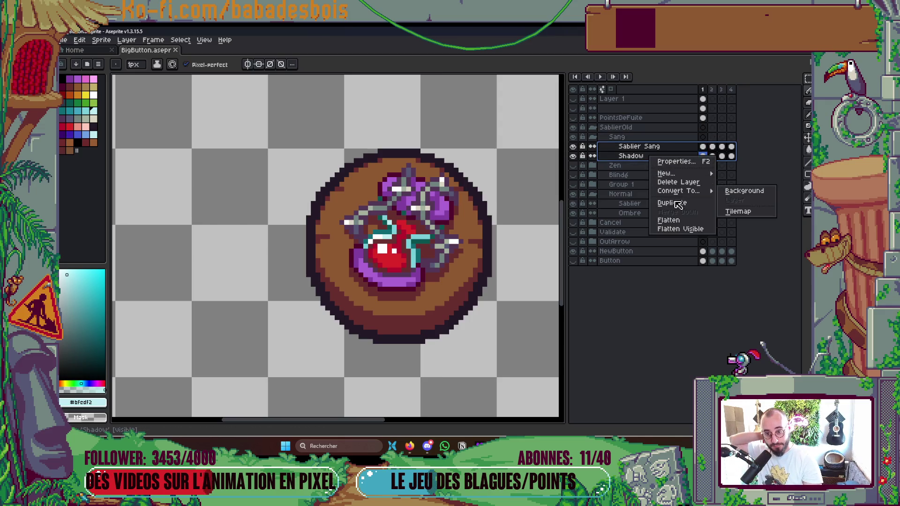
mouse_move(670, 174)
left_click(628, 183)
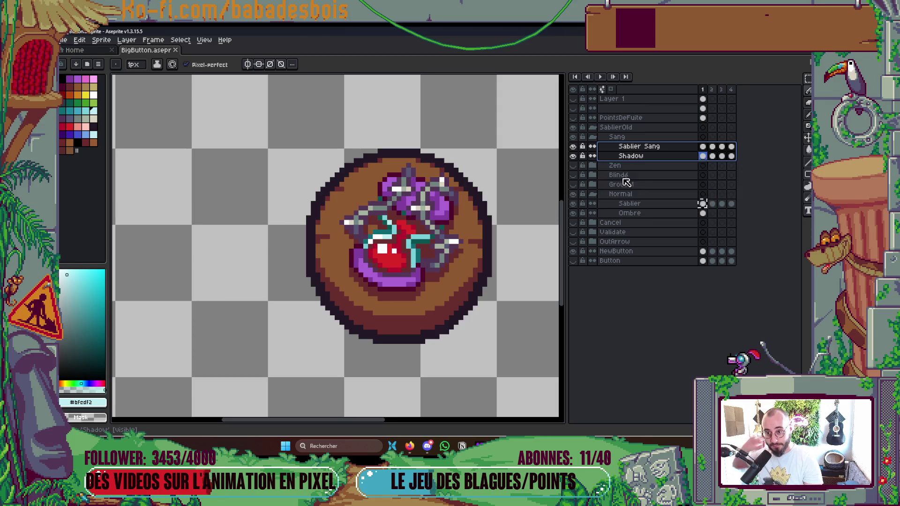
double_click(633, 146)
type("V")
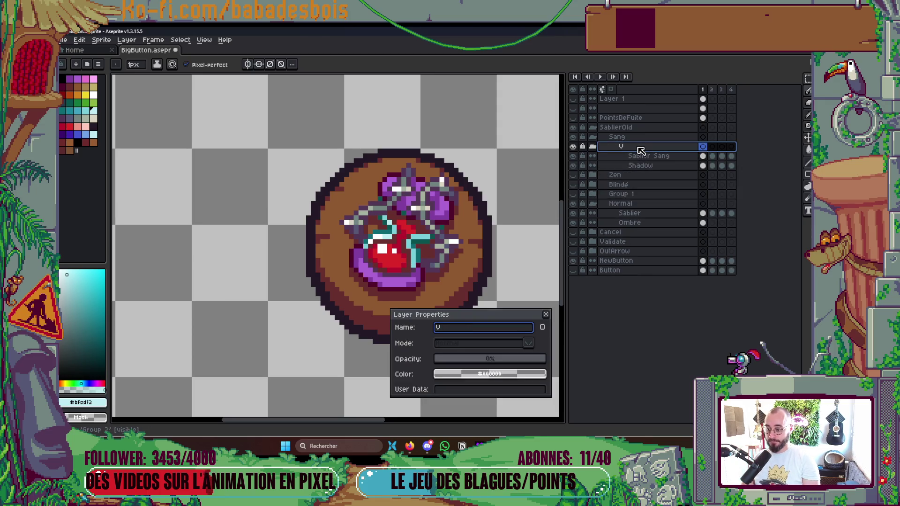
key("Return")
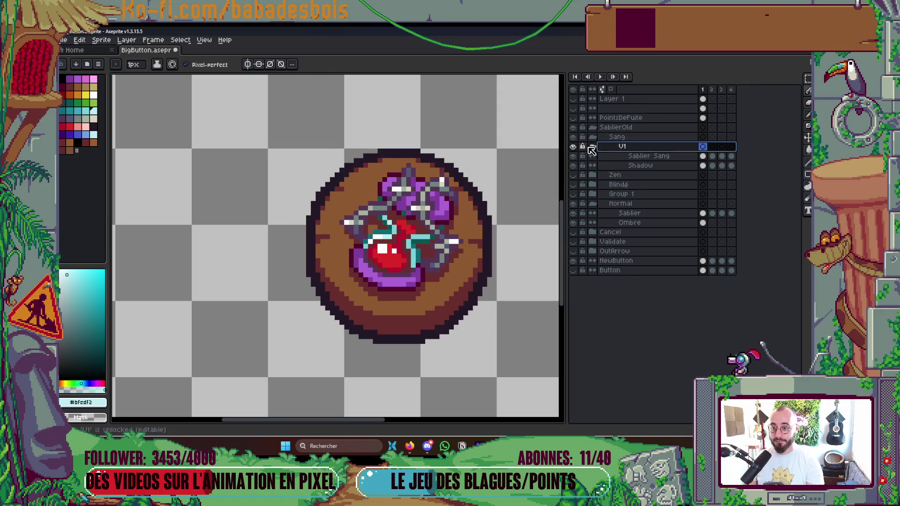
left_click(591, 146)
left_click(573, 147)
Step: Add a new layer above V1, wrap it in a group V2, and rename it Sablier
right_click(619, 138)
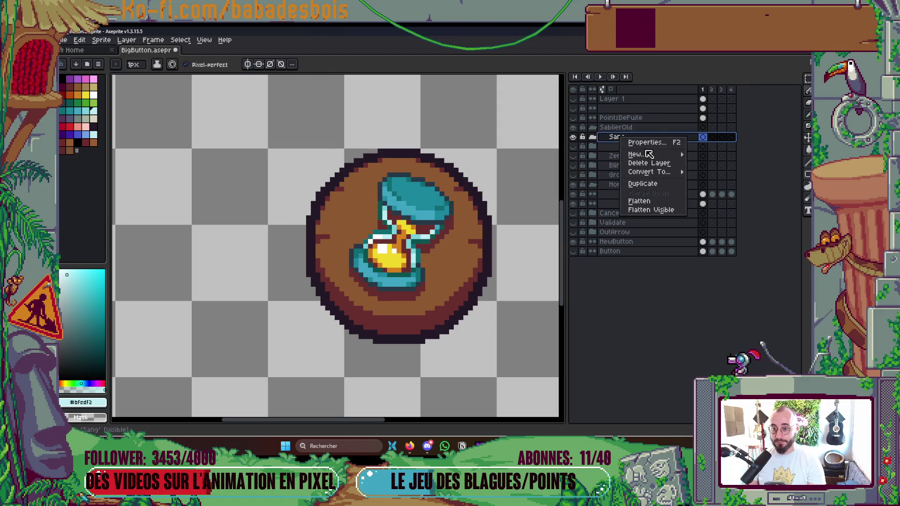
left_click(722, 154)
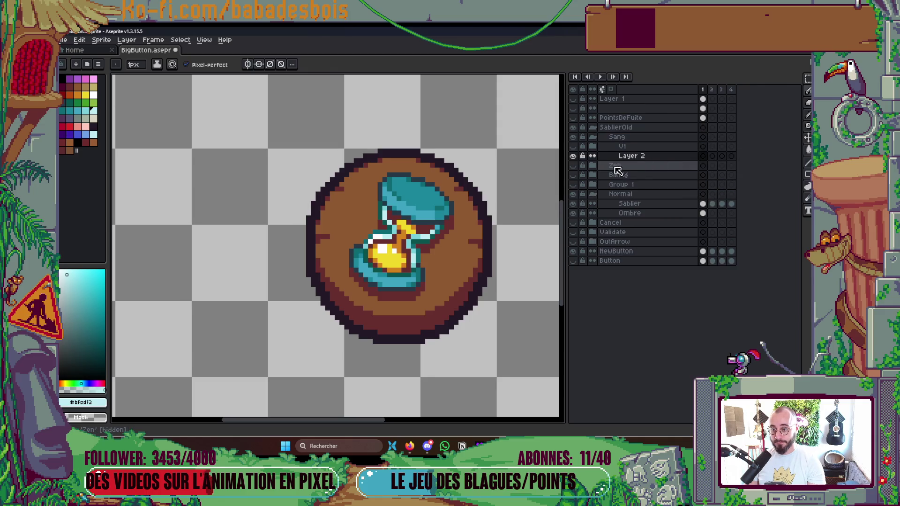
mouse_move(640, 161)
left_mouse_down()
mouse_move(654, 157)
mouse_move(650, 150)
mouse_move(666, 155)
mouse_move(665, 145)
mouse_move(635, 173)
mouse_move(631, 148)
left_mouse_up()
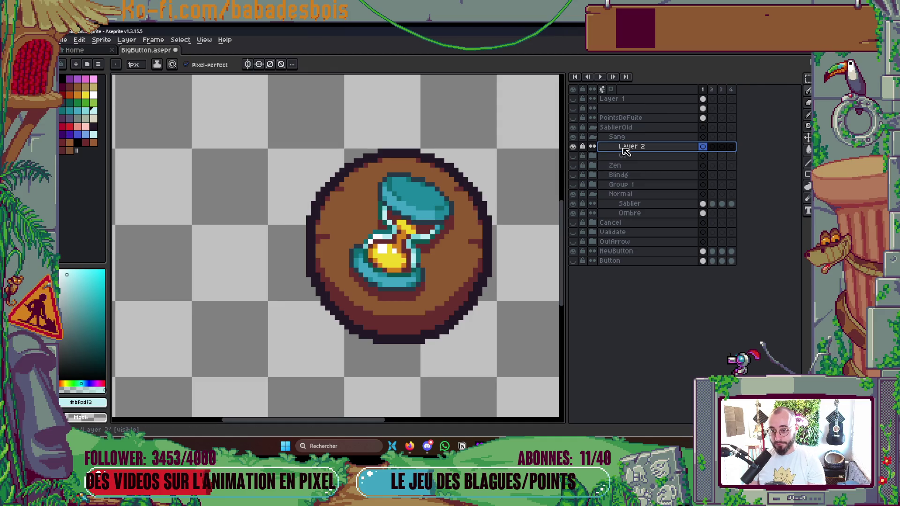
right_click(624, 148)
mouse_move(661, 168)
left_click(715, 178)
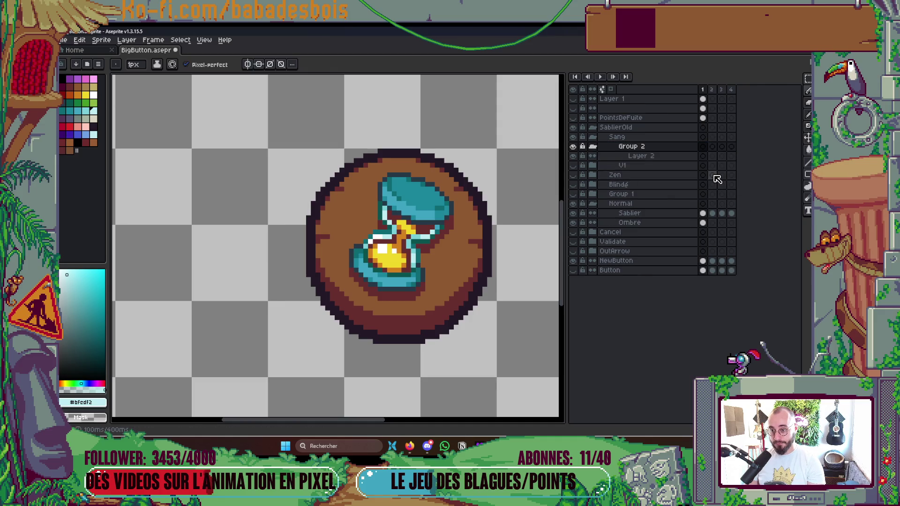
left_click(654, 148)
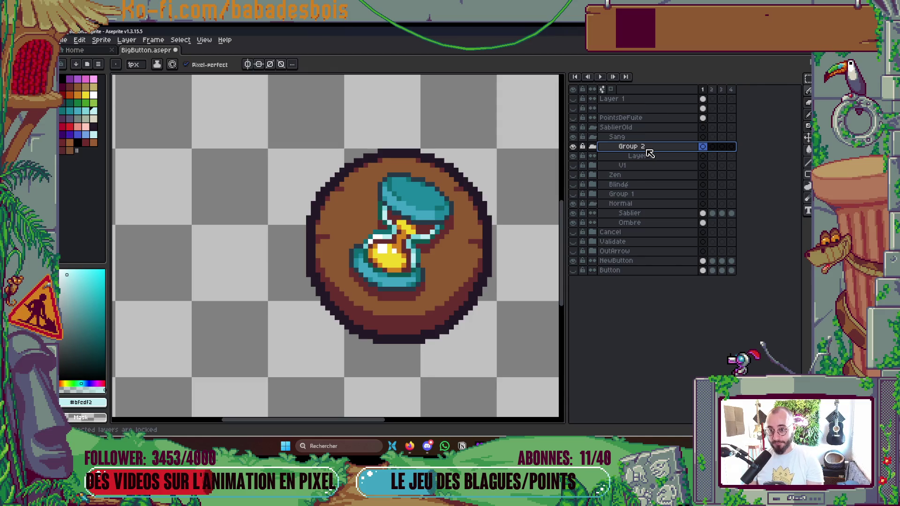
double_click(648, 151)
type("V2")
key("Return")
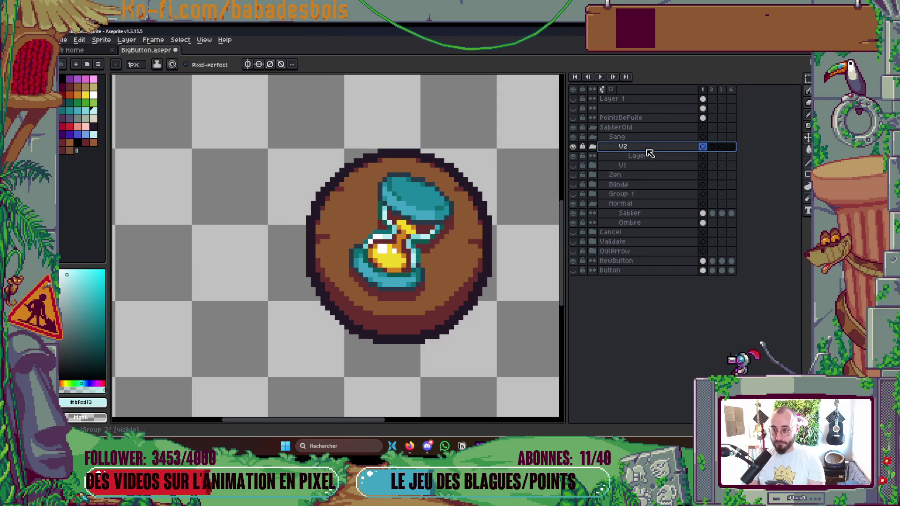
double_click(642, 157)
type("Sab")
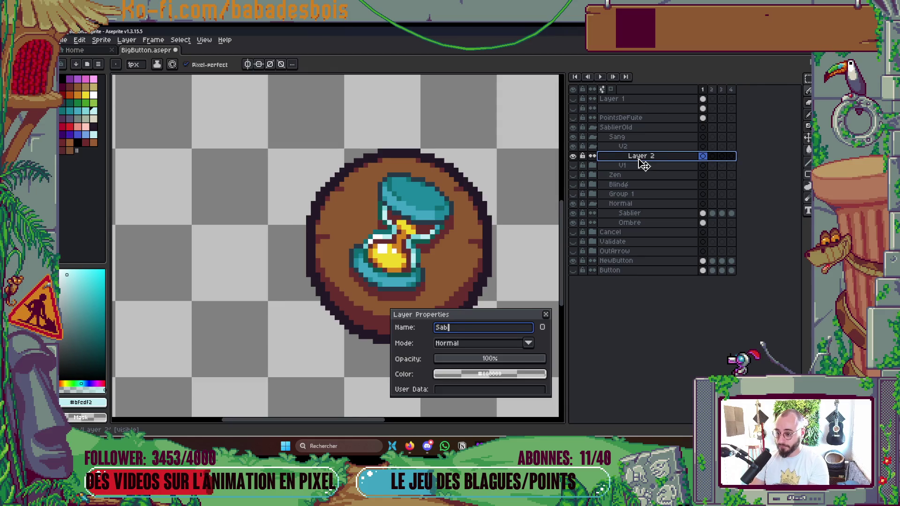
type("lier")
key("Return")
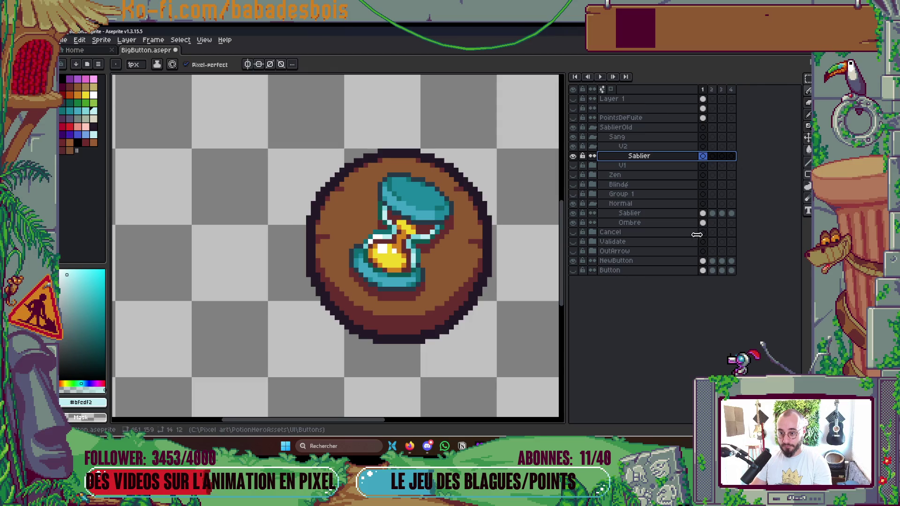
Step: Toggle the Normal version's visibility to show its teal hourglass and step to frame 2
left_click(703, 213)
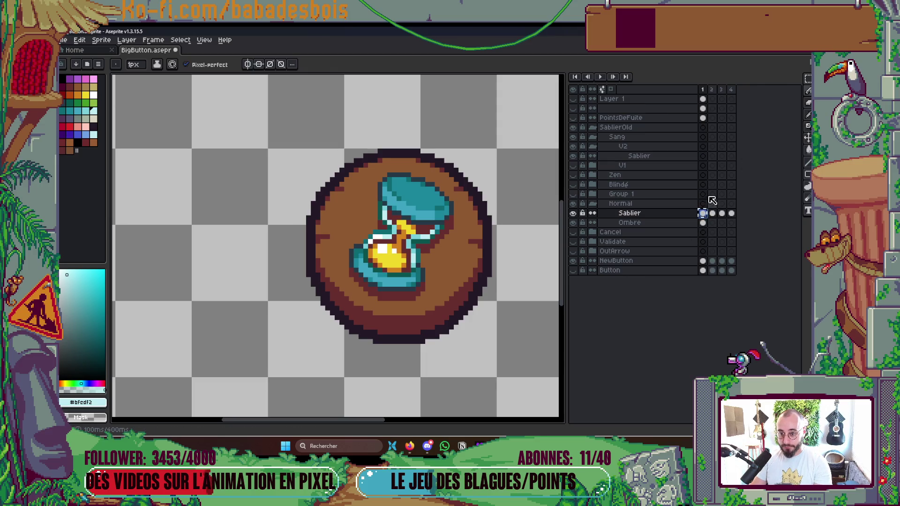
left_click(703, 155)
left_click(574, 204)
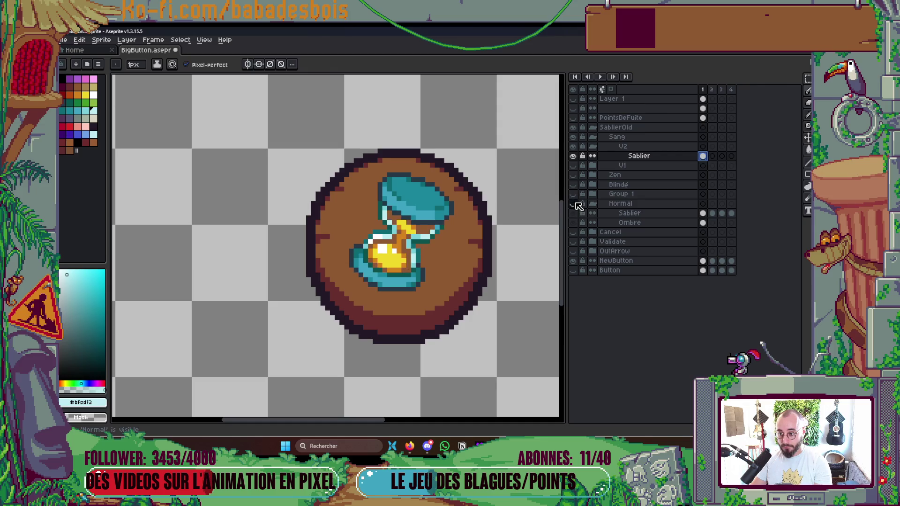
key("period")
Step: Check frame 1, toggle the hourglass layer's visibility, and save BigButton.aseprite
key("comma")
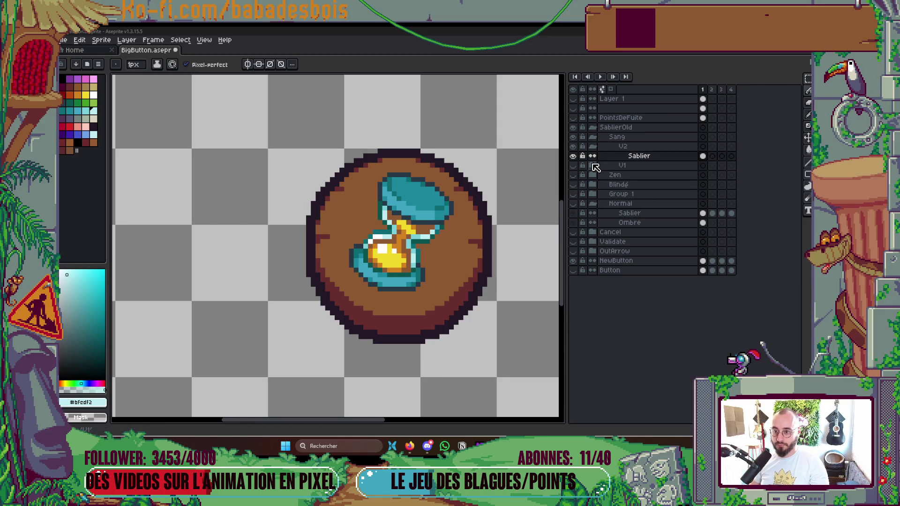
left_click(573, 156)
left_click(574, 156)
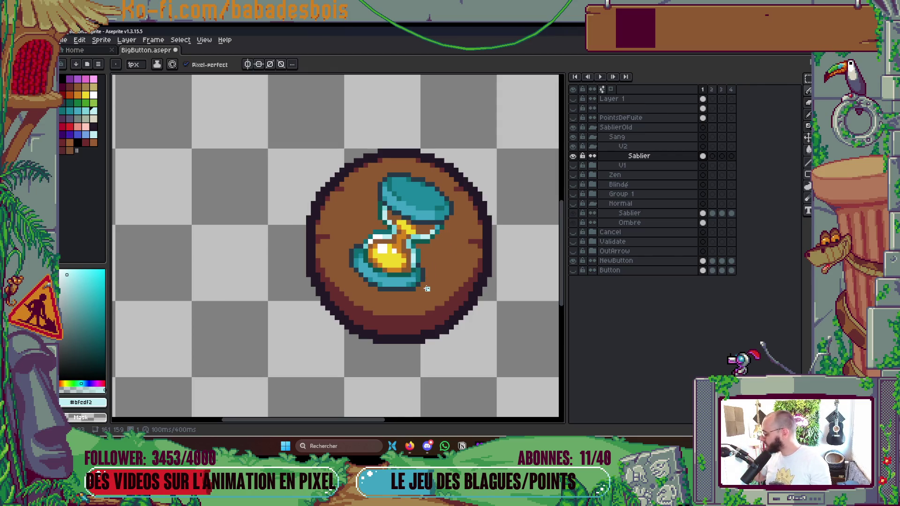
scroll(483, 275, "down", 1)
key("ctrl+s")
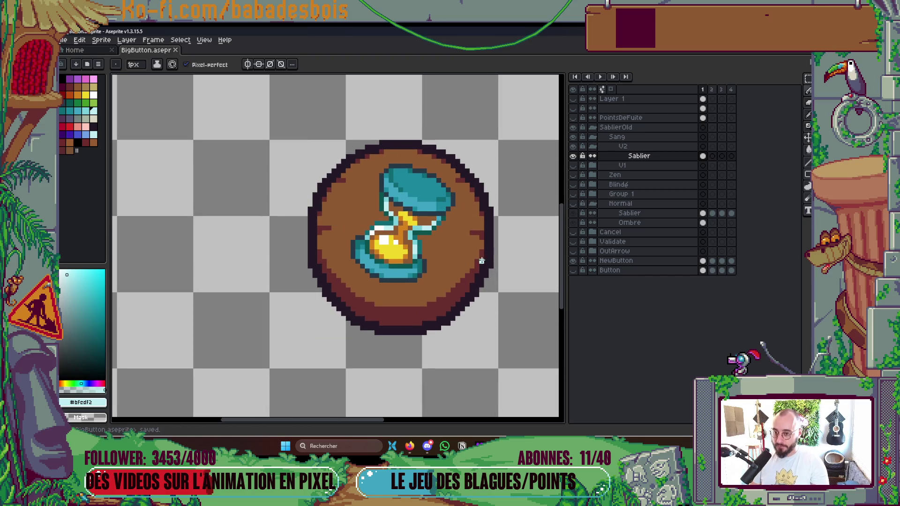
left_click(574, 156)
left_click(574, 157)
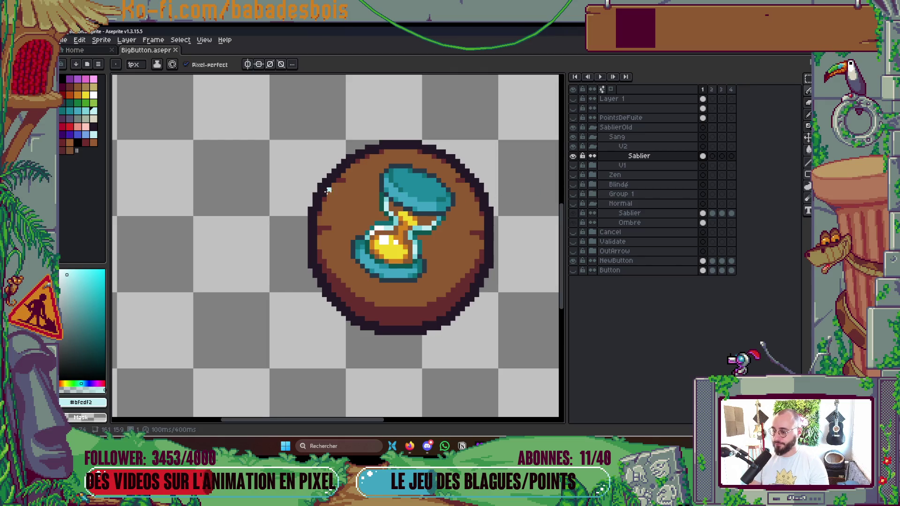
Step: Pick the red palette swatch and switch to the Paint Bucket
left_click(69, 126)
key("g")
scroll(476, 290, "up", 1)
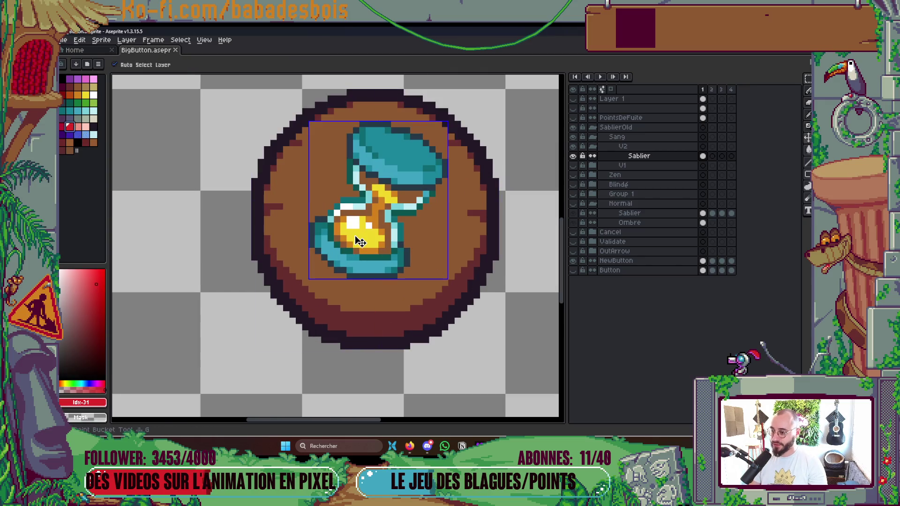
Step: With Contiguous off, fill the hourglass sand a darker red and save the file
left_click(354, 237)
key("ctrl+z")
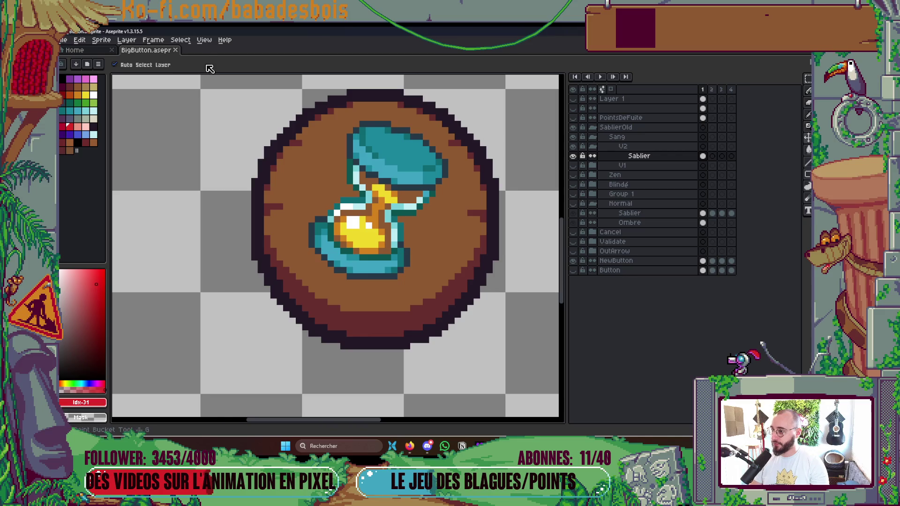
left_click(194, 64)
left_click(283, 163)
left_click(358, 239)
left_click(63, 126)
left_click(383, 233)
scroll(457, 258, "down", 3)
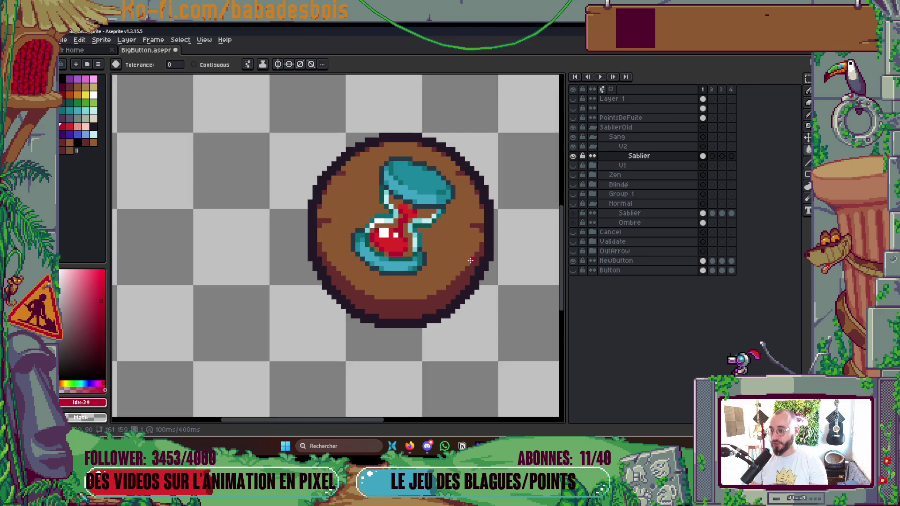
key("ctrl+s")
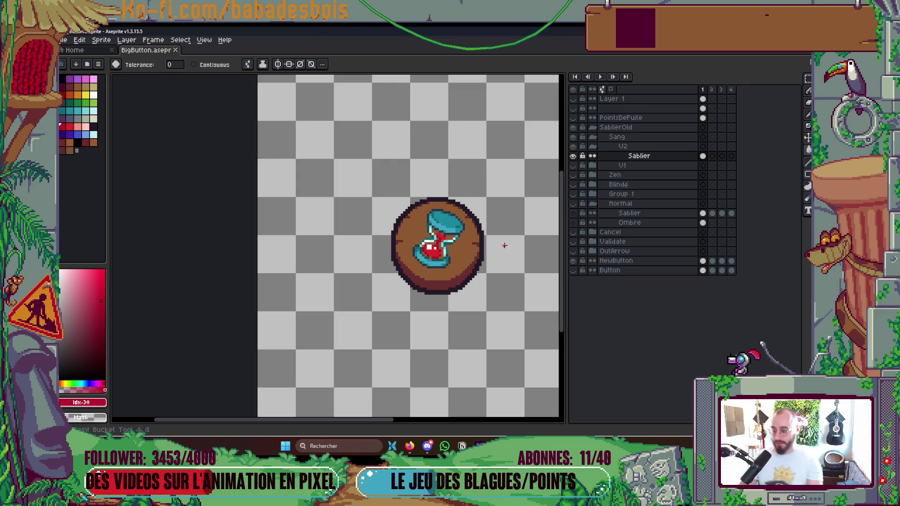
scroll(502, 245, "up", 5)
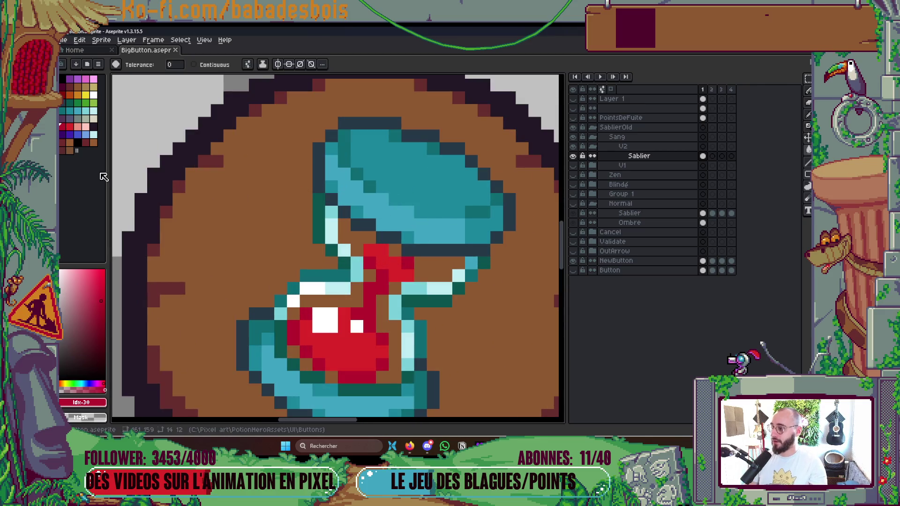
Step: Bucket-fill the lid's teal interior dark purple
left_click(63, 118)
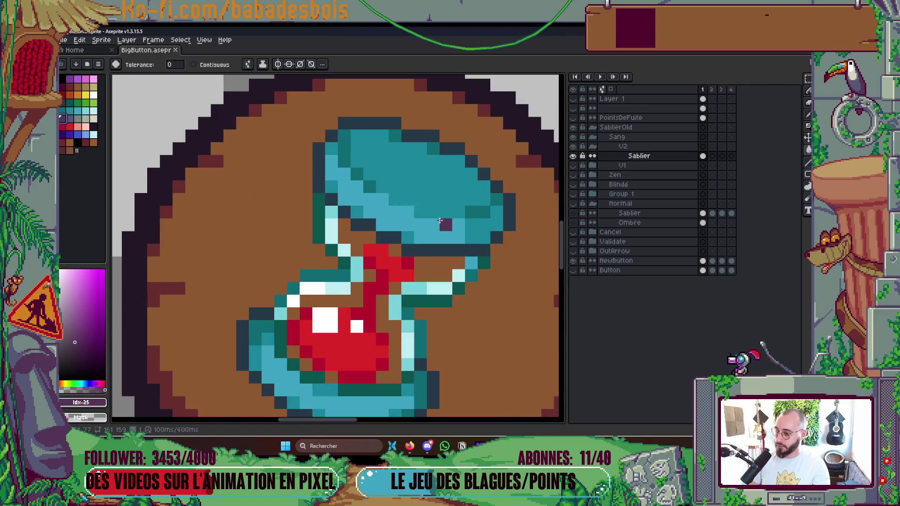
key("g")
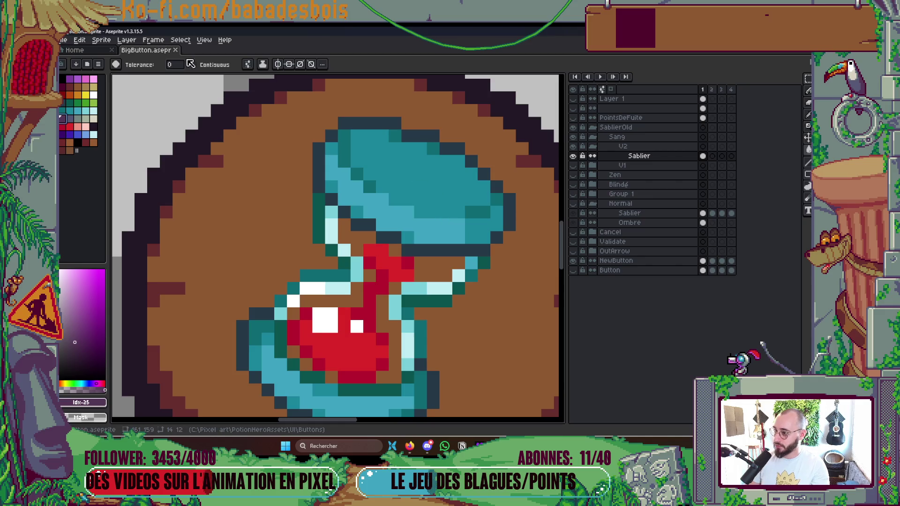
left_click(398, 180)
left_click_drag(399, 179, 420, 141)
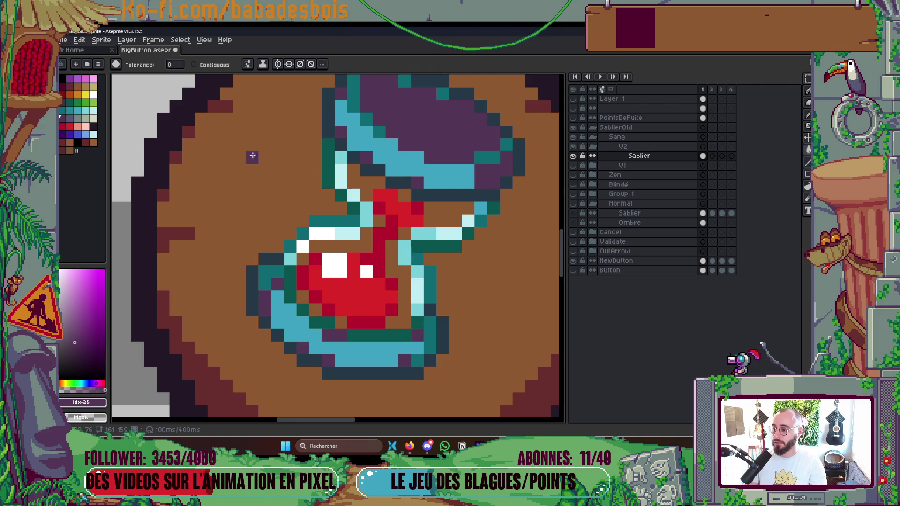
Step: Recolour all dark teal hourglass outlines dark maroon taken from the button rim
left_click(94, 127)
left_click_drag(288, 164, 276, 200)
key("g")
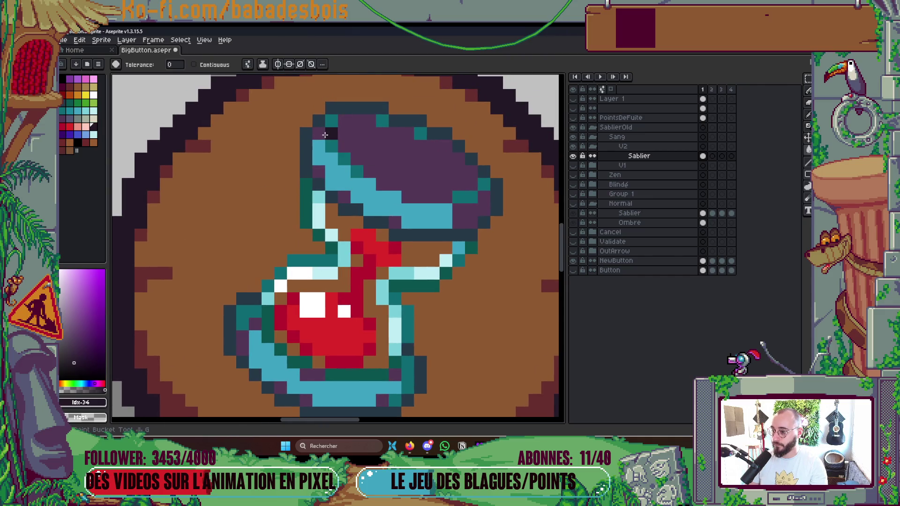
left_click(330, 134, "alt")
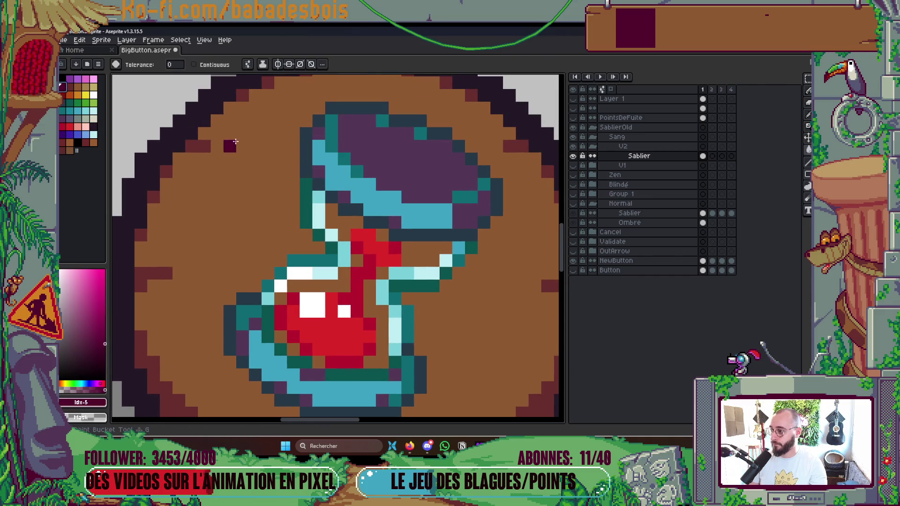
left_click(331, 134)
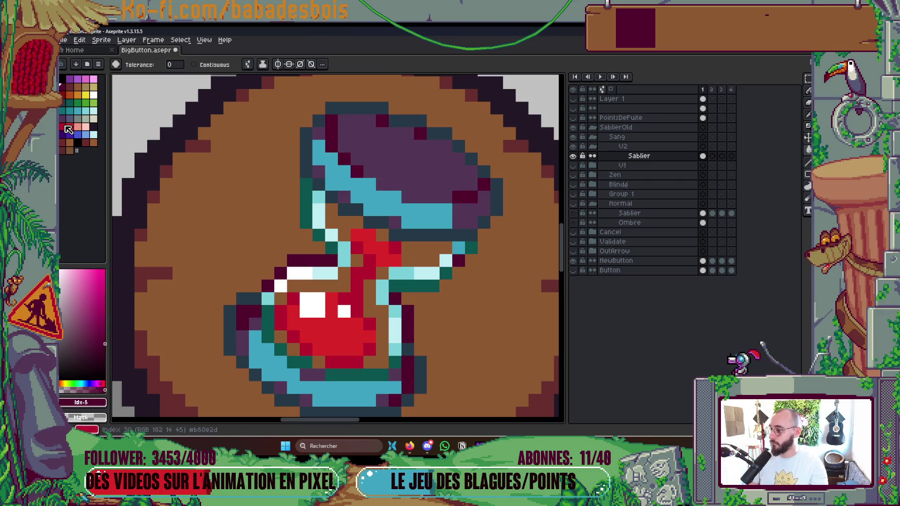
Step: Darken two outline pixels beside the lid with the Pencil
left_click(91, 127)
key("b")
left_click_drag(304, 155, 306, 133)
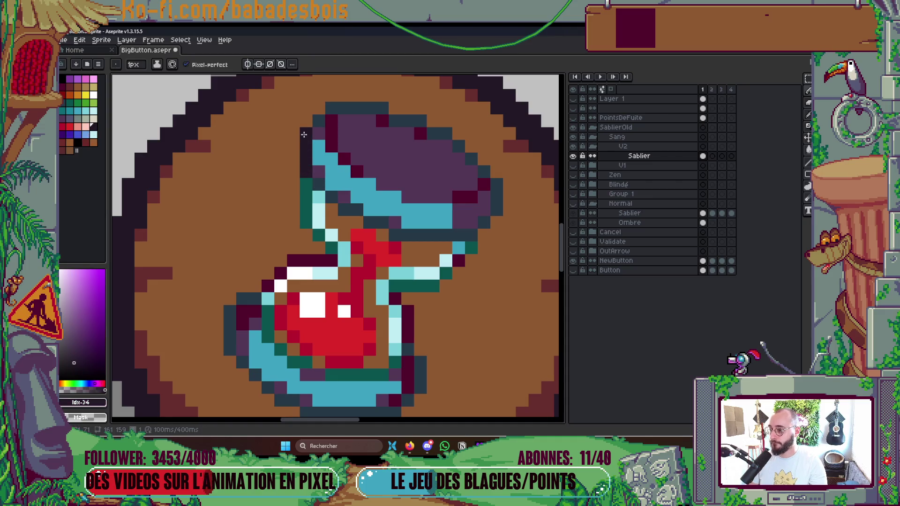
scroll(389, 145, "down", 6)
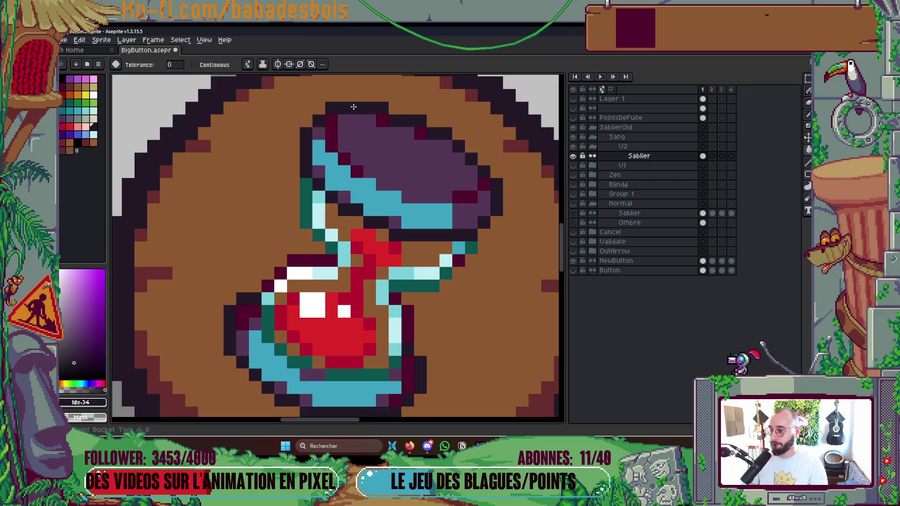
key("ctrl")
scroll(403, 169, "up", 4)
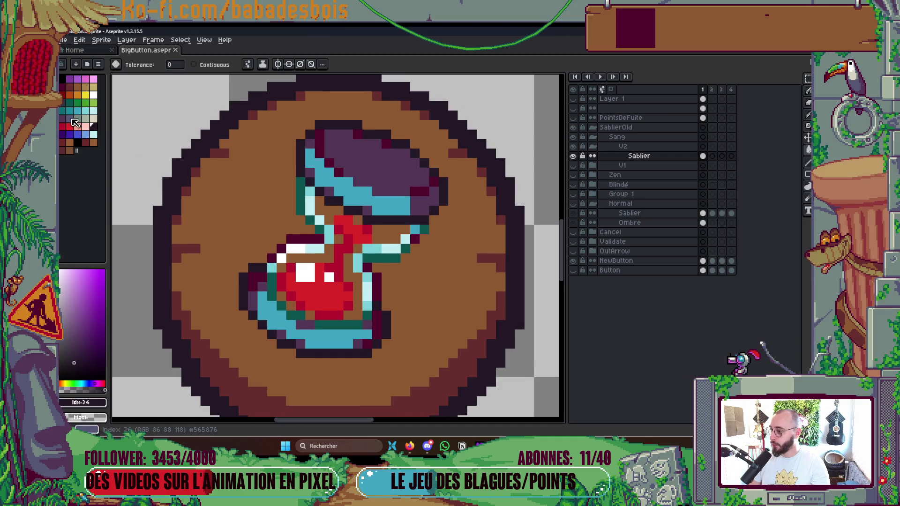
Step: Recolour the cyan glass pixels dark blue and save the file
left_click(70, 119)
left_click(341, 183)
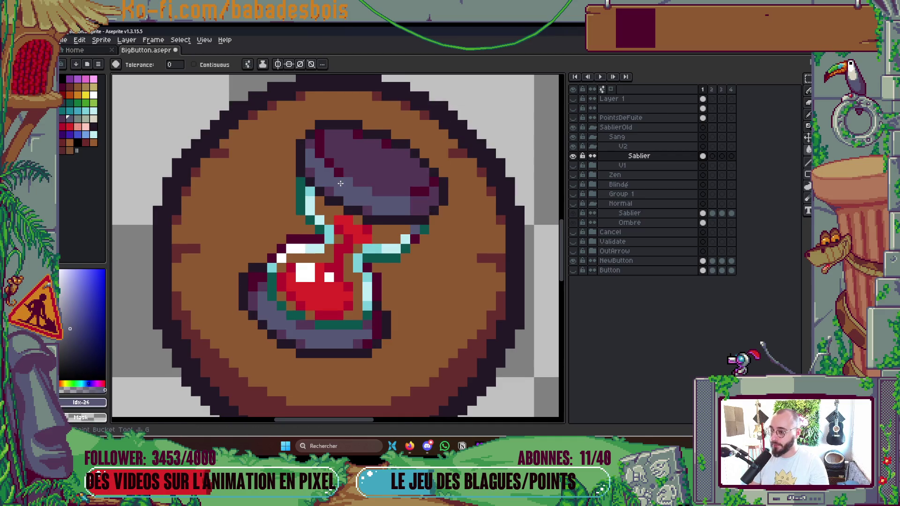
scroll(375, 178, "down", 5)
key("ctrl+s")
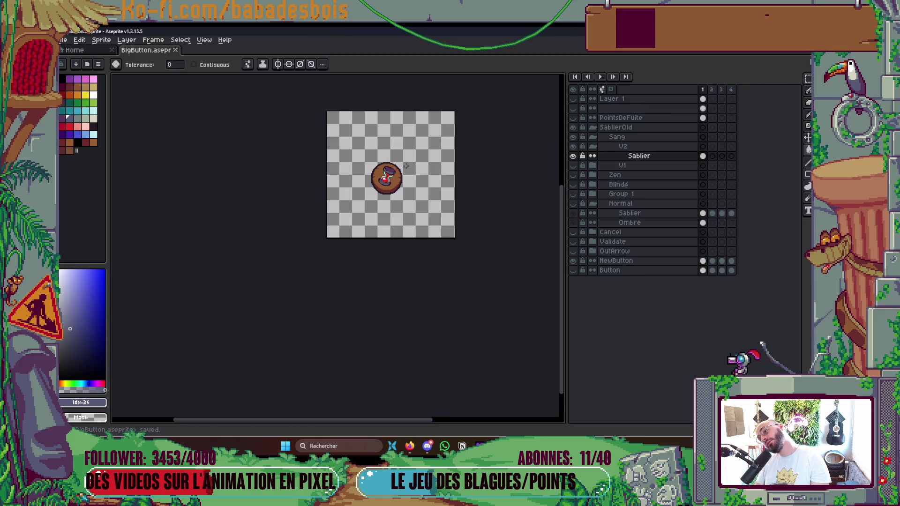
scroll(405, 166, "up", 3)
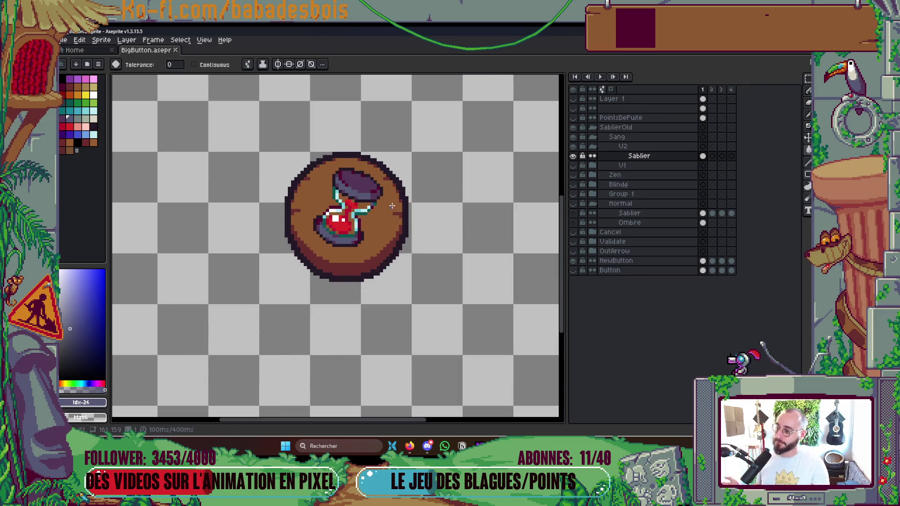
Step: Sample the dark maroon and repaint the lid's top, right and left rim outline in maroon
scroll(401, 204, "down", 2)
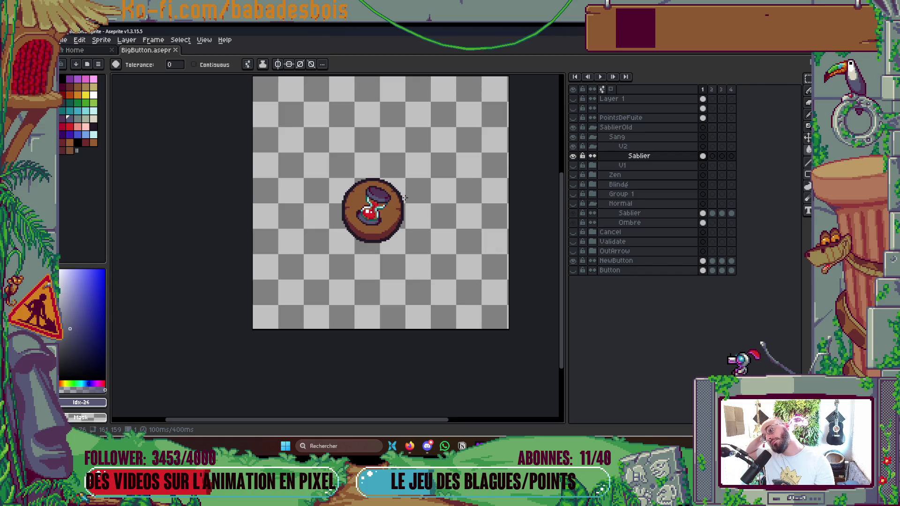
scroll(403, 198, "up", 3)
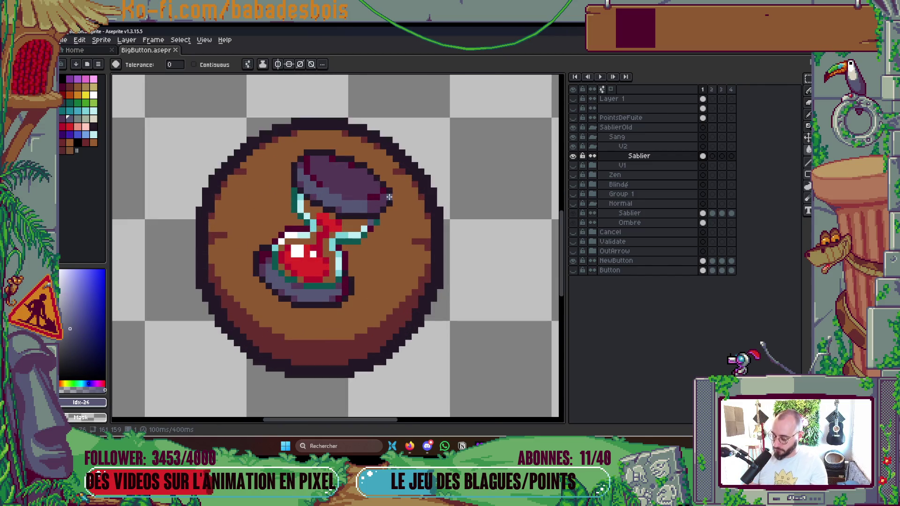
key("i")
left_click(376, 192)
key("b")
left_click(389, 199)
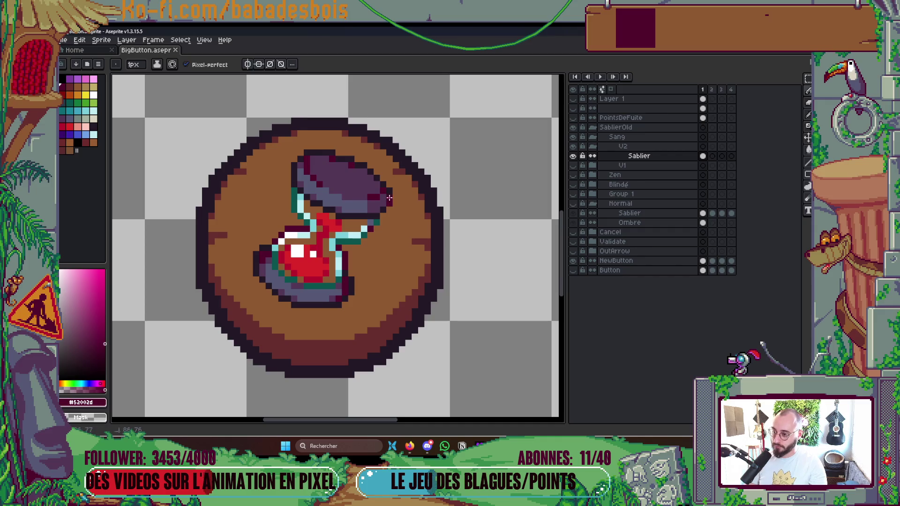
left_click_drag(371, 179, 356, 159)
left_click(364, 164)
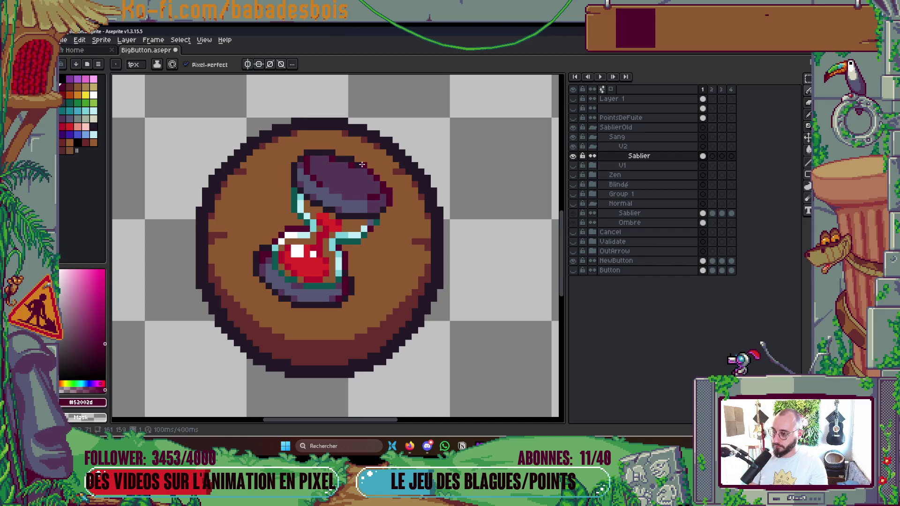
left_click(341, 158)
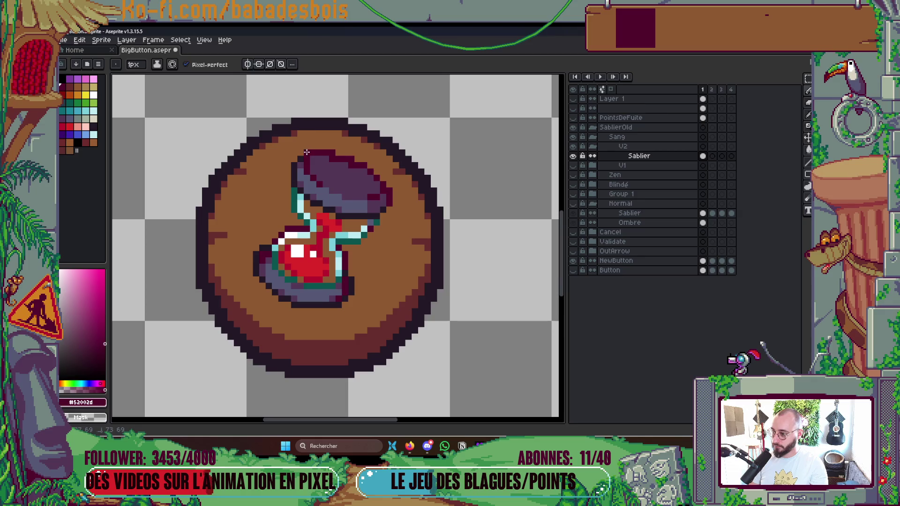
left_click(298, 165)
left_click_drag(293, 178, 297, 190)
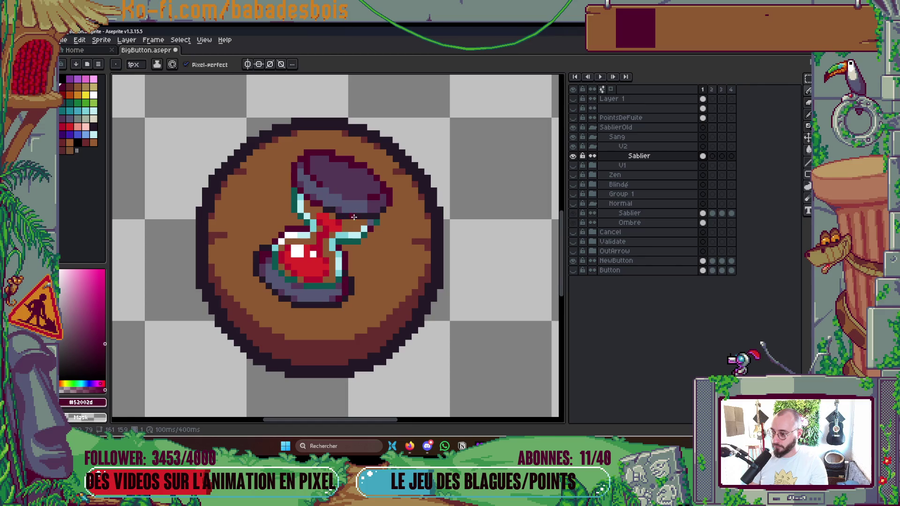
Step: Save BigButton.aseprite with the maroon lid outline
key("g")
scroll(380, 218, "down", 8)
key("ctrl+s")
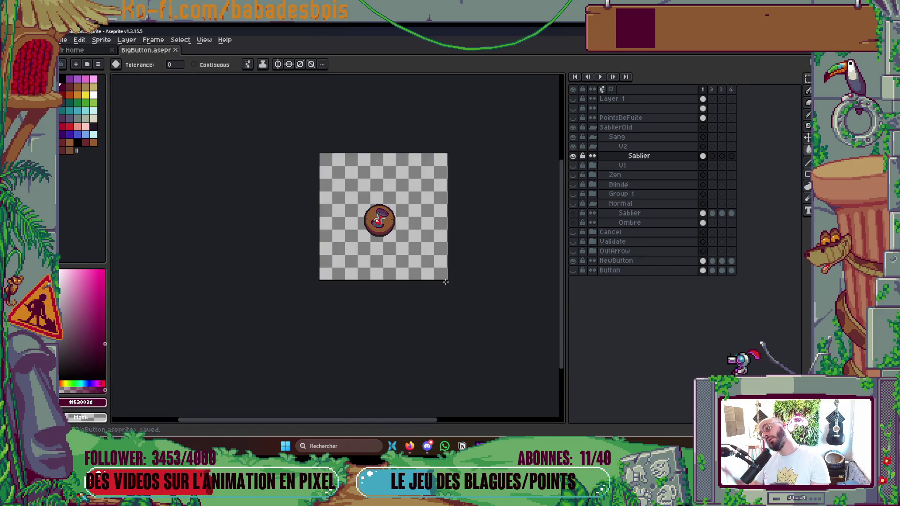
Step: Draw dark teal edges down the glass's right side, left edge and top-left corner
scroll(388, 223, "up", 5)
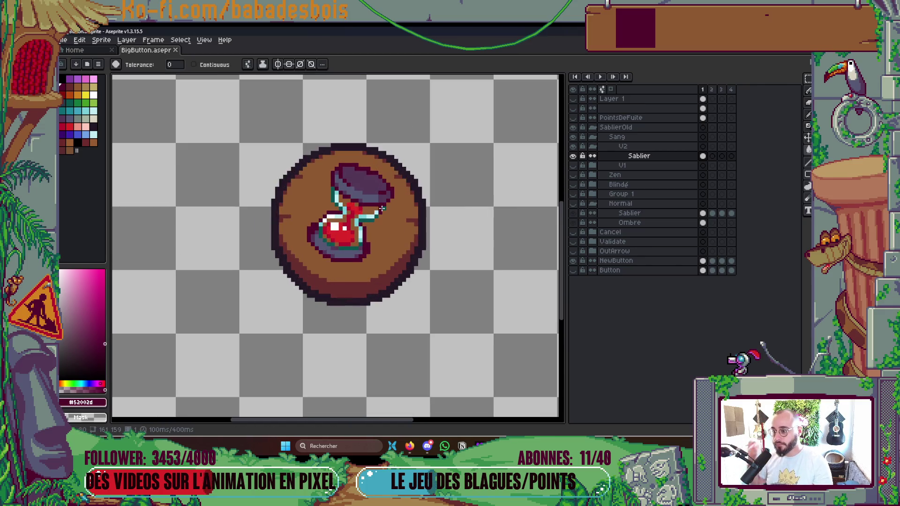
scroll(355, 195, "up", 1)
left_click_drag(355, 196, 370, 186)
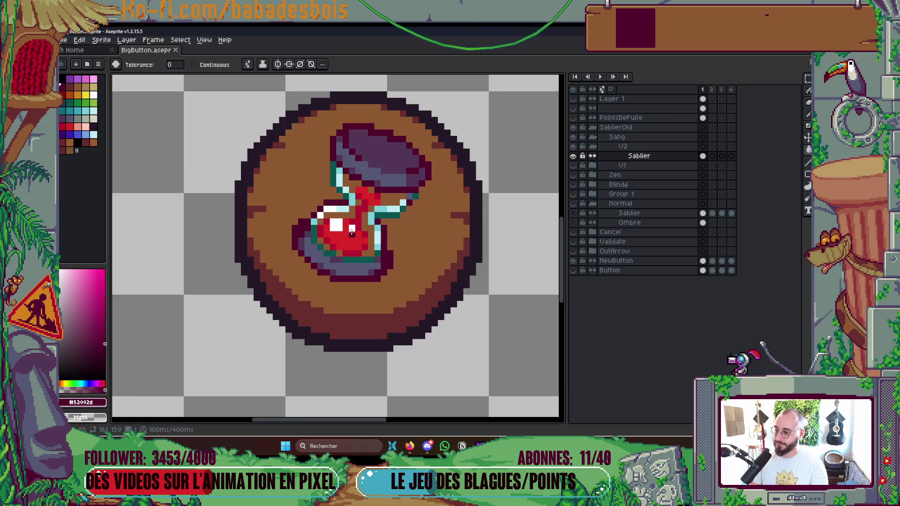
scroll(346, 228, "up", 1)
key("b")
left_click(394, 197, "alt")
left_click_drag(371, 214, 382, 244)
left_click(380, 257)
left_click(277, 207)
left_click_drag(282, 199, 328, 185)
left_click(424, 185)
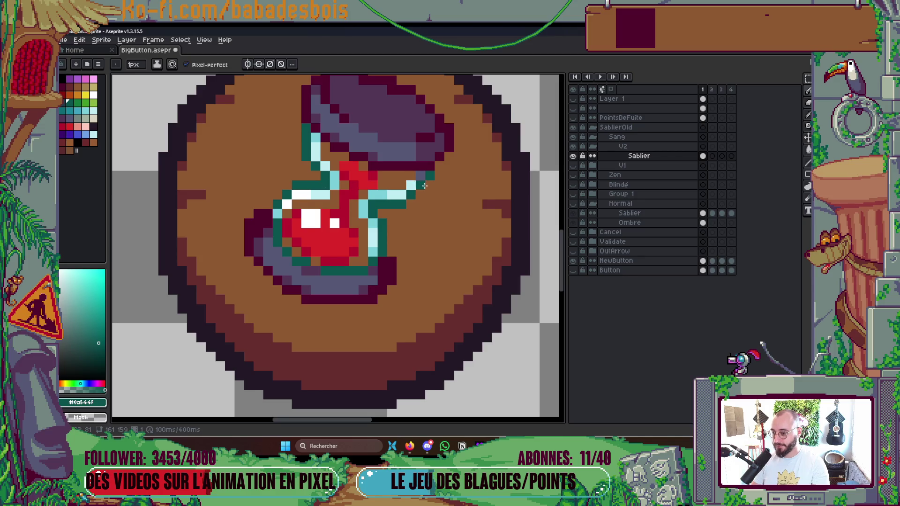
Step: Check the teal glass edges and save the file again
scroll(418, 192, "down", 5)
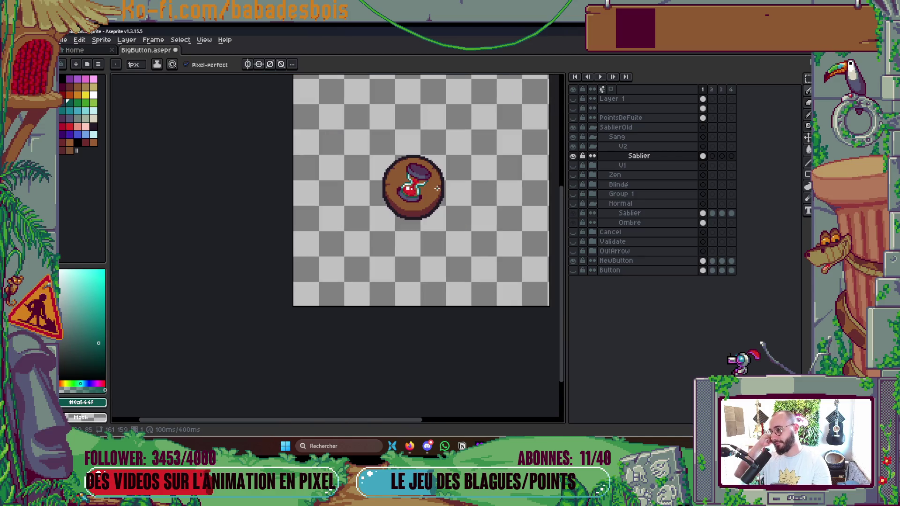
scroll(437, 188, "up", 3)
scroll(370, 173, "down", 1)
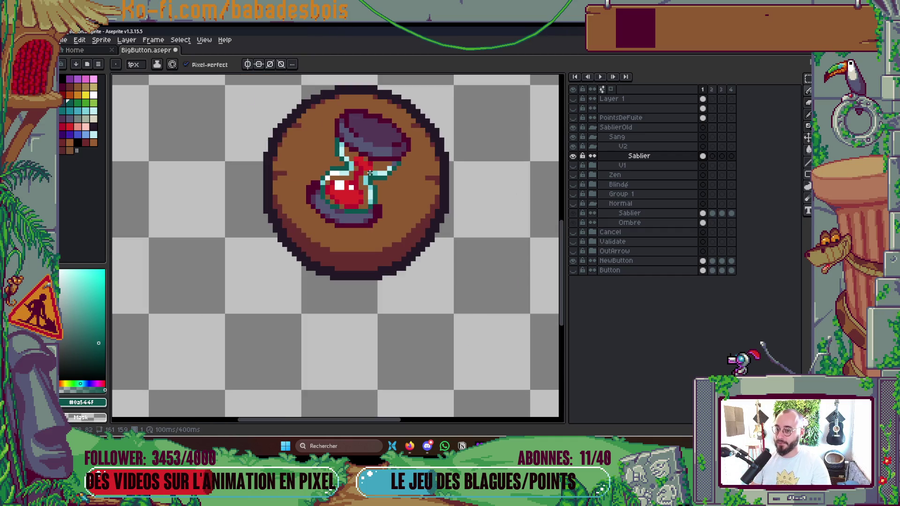
scroll(370, 173, "down", 5)
scroll(392, 161, "up", 1)
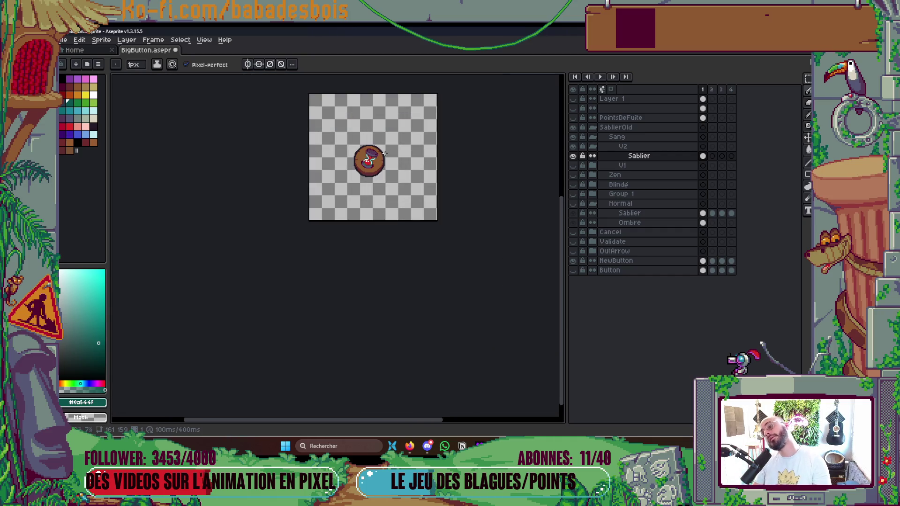
scroll(384, 162, "up", 3)
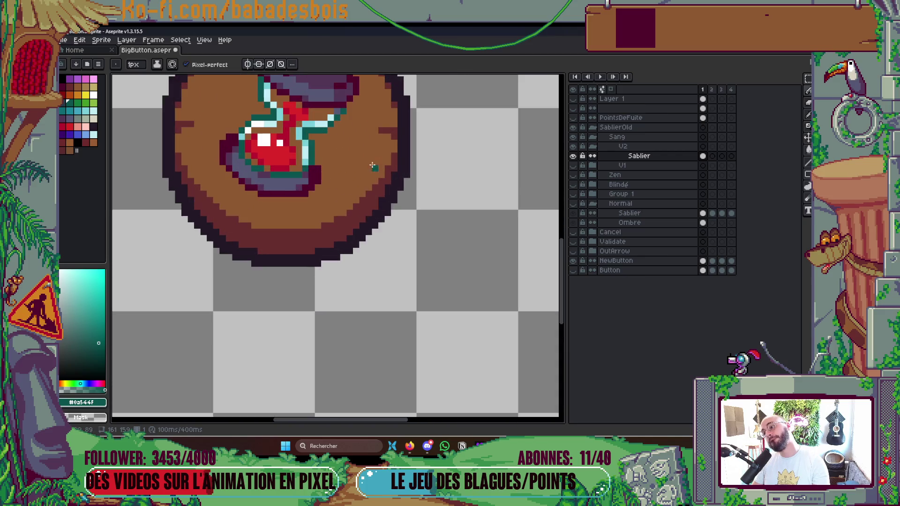
scroll(375, 151, "down", 3)
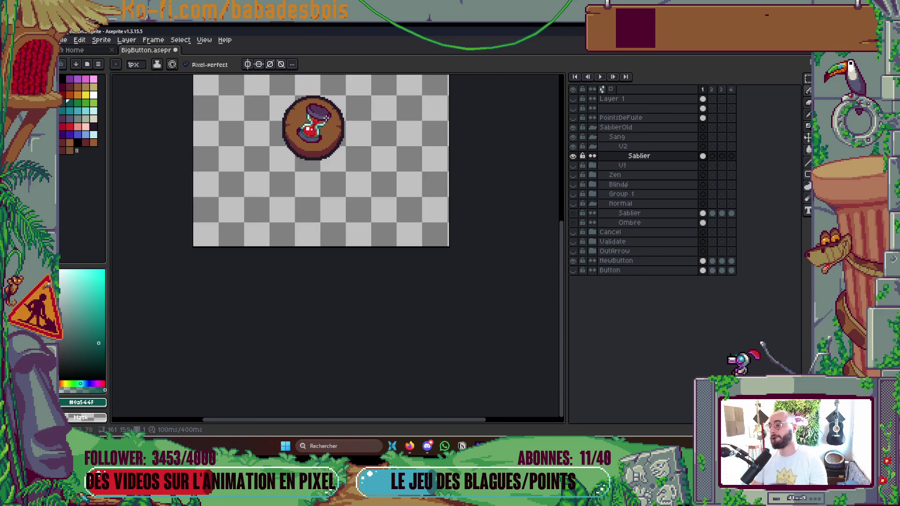
key("ctrl+s")
Step: Repaint the bowl's teal outline dark maroon and save BigButton.aseprite
scroll(351, 166, "up", 4)
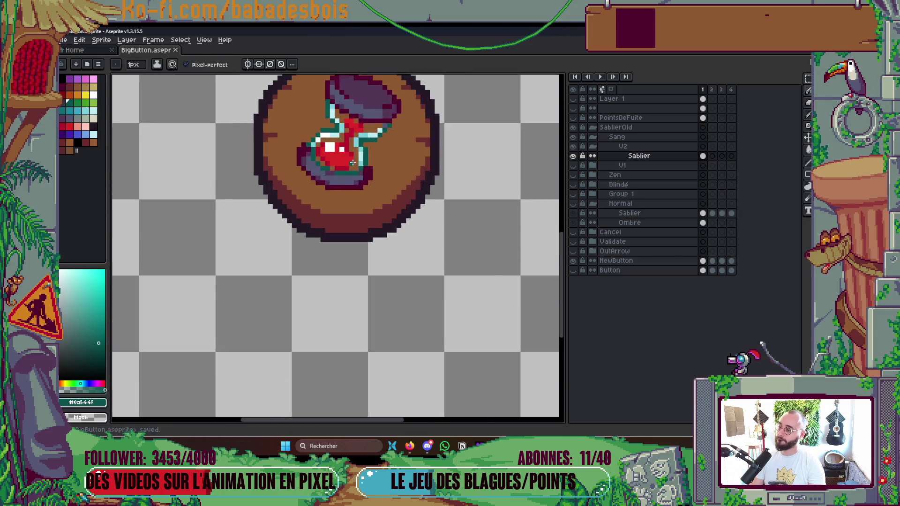
scroll(351, 170, "up", 1)
left_click(399, 187, "alt")
left_click(359, 193)
mouse_move(359, 193)
left_mouse_down()
mouse_move(307, 191)
mouse_move(253, 161)
mouse_move(248, 129)
left_mouse_up()
scroll(316, 134, "down", 5)
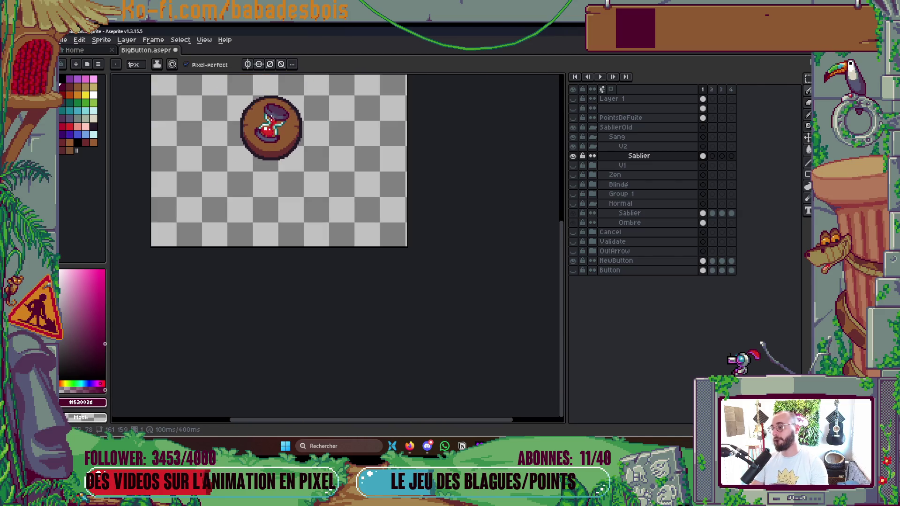
key("ctrl+s")
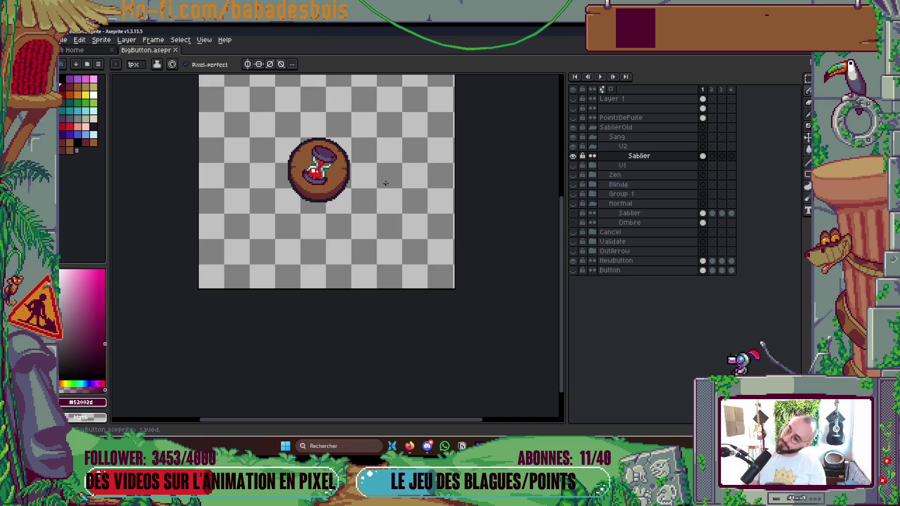
scroll(363, 168, "up", 4)
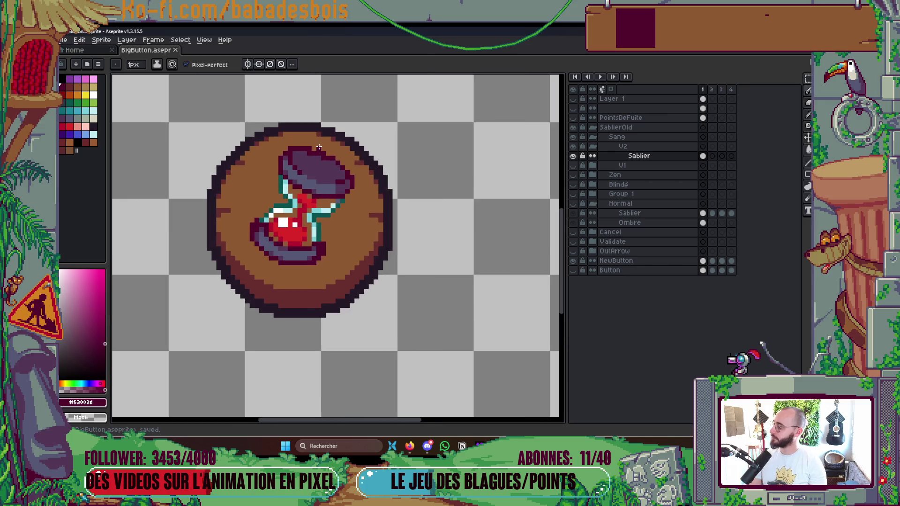
Step: In light grey, draw diagonal shard lines off the lid's right and lower-left edges
scroll(347, 167, "up", 1)
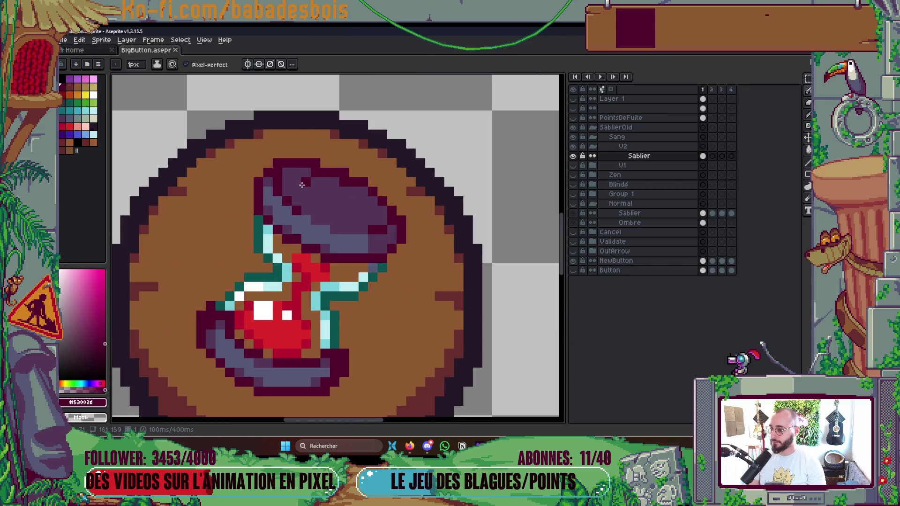
left_click(86, 119)
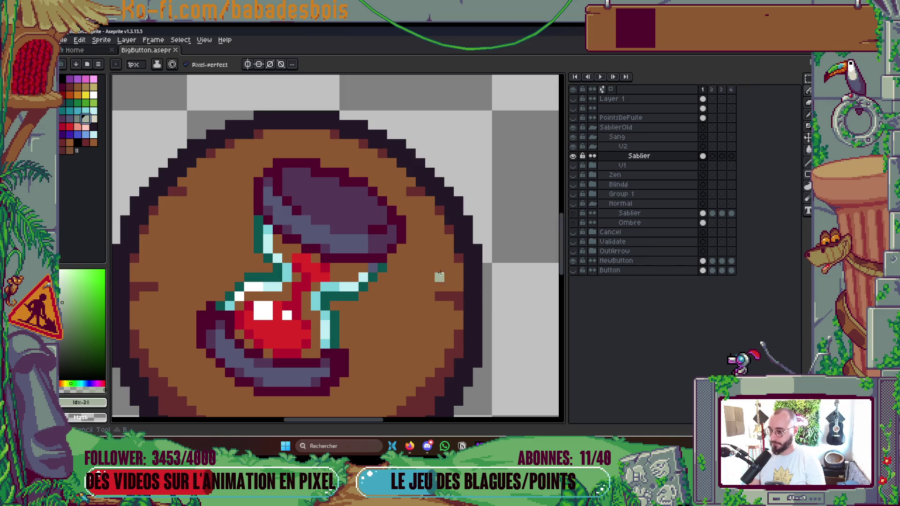
mouse_move(391, 239)
left_mouse_down()
mouse_move(410, 258)
mouse_move(363, 253)
mouse_move(359, 276)
left_mouse_up()
left_click(385, 247)
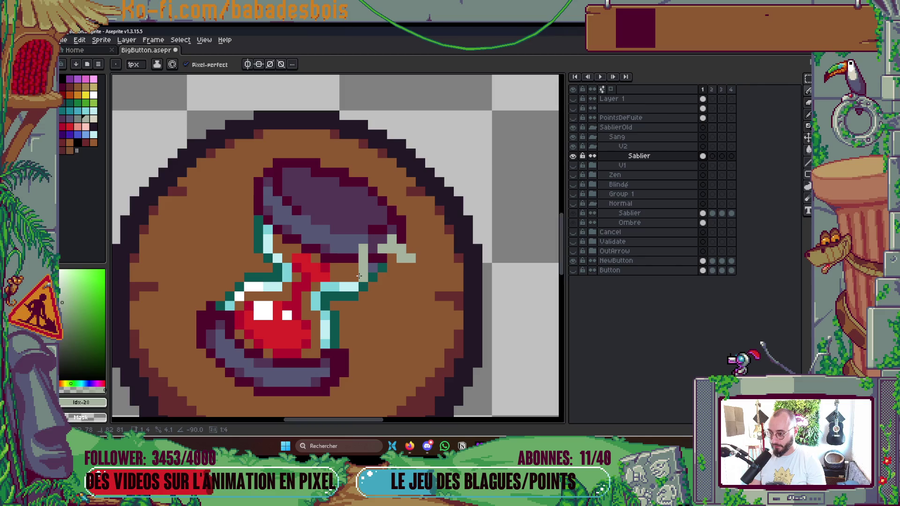
key("ctrl+z")
mouse_move(353, 246)
left_mouse_down()
mouse_move(343, 270)
mouse_move(335, 249)
mouse_move(346, 247)
left_mouse_up()
mouse_move(299, 230)
left_mouse_down()
mouse_move(268, 243)
mouse_move(285, 219)
mouse_move(246, 191)
mouse_move(233, 194)
left_mouse_up()
key("ctrl+z")
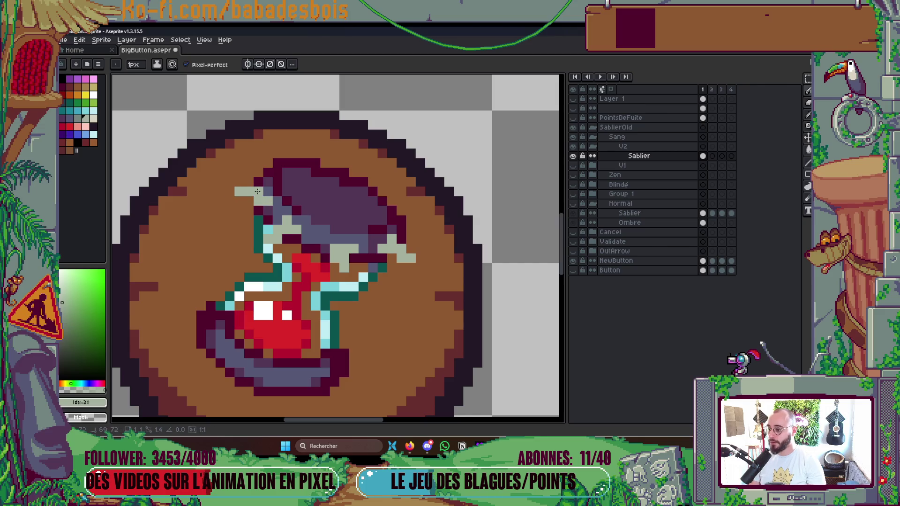
Step: Add sloping and diagonal grey shards and single shard pixels around the hourglass base
scroll(343, 187, "down", 5)
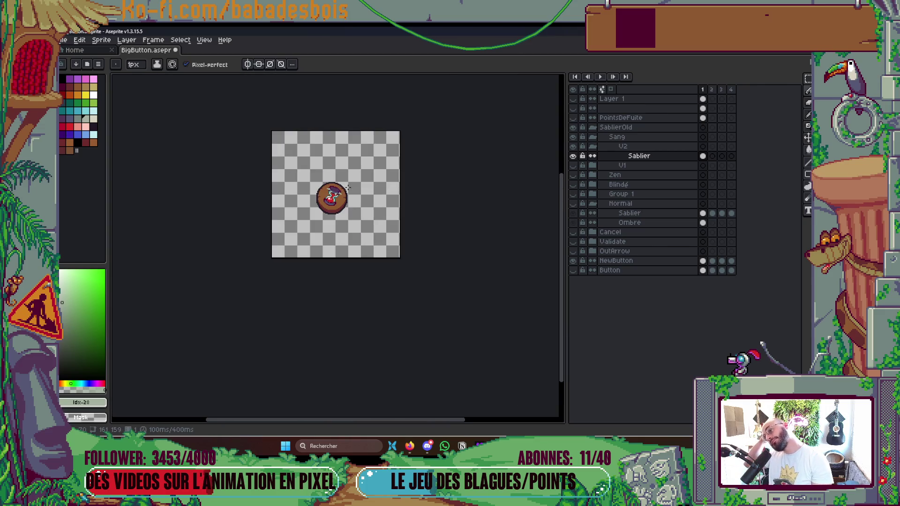
scroll(345, 186, "up", 2)
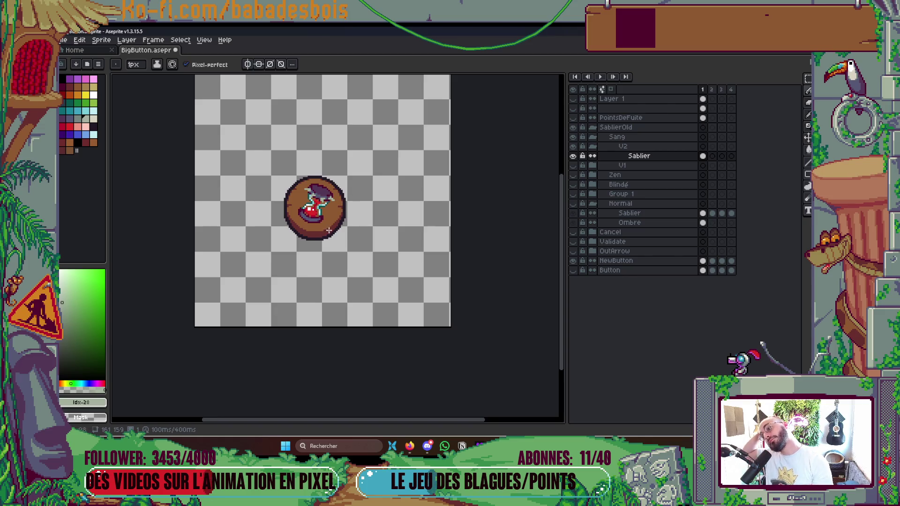
scroll(343, 194, "up", 2)
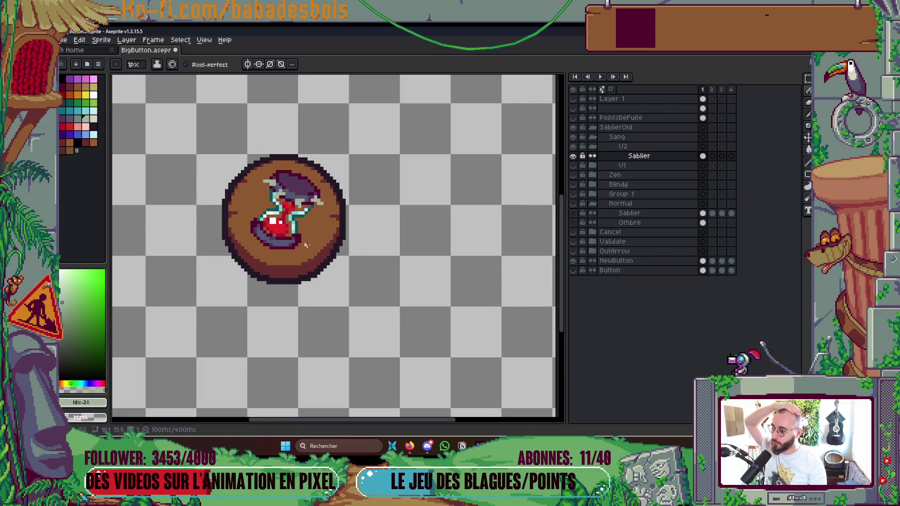
scroll(284, 207, "up", 4)
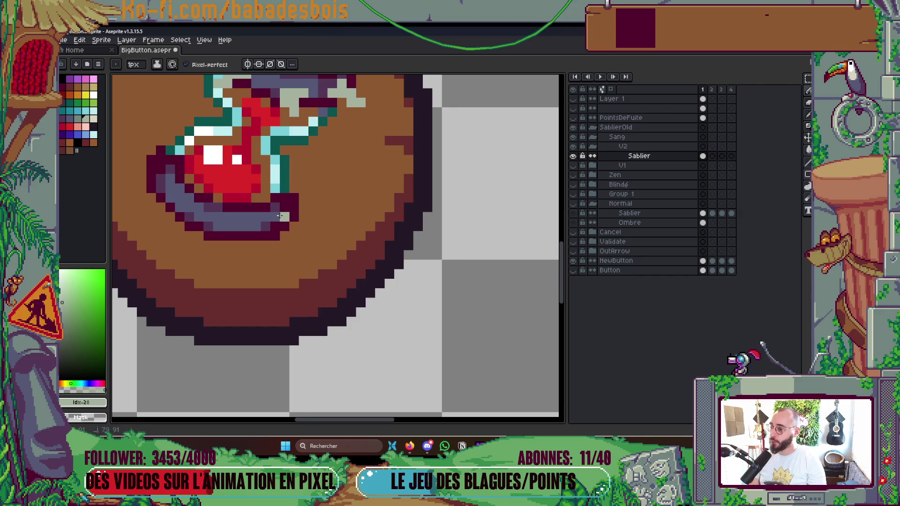
left_click(304, 227, "shift")
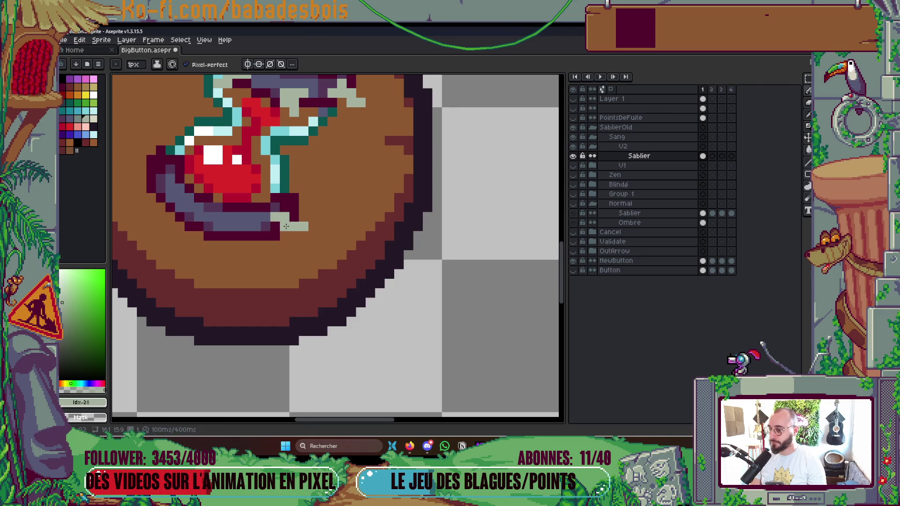
left_click(294, 216)
left_click(256, 226)
mouse_move(252, 225)
left_mouse_down()
mouse_move(246, 256)
mouse_move(405, 282)
left_mouse_up()
left_click(237, 232)
left_click(244, 227)
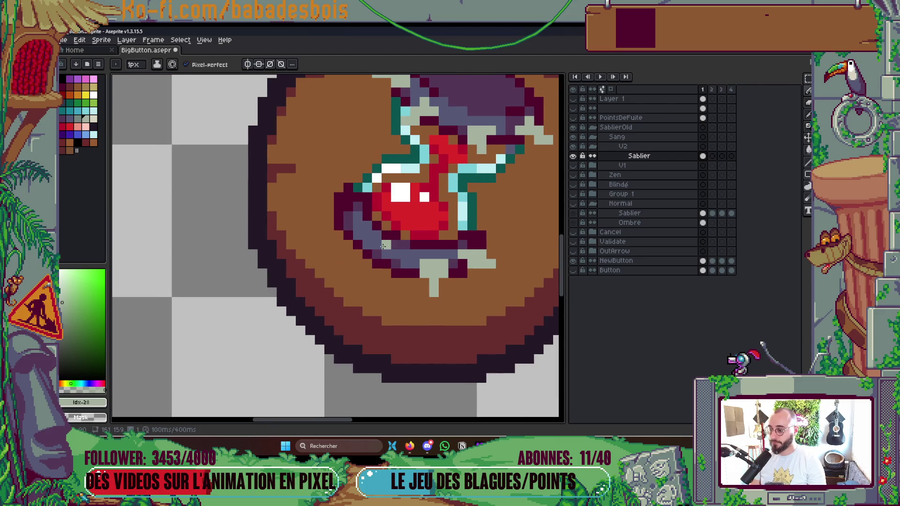
mouse_move(380, 247)
left_mouse_down()
mouse_move(353, 272)
mouse_move(359, 242)
mouse_move(368, 234)
mouse_move(367, 308)
mouse_move(346, 281)
mouse_move(312, 271)
left_mouse_up()
left_click(348, 264)
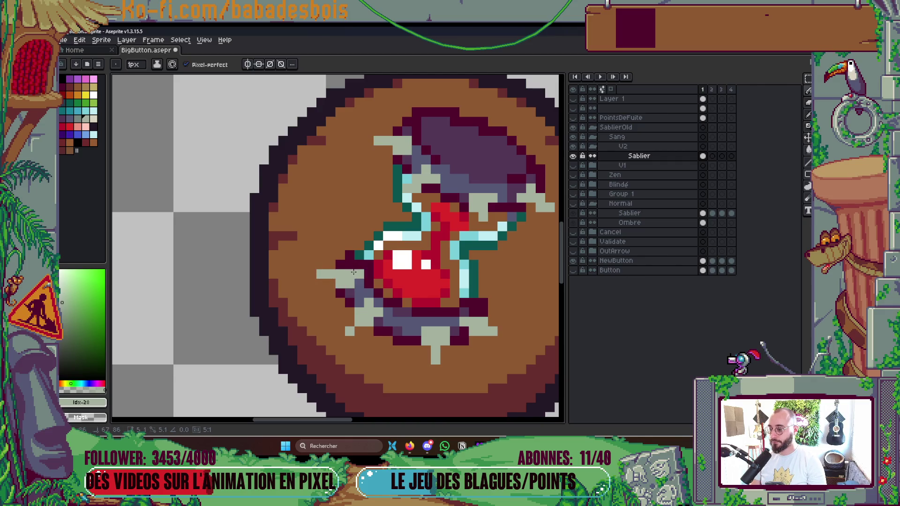
Step: Repaint a stray grey pixel in the dark maroon outline colour
scroll(320, 272, "down", 8)
scroll(402, 217, "up", 1)
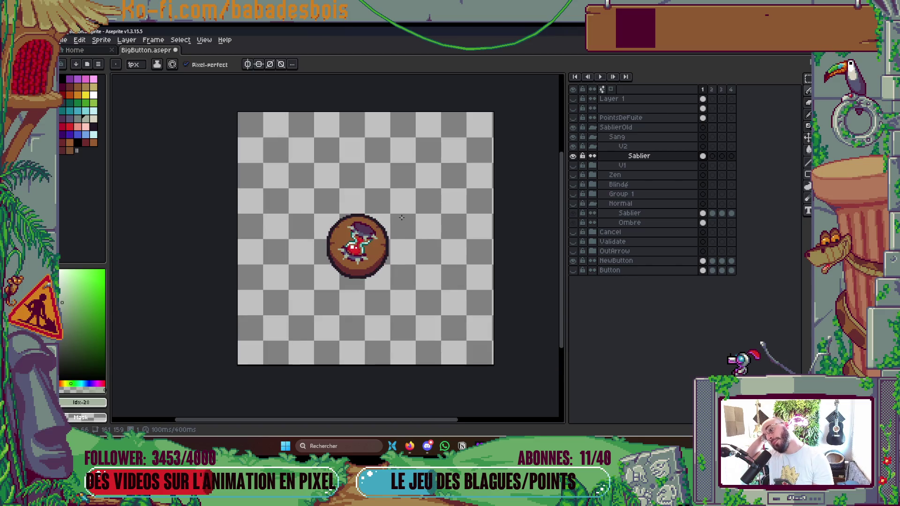
scroll(364, 266, "up", 3)
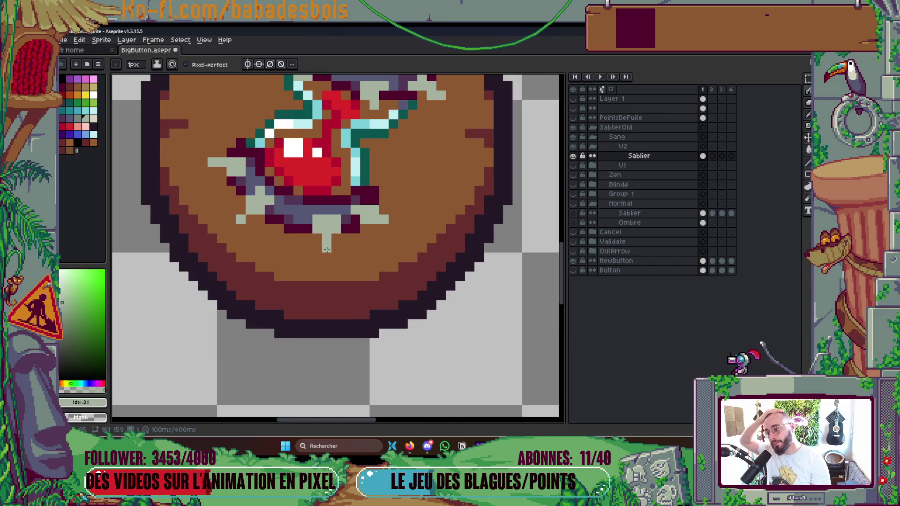
left_click(356, 224, "alt")
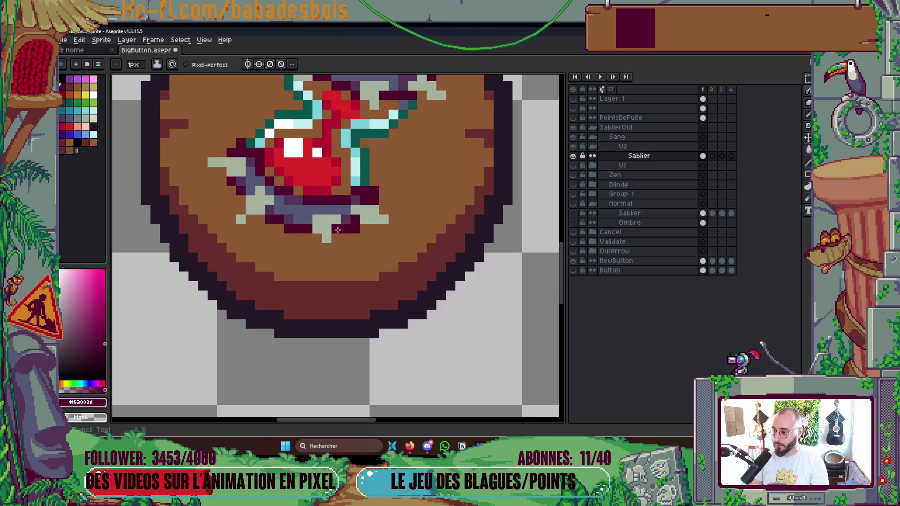
scroll(316, 199, "down", 1)
scroll(316, 200, "down", 3)
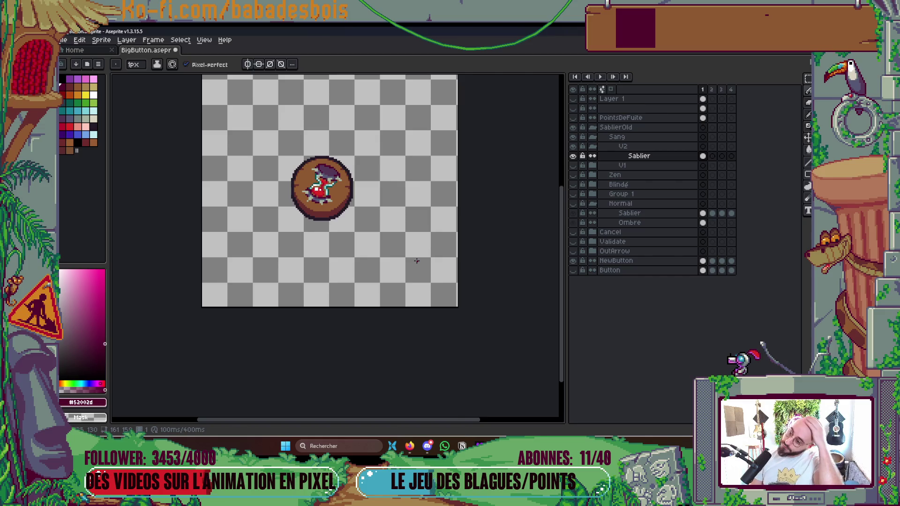
scroll(300, 201, "up", 3)
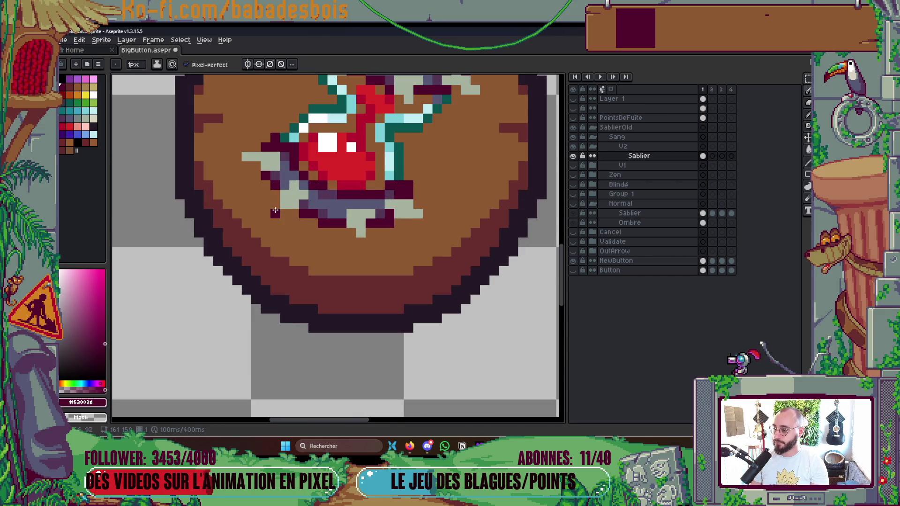
left_click(285, 204)
left_click(287, 194, "alt")
scroll(382, 247, "down", 5)
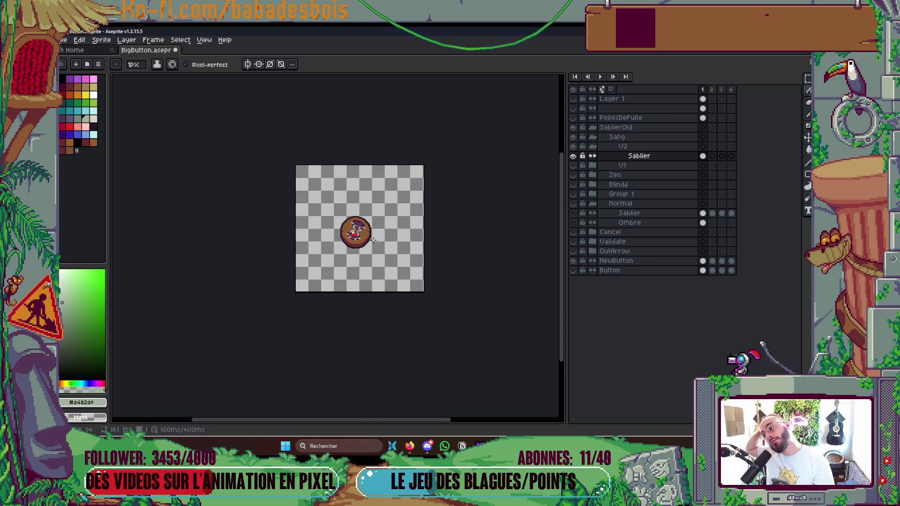
Step: Zoom out and in around the button and save BigButton.aseprite
scroll(373, 236, "up", 5)
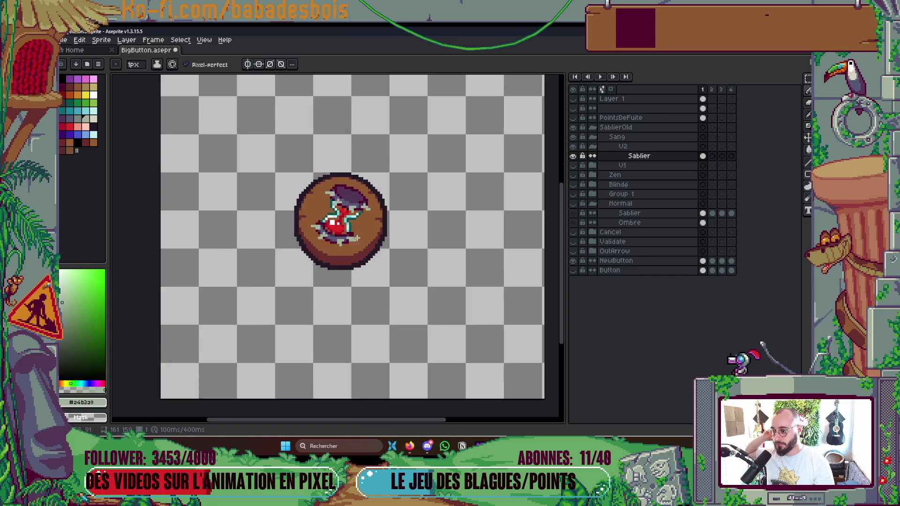
scroll(333, 229, "down", 5)
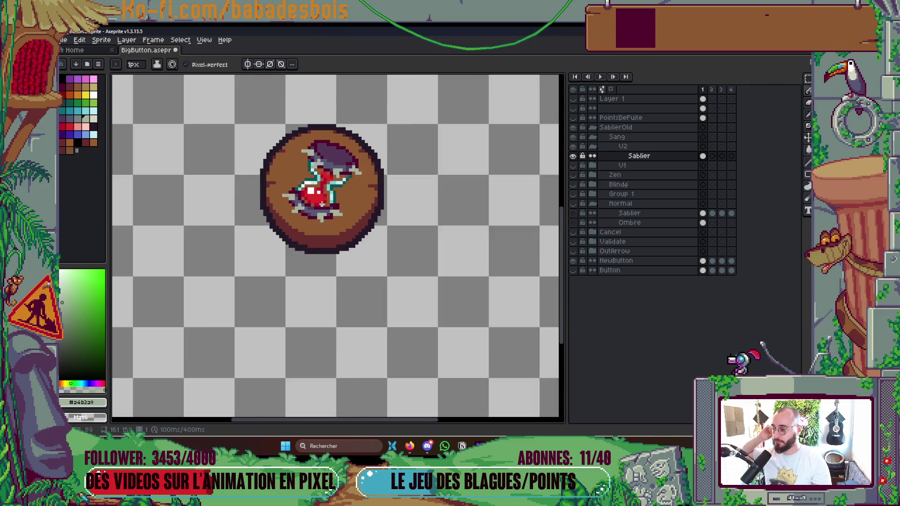
scroll(312, 212, "up", 5)
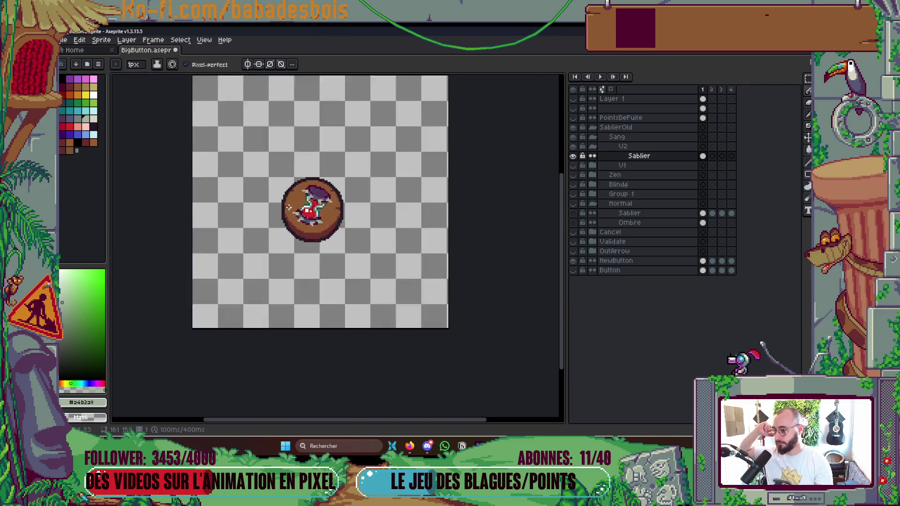
scroll(295, 178, "down", 2)
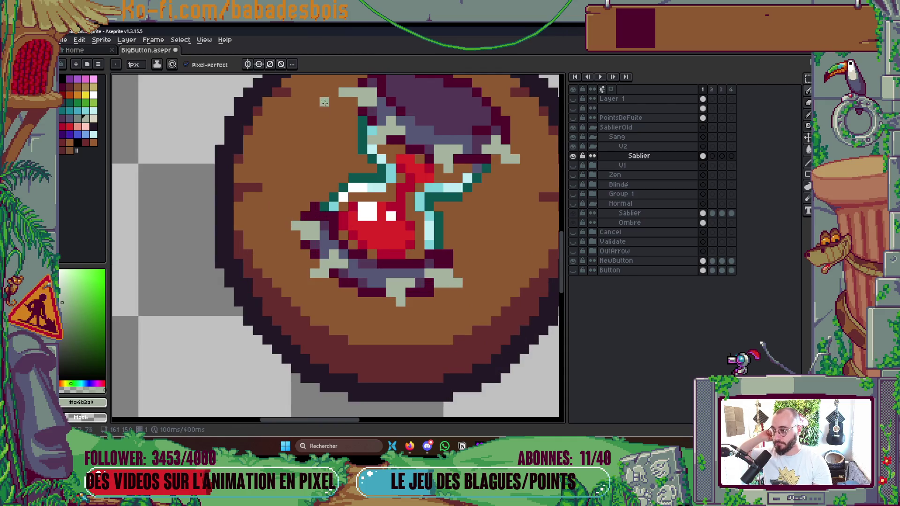
scroll(324, 162, "down", 2)
scroll(329, 164, "down", 2)
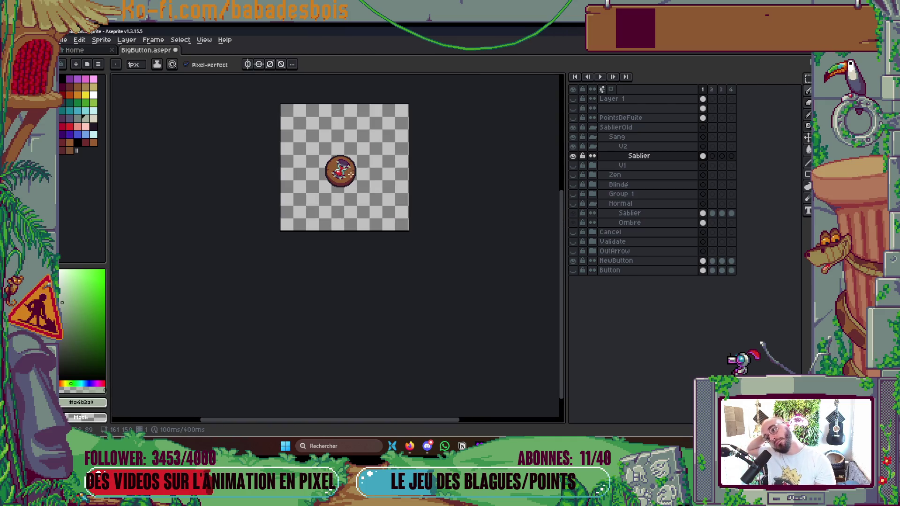
scroll(353, 177, "up", 1)
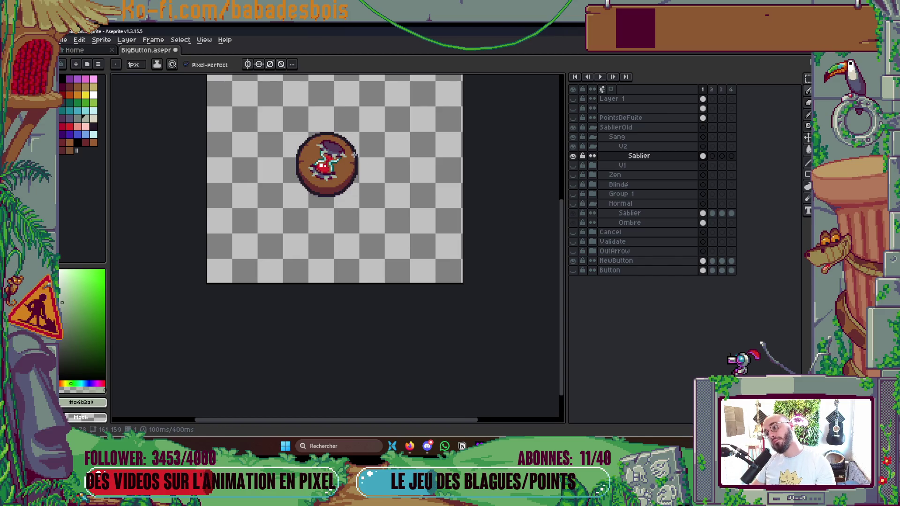
scroll(322, 171, "up", 1)
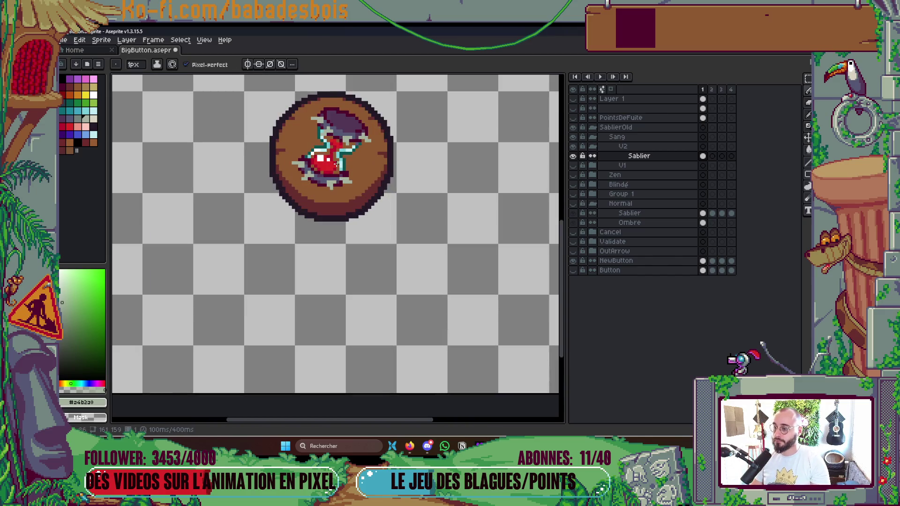
scroll(356, 149, "down", 3)
key("ctrl+s")
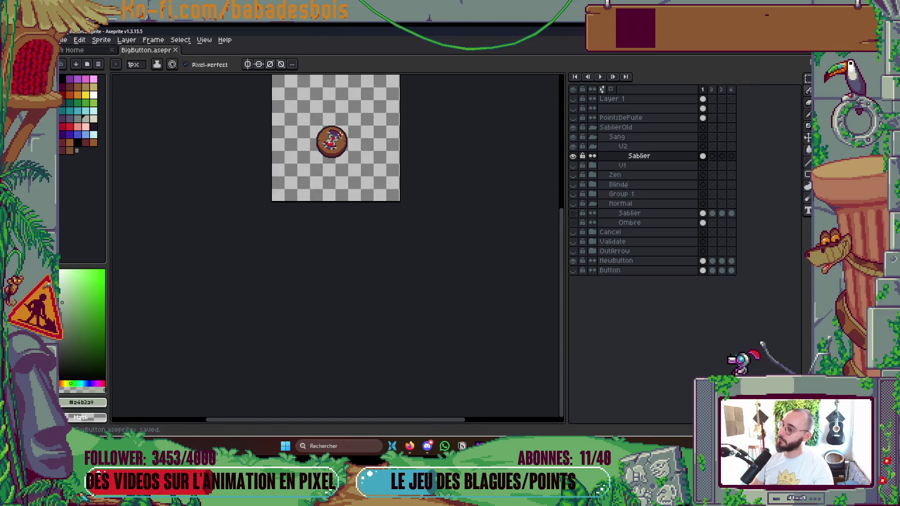
Step: Sample the light cyan glass and dark maroon outline colours, then save again
scroll(334, 143, "up", 5)
scroll(356, 126, "down", 5)
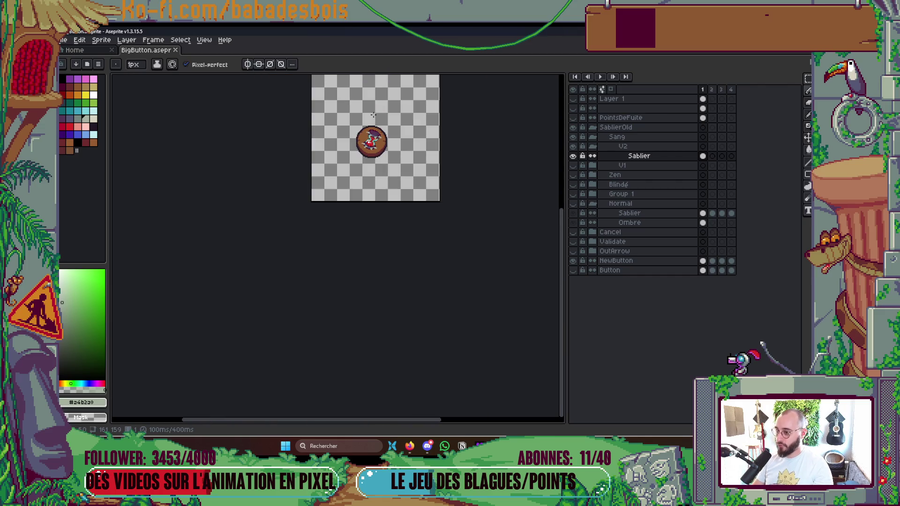
scroll(371, 168, "up", 4)
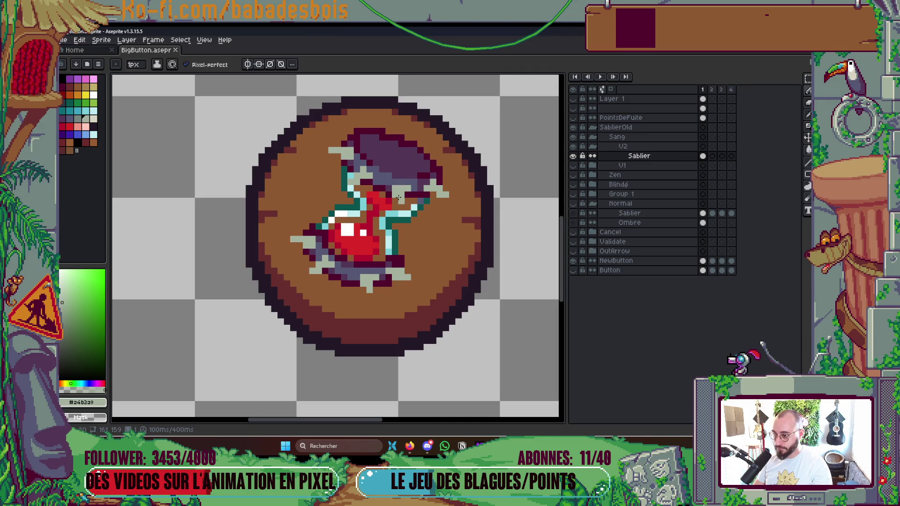
scroll(357, 183, "up", 2)
left_click(355, 188, "alt")
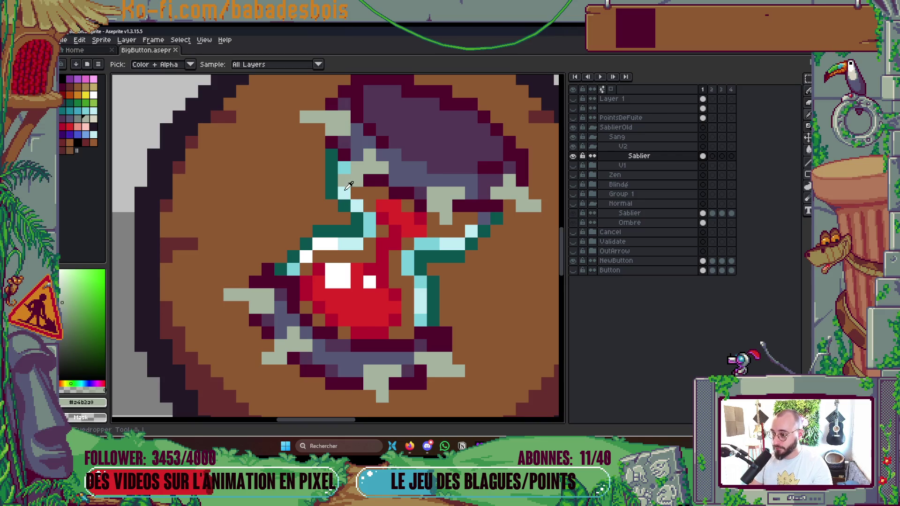
left_click(355, 189)
left_click(362, 181, "alt")
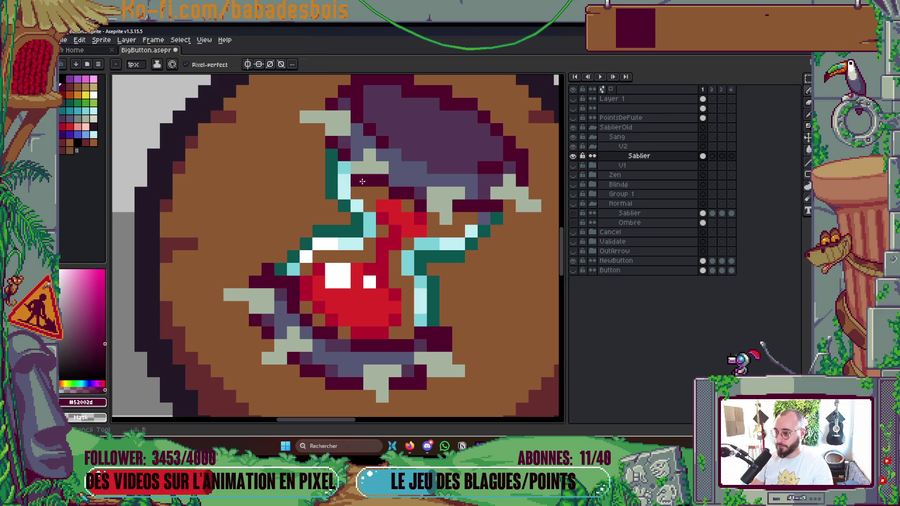
scroll(360, 183, "down", 5)
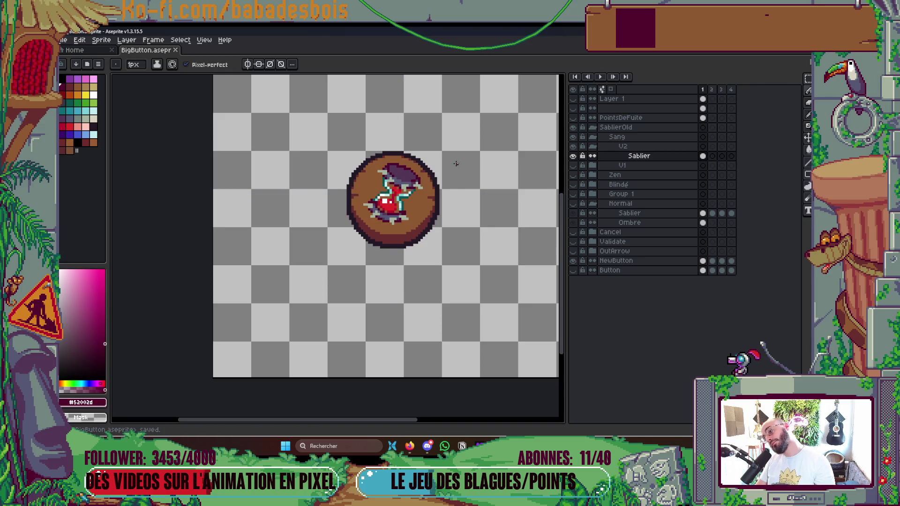
key("ctrl+s")
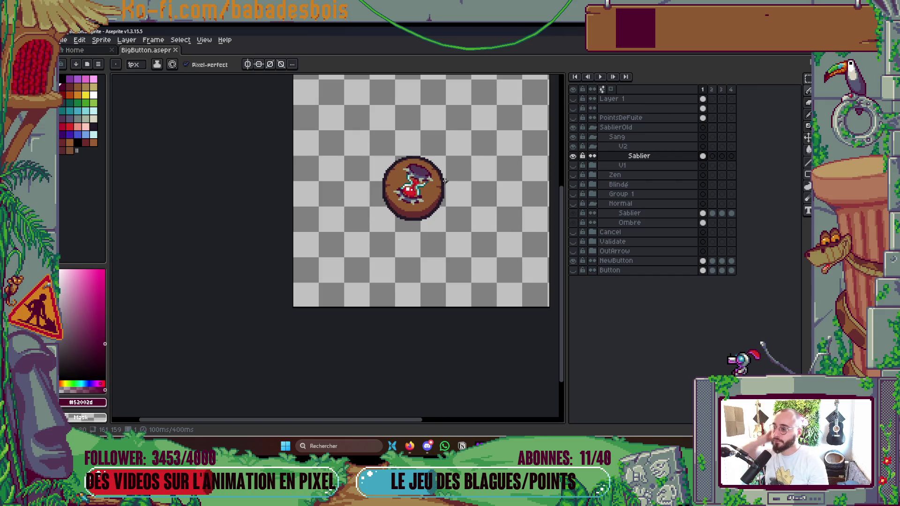
scroll(445, 182, "up", 5)
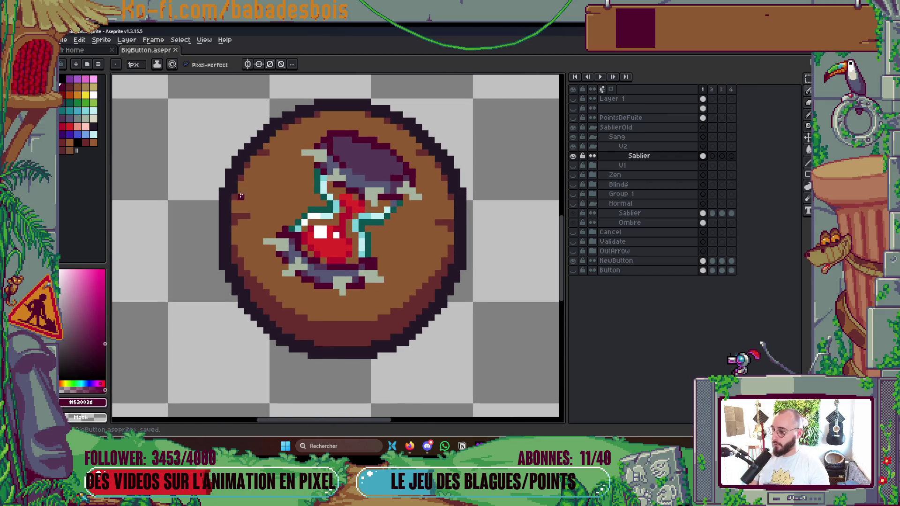
Step: Turn the upper shard's tip pixels white and save the file
left_click(94, 95)
scroll(320, 146, "up", 1)
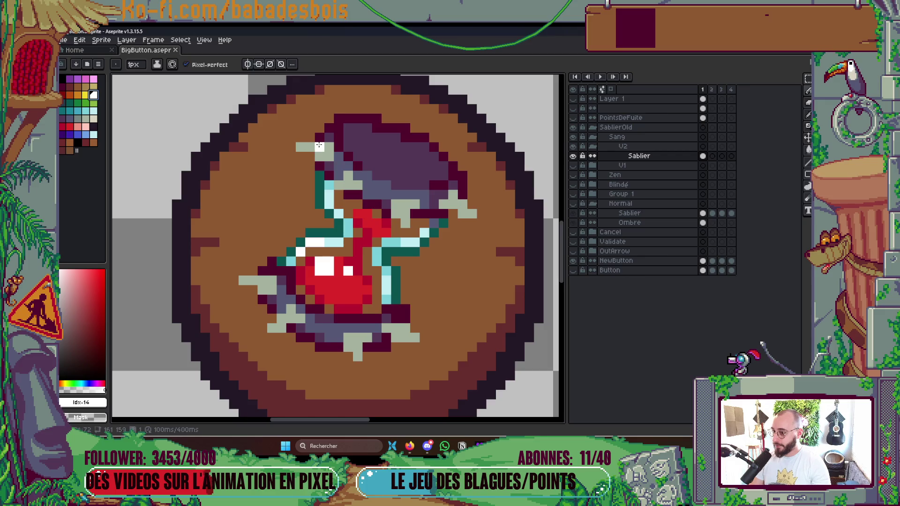
left_click(303, 146)
left_click(310, 147)
left_click(322, 148, "alt")
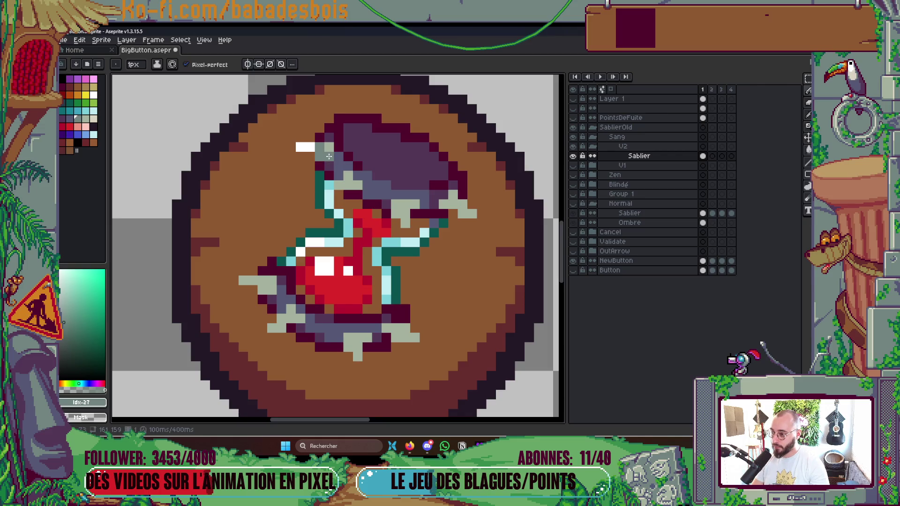
left_click(69, 119)
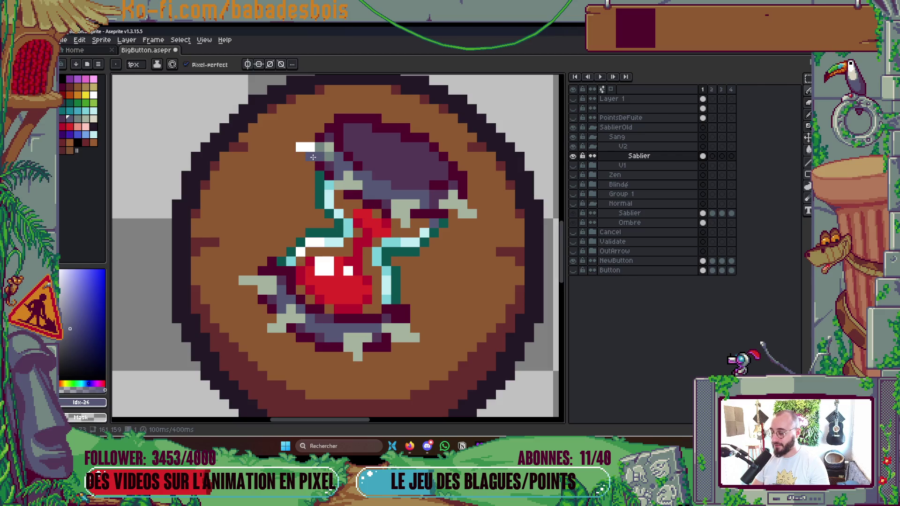
left_click(93, 119)
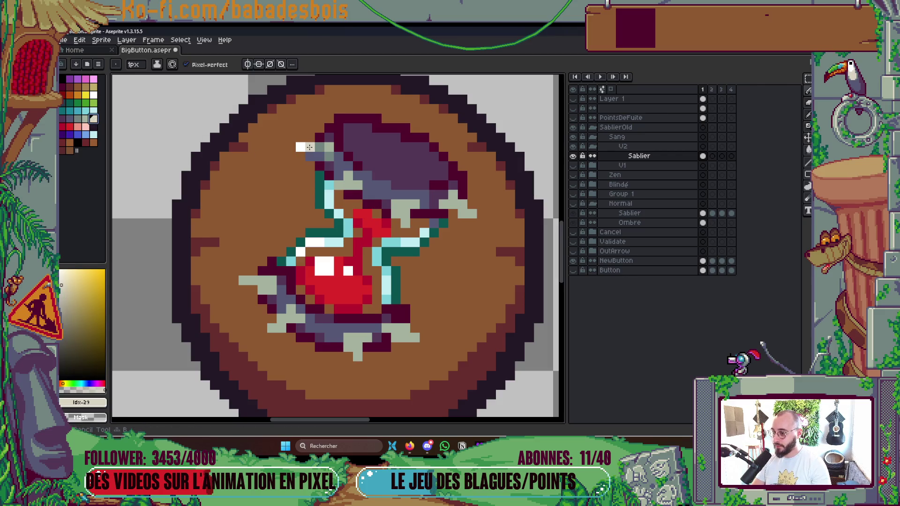
scroll(349, 137, "down", 4)
scroll(370, 114, "down", 3)
scroll(368, 136, "up", 1)
key("ctrl+s")
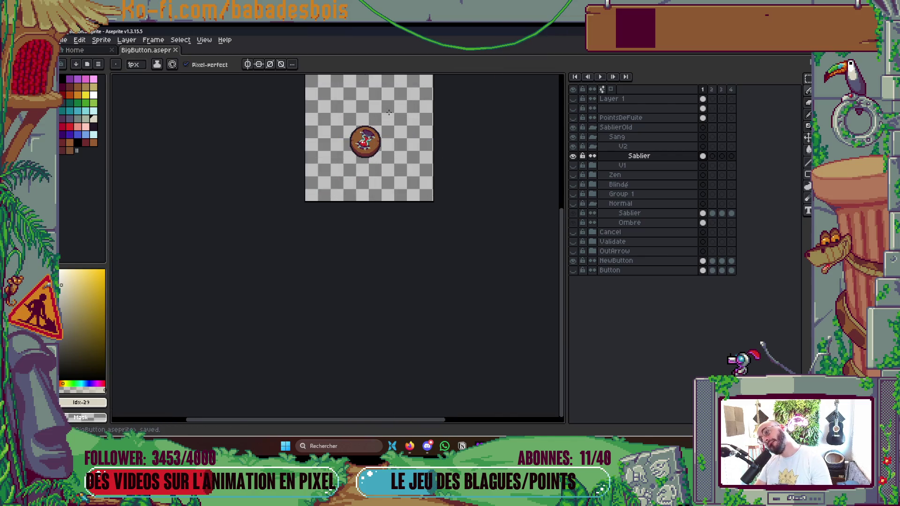
Step: Shade the upper shard's pixels with the grey-green tone and lighten its edge pixels
scroll(368, 143, "up", 2)
scroll(368, 143, "up", 5)
key("i")
left_click(393, 136)
left_click(389, 123)
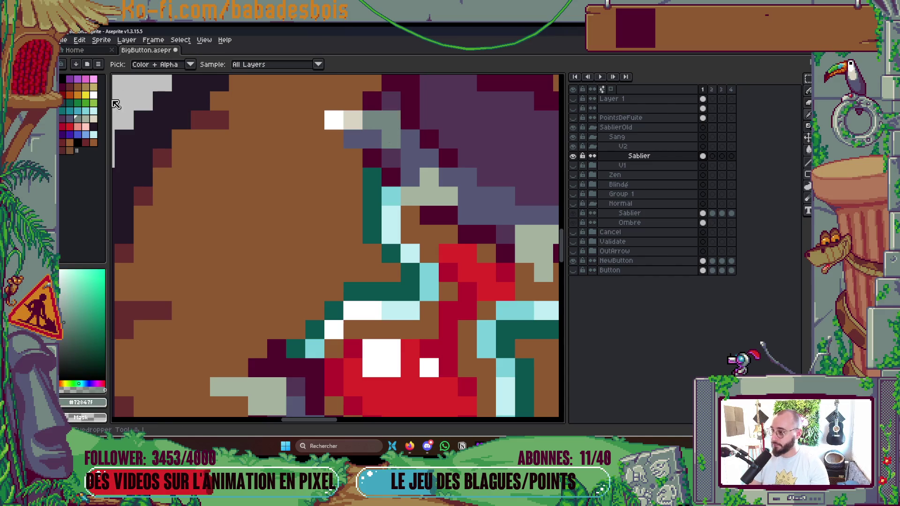
left_click(85, 118)
key("b")
left_click(372, 120)
left_click(352, 138)
Step: Sample the dark purple-grey glass colour and save BigButton.aseprite
scroll(370, 135, "down", 4)
scroll(377, 135, "up", 4)
key("i")
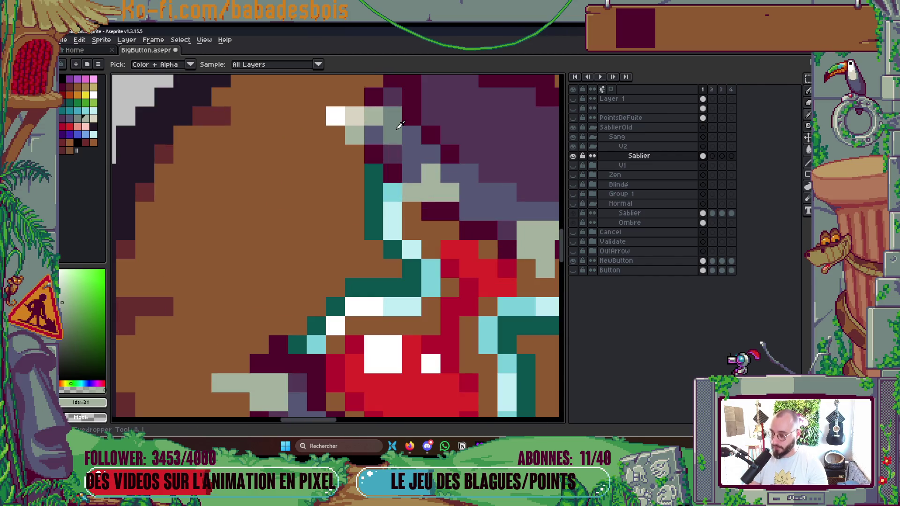
left_click(380, 135)
key("b")
scroll(380, 134, "down", 5)
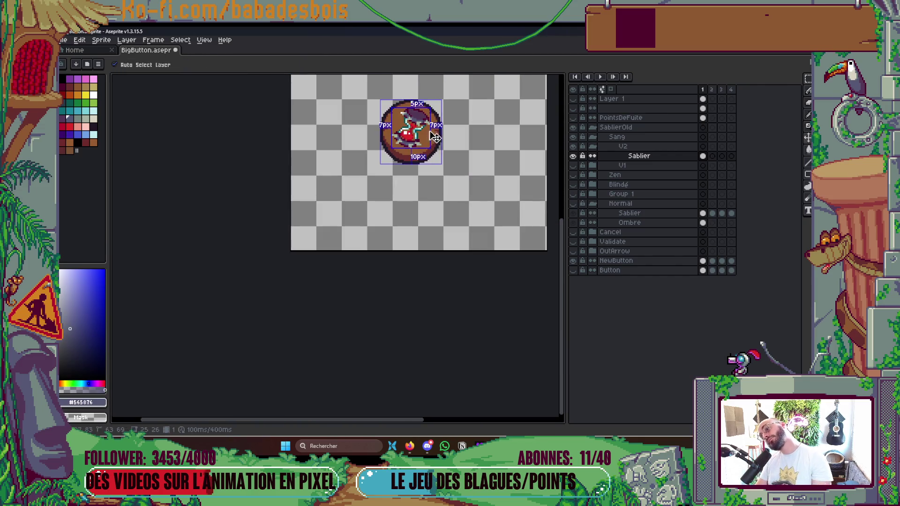
key("ctrl+s")
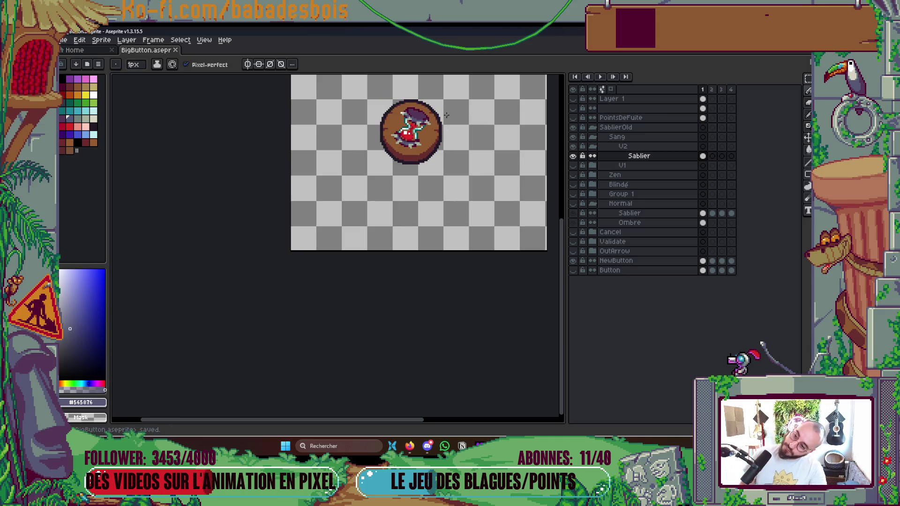
Step: Extend the white highlight along the upper shard tip with beige pixels beneath it
scroll(410, 124, "up", 6)
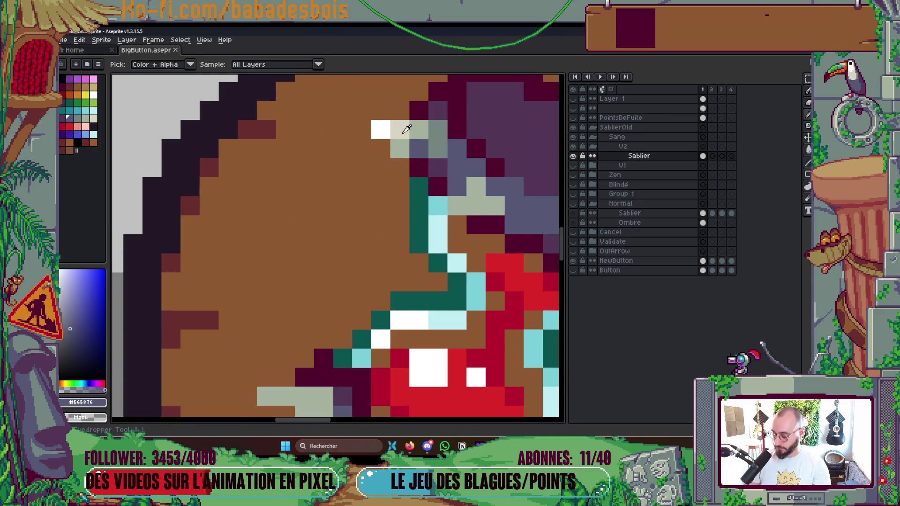
left_click(413, 130, "alt")
left_click(382, 128, "alt")
left_click_drag(401, 131, 405, 140)
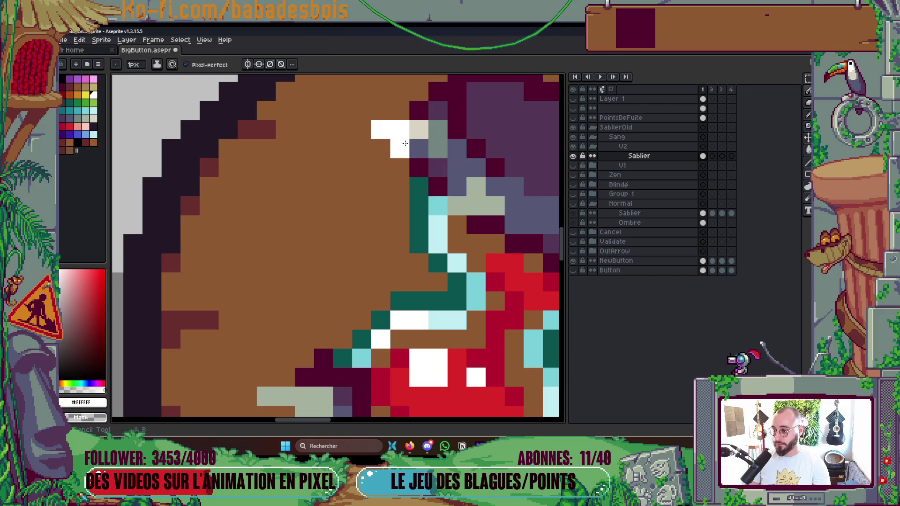
left_click(417, 135, "alt")
left_click(400, 148)
left_click(427, 145)
left_click(424, 146, "alt")
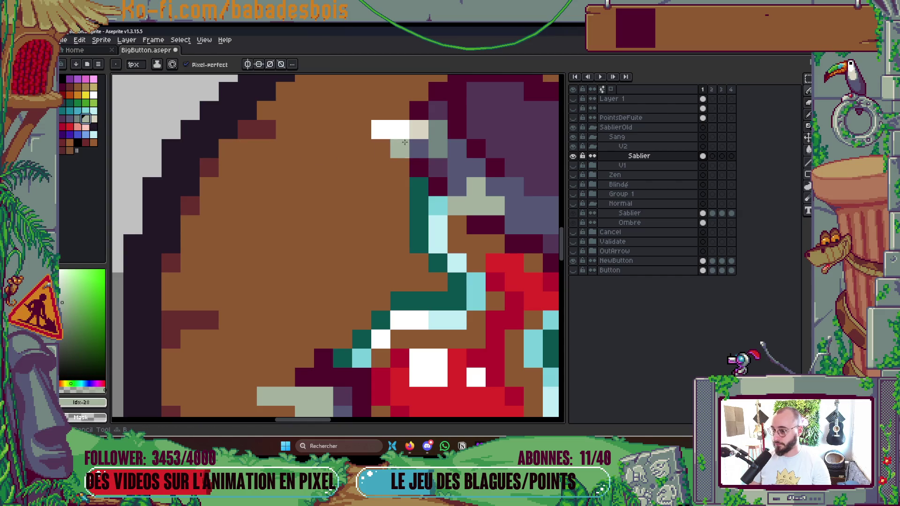
scroll(423, 146, "down", 5)
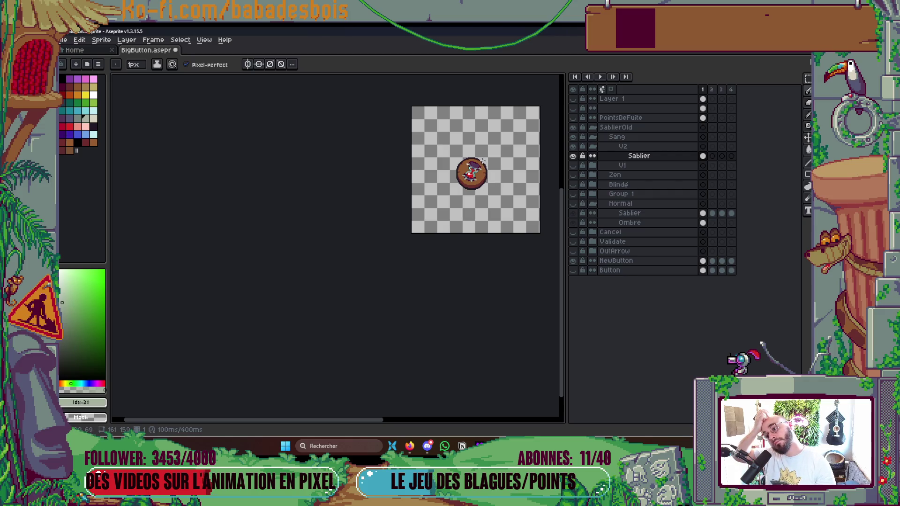
scroll(484, 161, "up", 3)
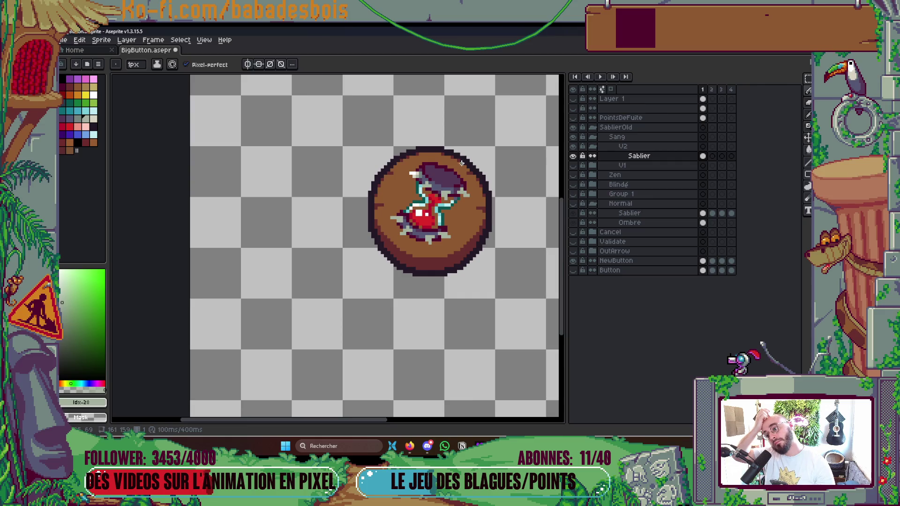
scroll(413, 174, "up", 3)
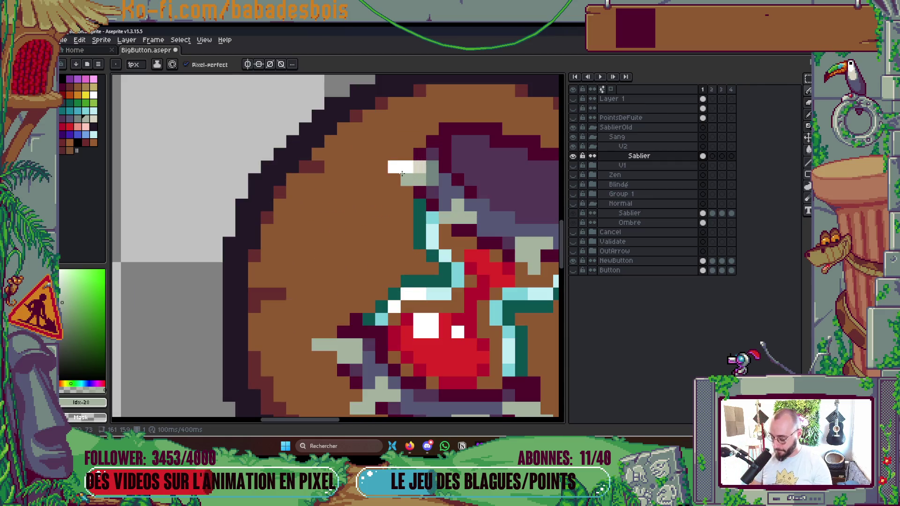
Step: Copy the white shard highlight onto the lower-left shard and save the file
key("m")
mouse_move(387, 167)
left_mouse_down()
mouse_move(437, 184)
mouse_move(351, 305)
mouse_move(358, 347)
left_mouse_up()
left_click(436, 170)
key("Escape")
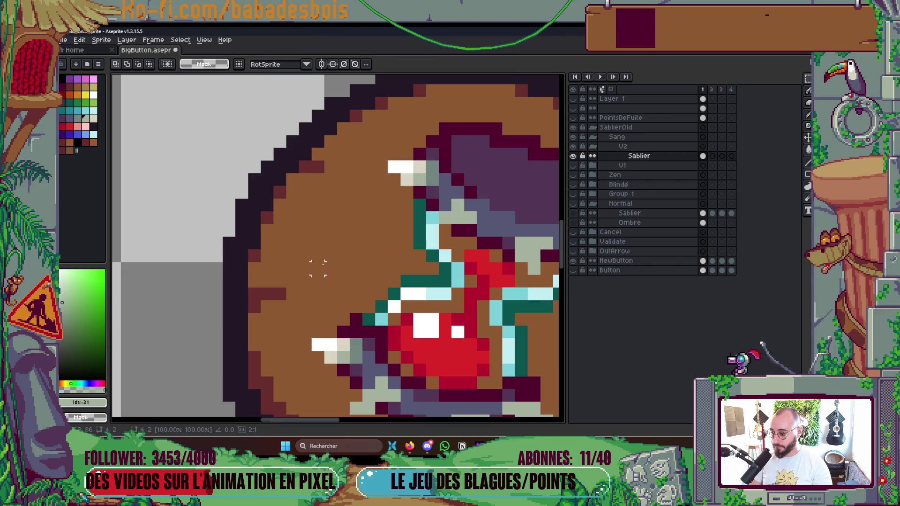
scroll(419, 135, "down", 5)
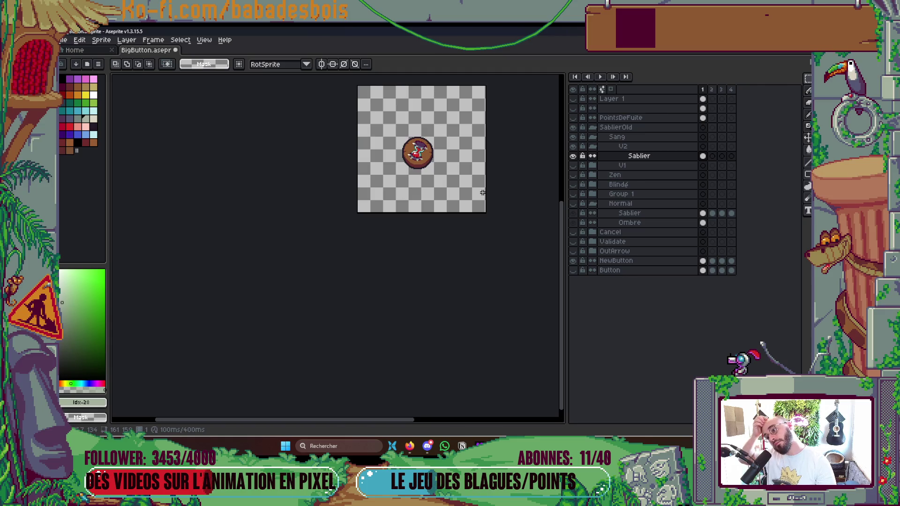
scroll(436, 152, "up", 5)
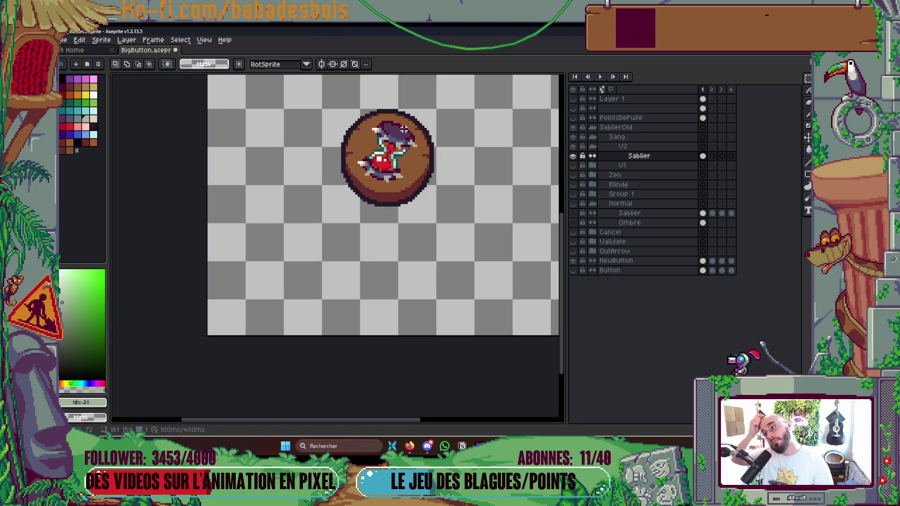
scroll(387, 140, "up", 2)
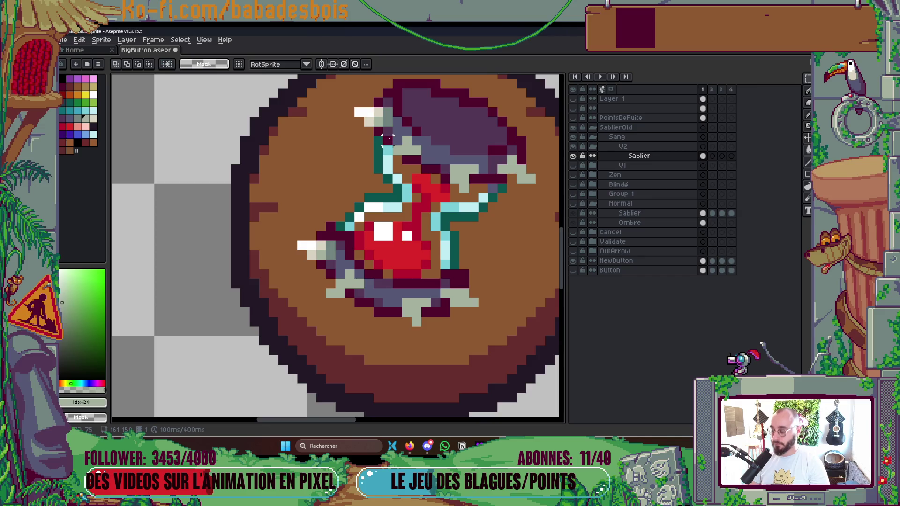
key("b")
left_click(349, 111, "alt")
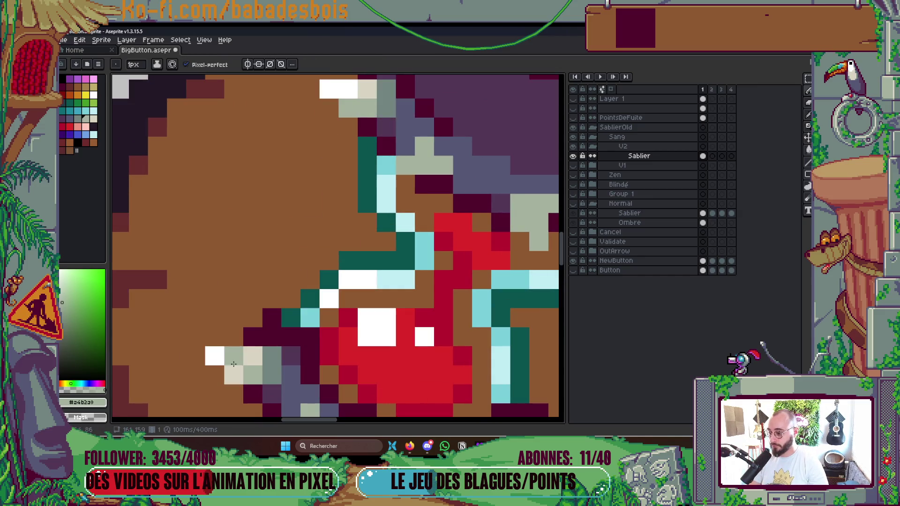
scroll(305, 274, "down", 8)
key("ctrl+s")
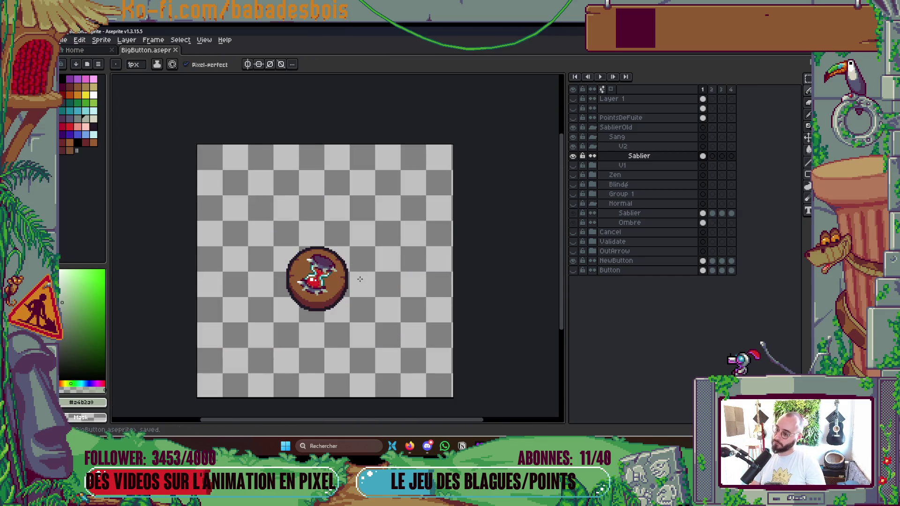
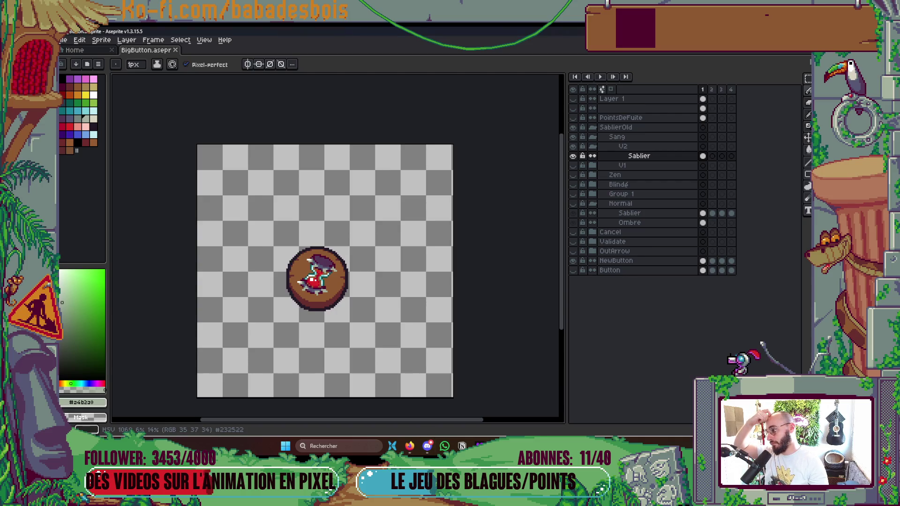
Step: Paint white highlight pixels along the bottom edge of the hourglass glass
scroll(323, 284, "up", 1)
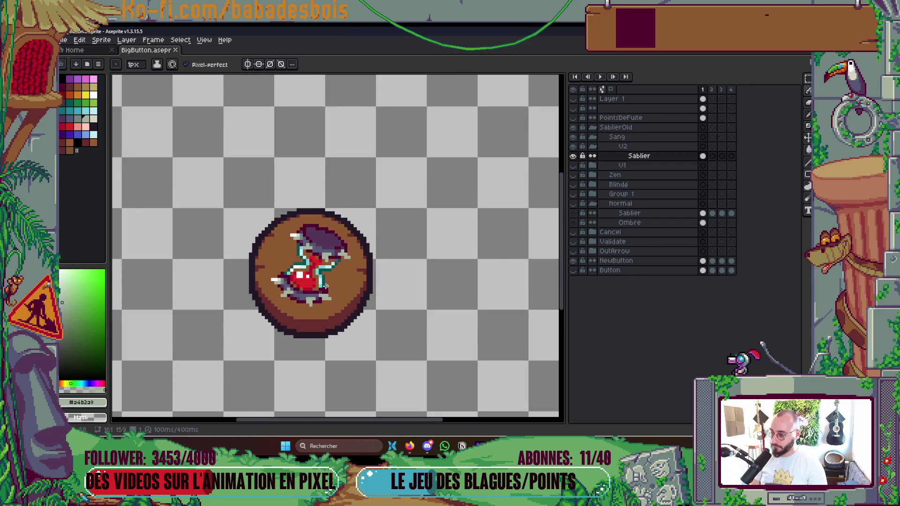
scroll(325, 286, "up", 4)
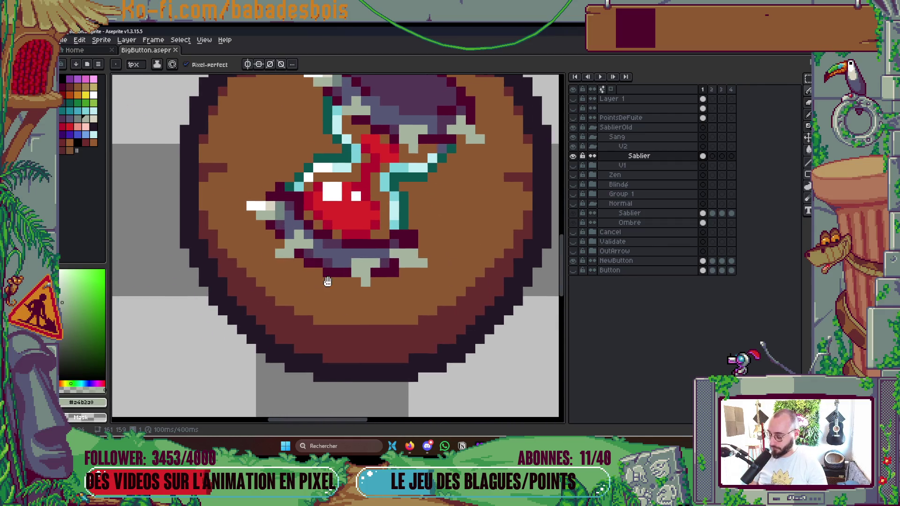
left_click_drag(327, 281, 329, 281)
left_click(254, 206, "alt")
left_click(280, 253)
left_click(280, 244)
left_click(289, 245)
scroll(321, 233, "up", 2)
left_click(349, 176)
Step: Undo a misplaced sage green pixel, switch to the neighbouring grey-green, and save
left_click(85, 118)
left_click(247, 176)
key("ctrl+z")
left_click(77, 119)
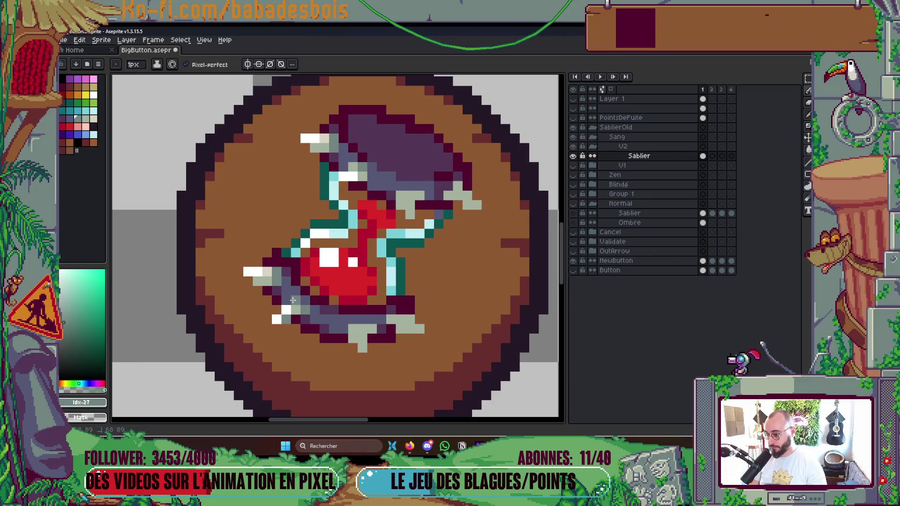
scroll(426, 293, "down", 5)
key("ctrl+s")
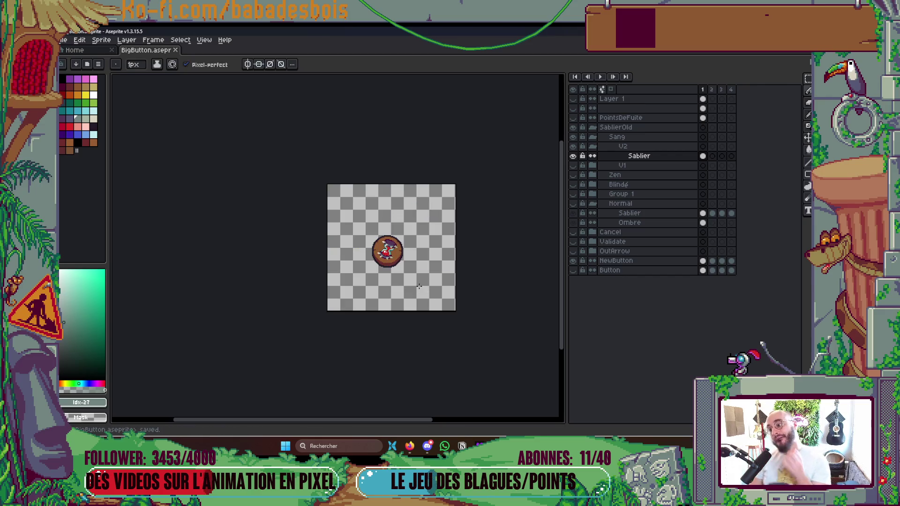
Step: Add beige and grey-green pixels across the hourglass's lower glass
scroll(315, 177, "up", 5)
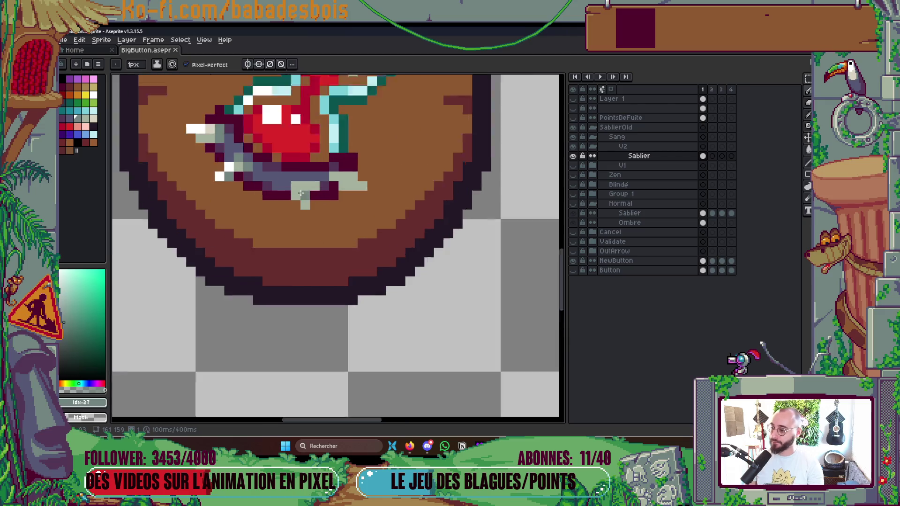
left_click(315, 177)
left_click(94, 119)
left_click(307, 205)
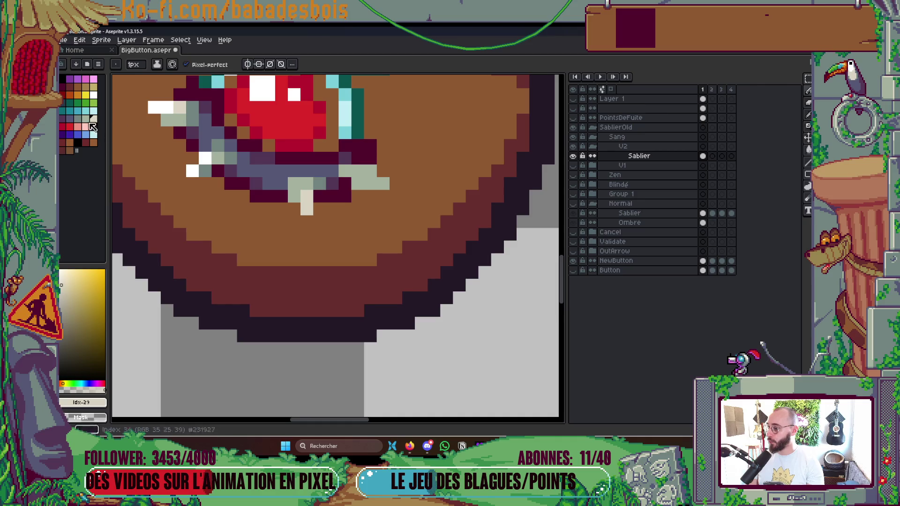
left_click(78, 118)
left_click(335, 195)
left_click(294, 183)
left_click(354, 183)
left_click(86, 119)
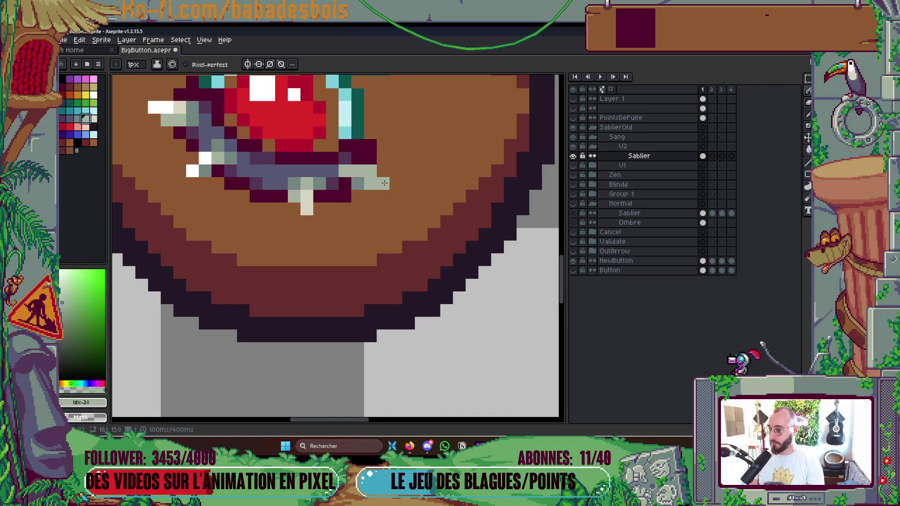
left_click(78, 119)
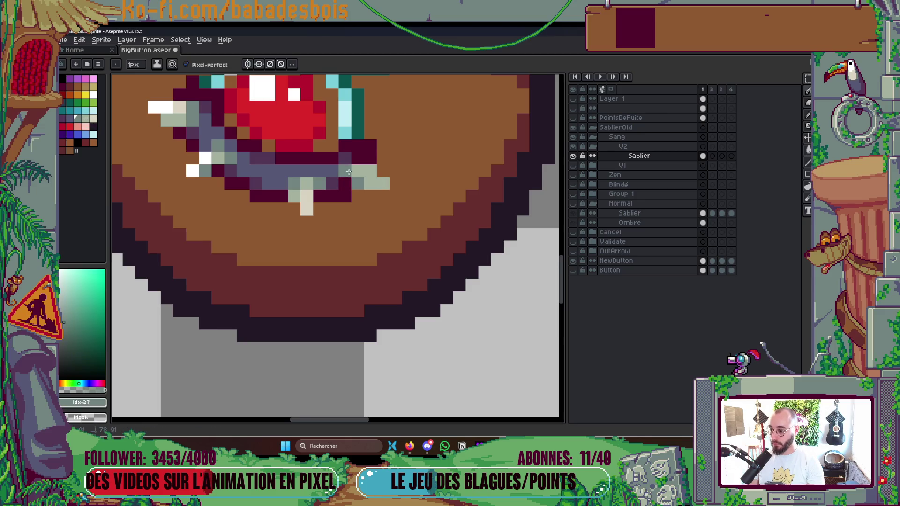
left_click(94, 118)
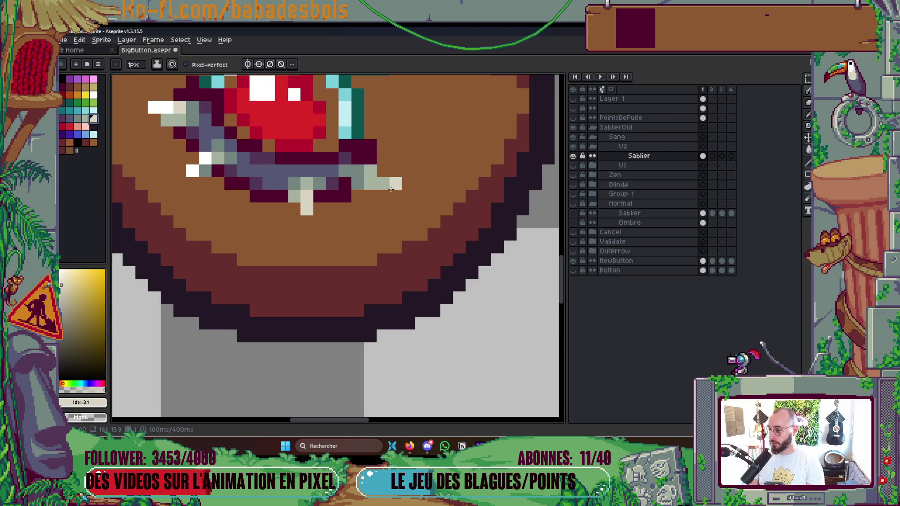
scroll(384, 184, "down", 5)
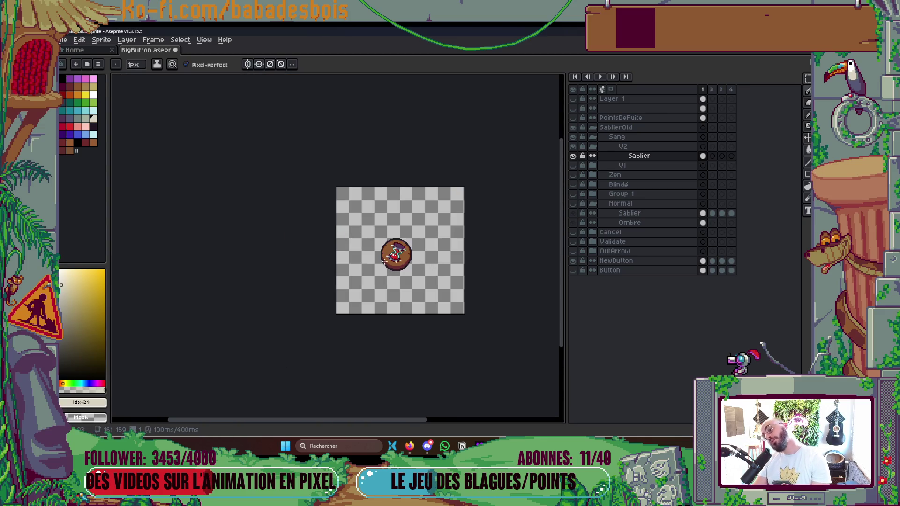
Step: Paint a light glass pixel white, recolour it grey-green #a4b2a0, and save
scroll(385, 261, "up", 6)
scroll(378, 259, "down", 6)
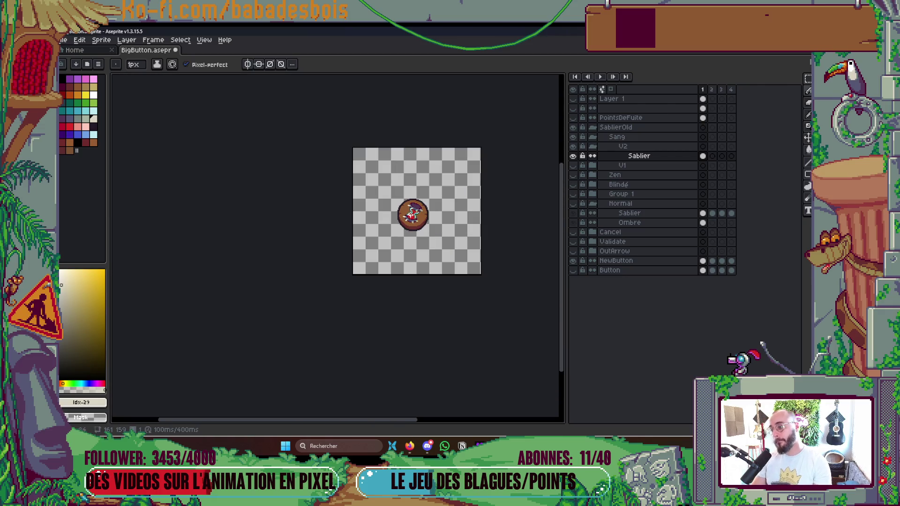
key("ctrl+s")
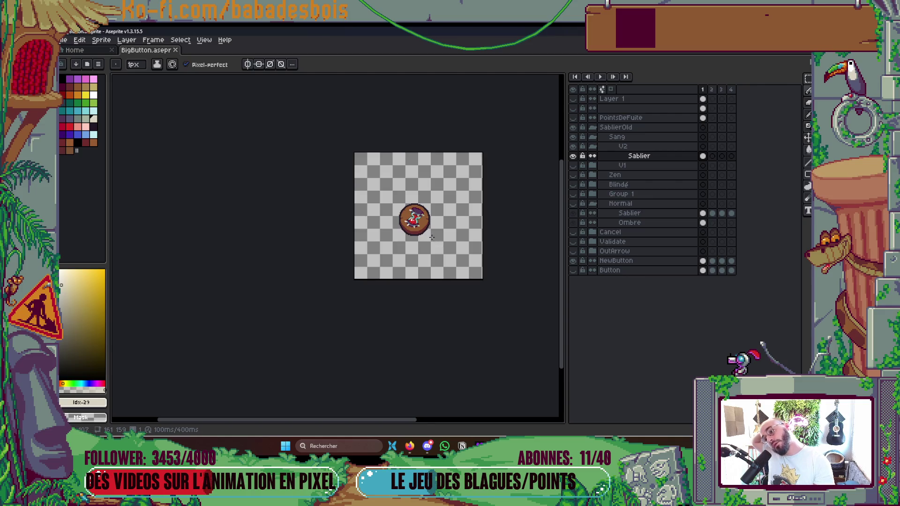
scroll(417, 219, "up", 6)
left_click(93, 95)
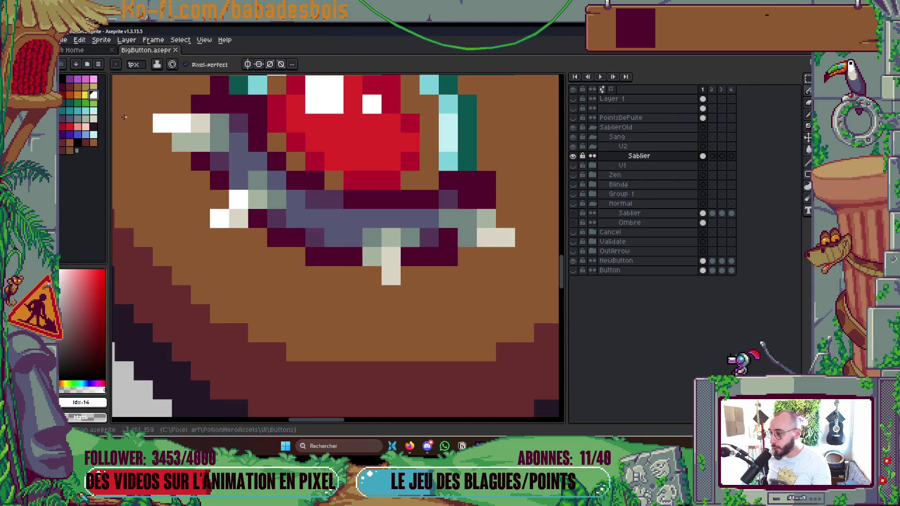
left_click(391, 276)
scroll(438, 238, "down", 6)
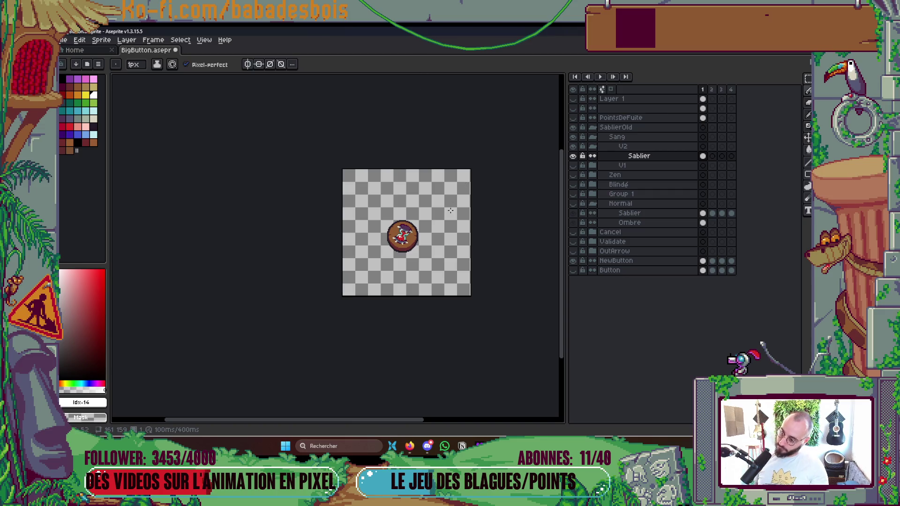
scroll(403, 234, "up", 8)
left_click(316, 192)
left_click(322, 183, "alt")
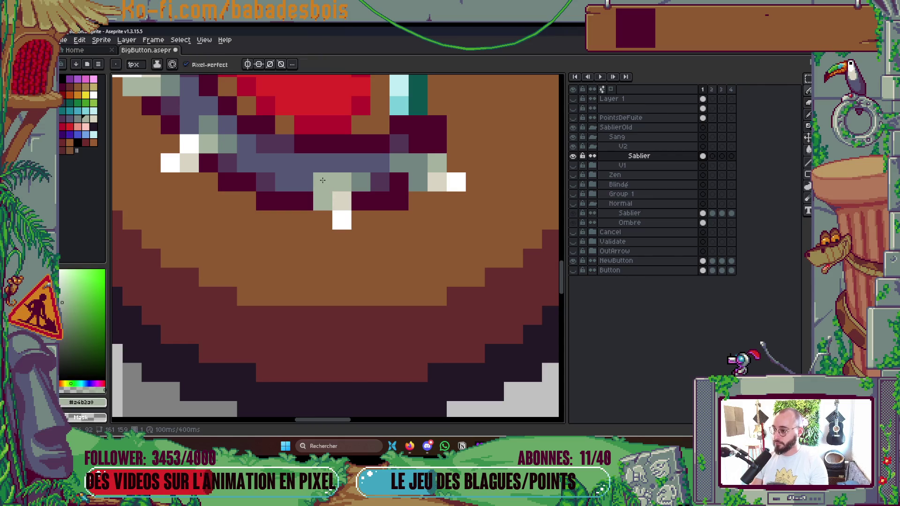
scroll(321, 180, "down", 8)
key("ctrl+s")
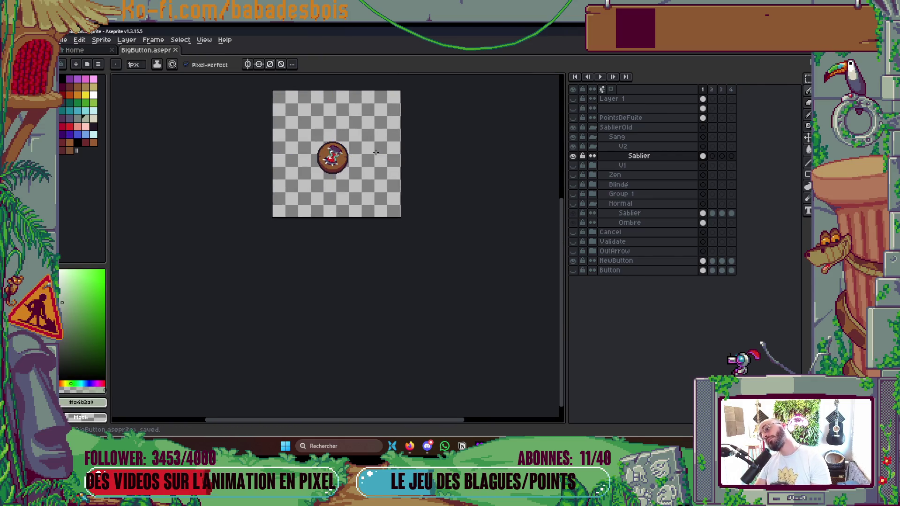
Step: Repaint three pixels on the hourglass's lower glass
scroll(351, 158, "up", 6)
scroll(282, 155, "up", 1)
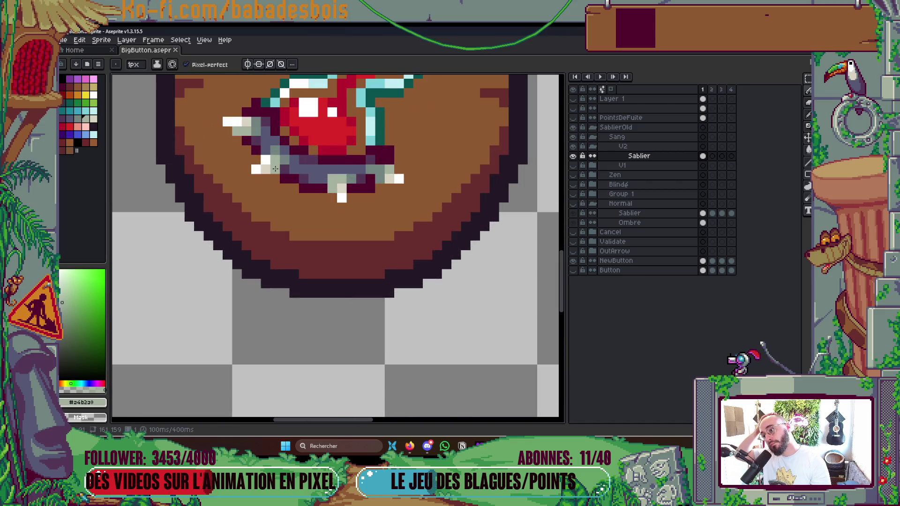
left_click(276, 168)
left_click(285, 160)
left_click(266, 159)
scroll(281, 157, "down", 7)
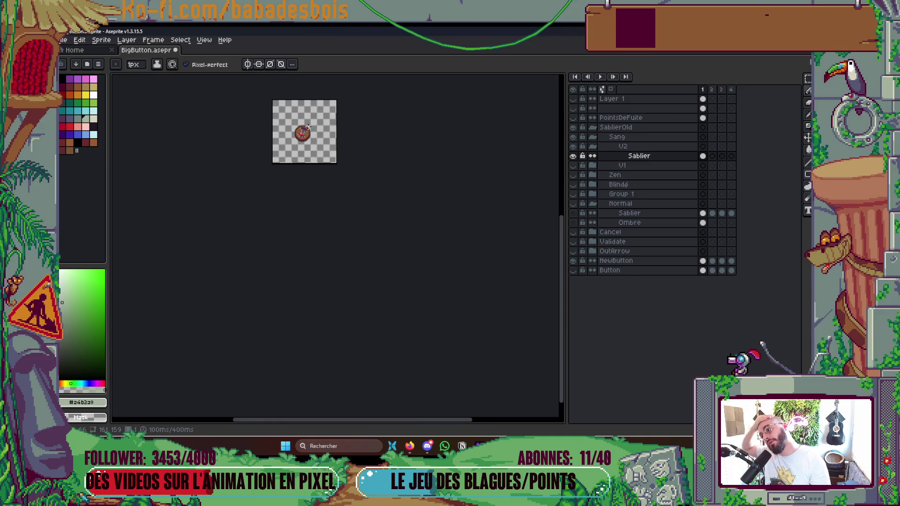
scroll(311, 128, "up", 1)
scroll(292, 144, "up", 5)
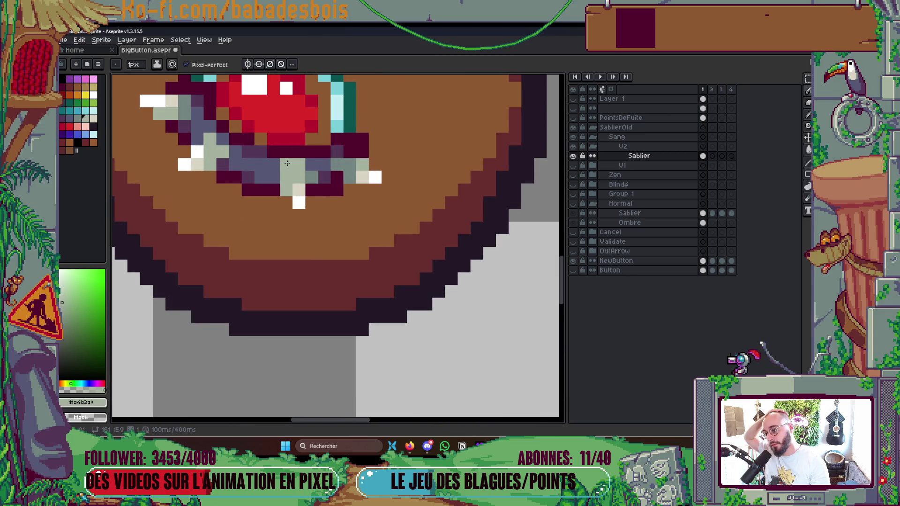
scroll(287, 163, "down", 5)
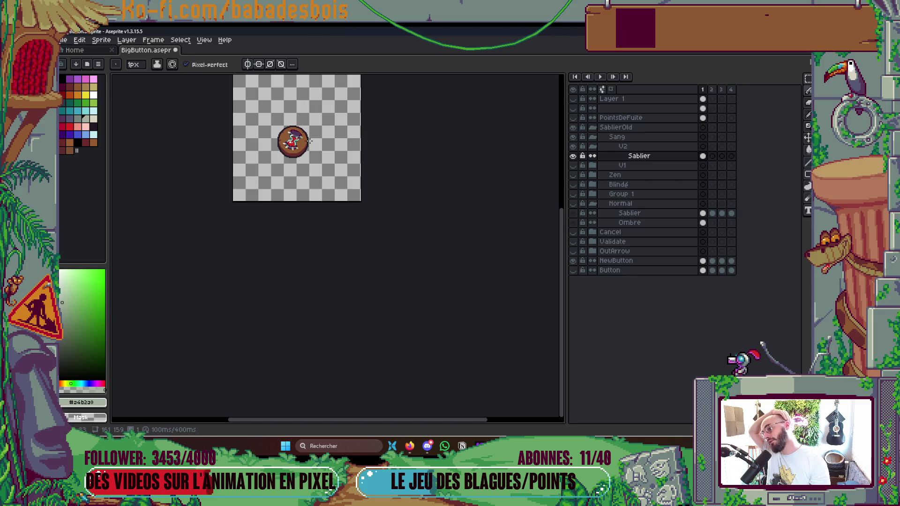
scroll(300, 144, "up", 5)
Step: Sample grey-teal #72847f, repaint the light cell with it, and save
left_click_drag(333, 162, 359, 178)
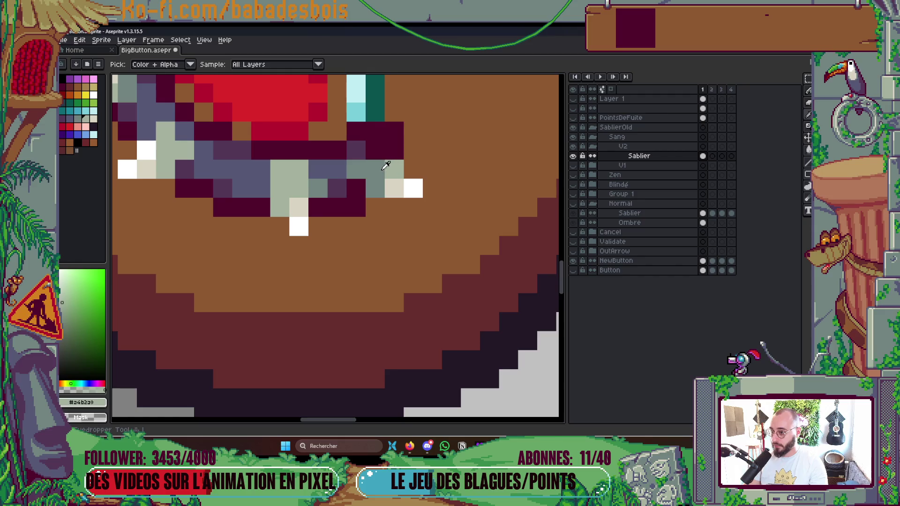
left_click(382, 167, "alt")
left_click_drag(303, 170, 286, 171)
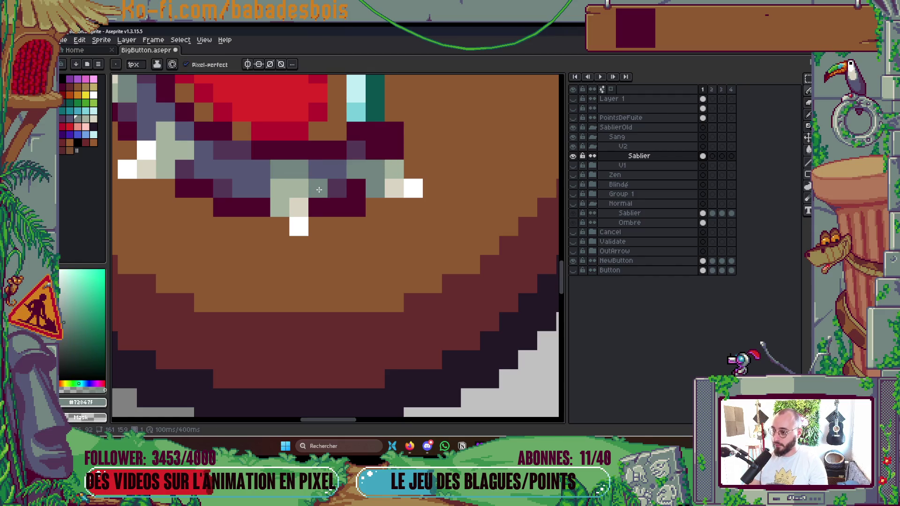
scroll(321, 187, "down", 5)
key("ctrl+s")
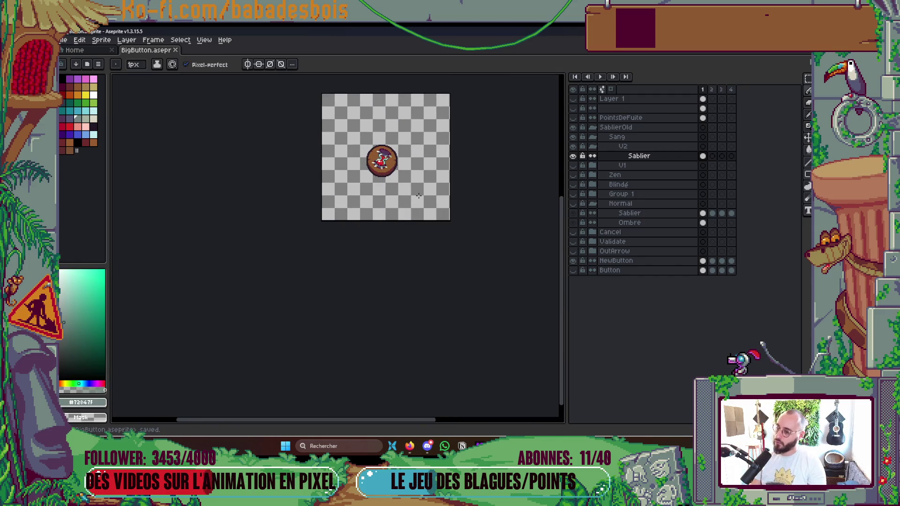
Step: Glance at the Deezer window, then return to the button sprite
mouse_move(479, 446)
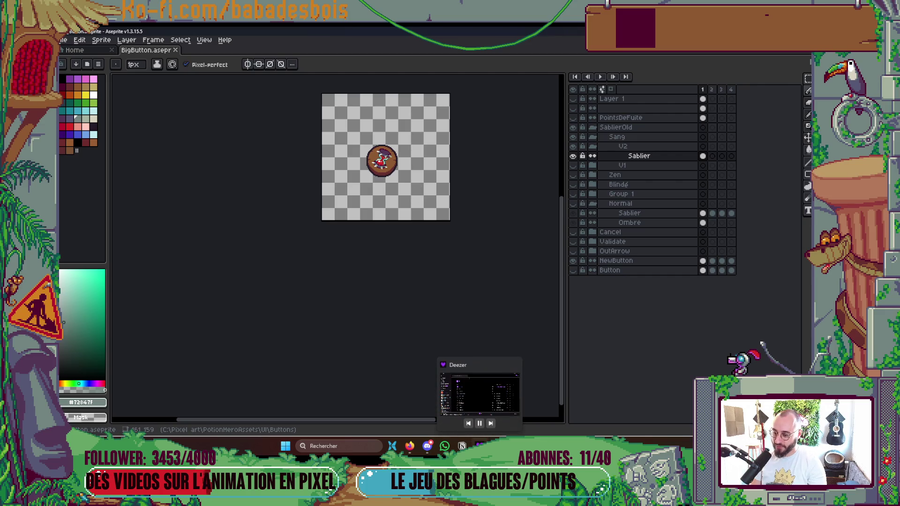
left_click(479, 393)
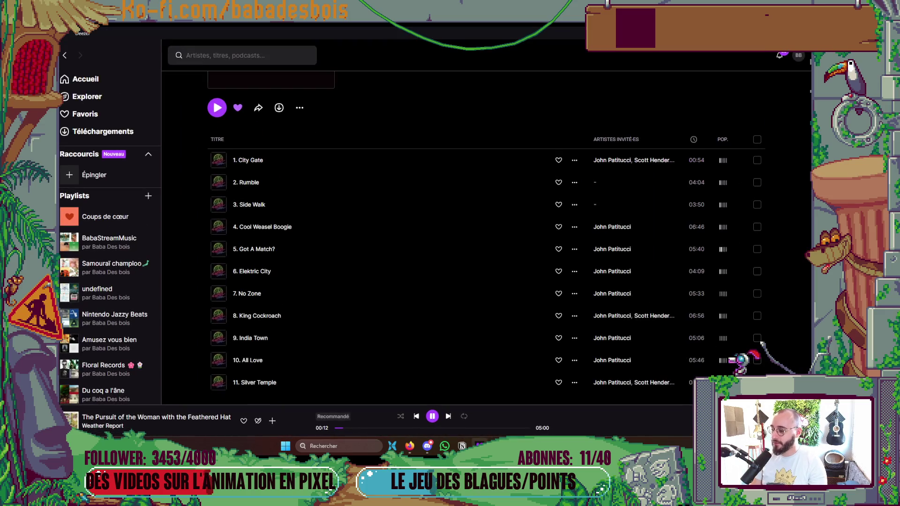
key("alt+Tab")
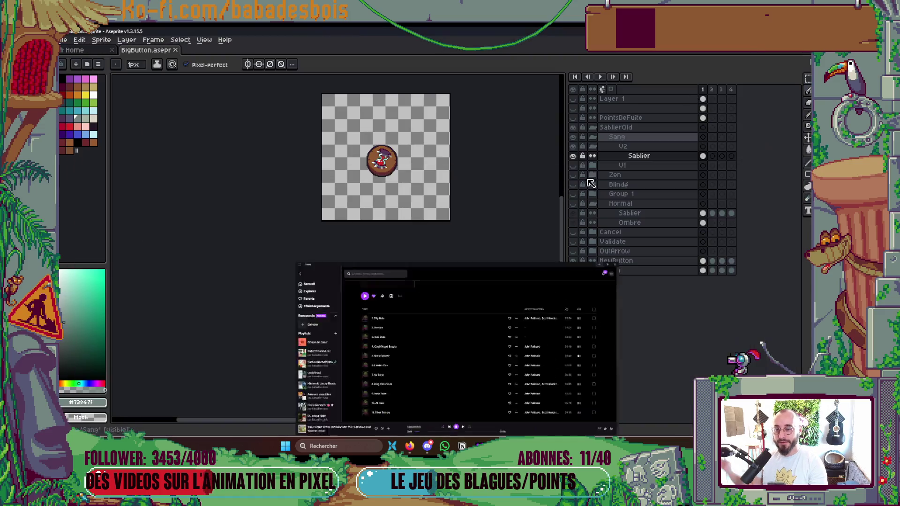
scroll(405, 189, "up", 8)
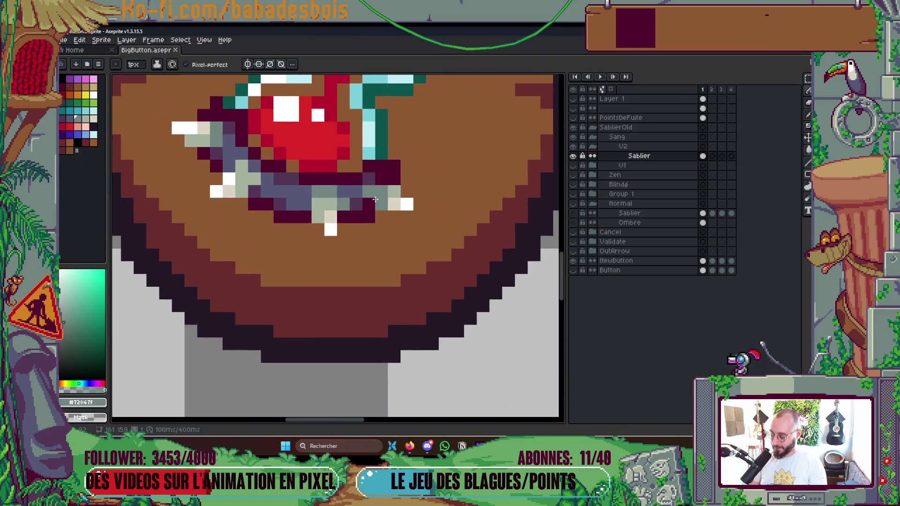
Step: Sample the pale grey-green from the glass and paint two hourglass base pixels with it
key("i")
left_click(411, 181)
scroll(389, 185, "down", 4)
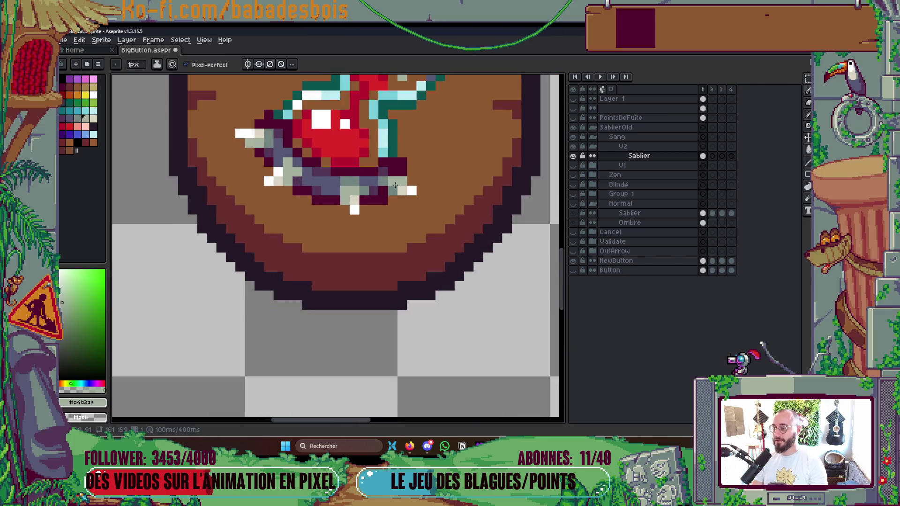
scroll(382, 188, "up", 3)
left_click(378, 185, "alt")
left_click(405, 178)
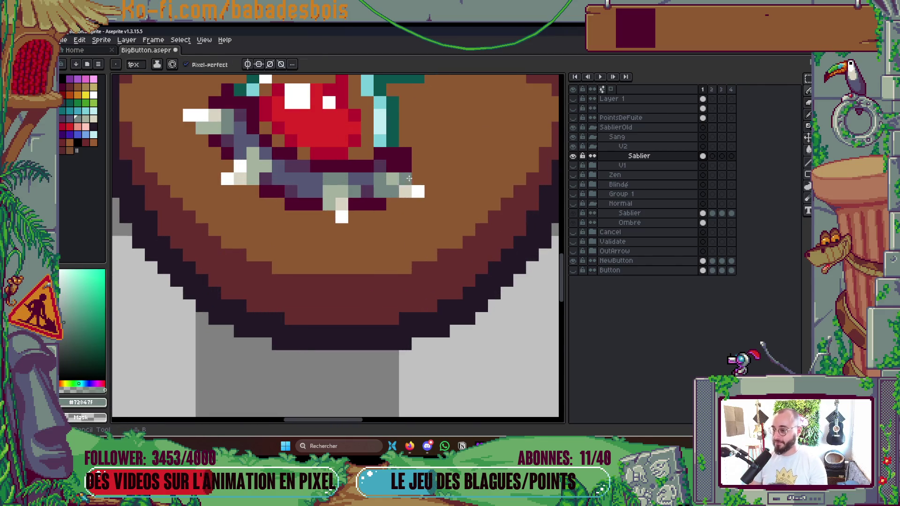
Step: Sample the pale beige, lighten a base pixel with it, and save
scroll(422, 197, "down", 5)
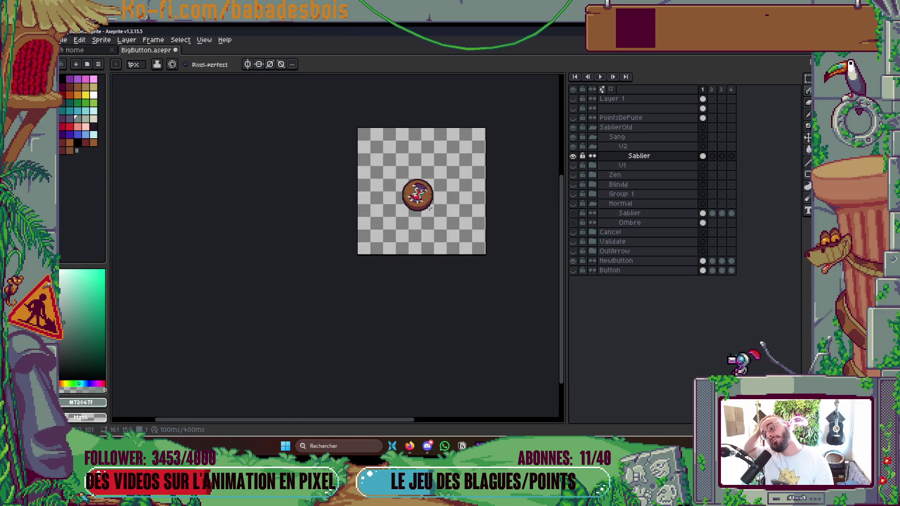
scroll(421, 216, "up", 5)
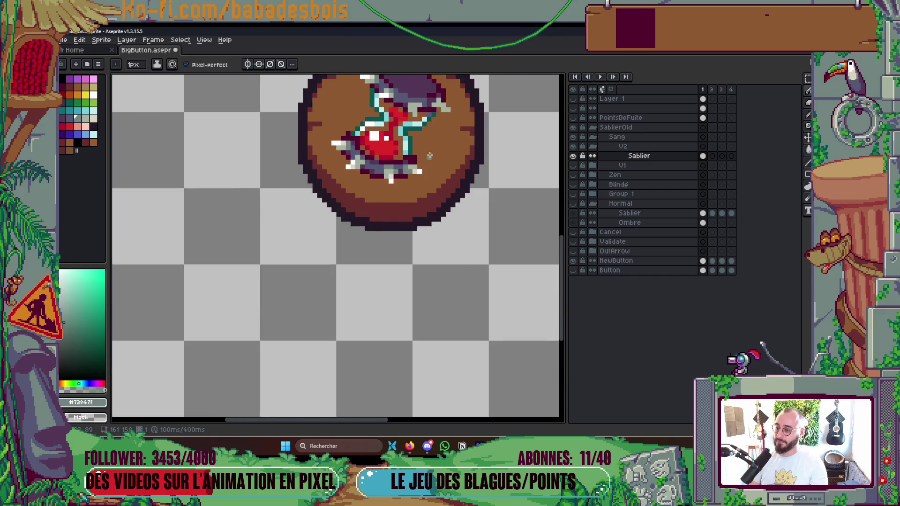
left_click(389, 194, "alt")
left_click(370, 176)
scroll(407, 127, "down", 5)
key("ctrl+s")
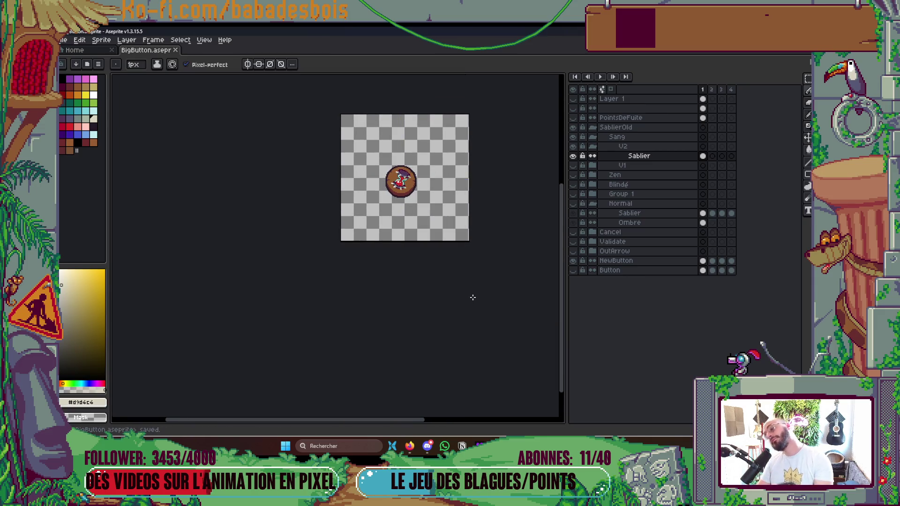
Step: Undo the beige pixel, repaint that base pixel light grey-green, and save
scroll(472, 282, "up", 6)
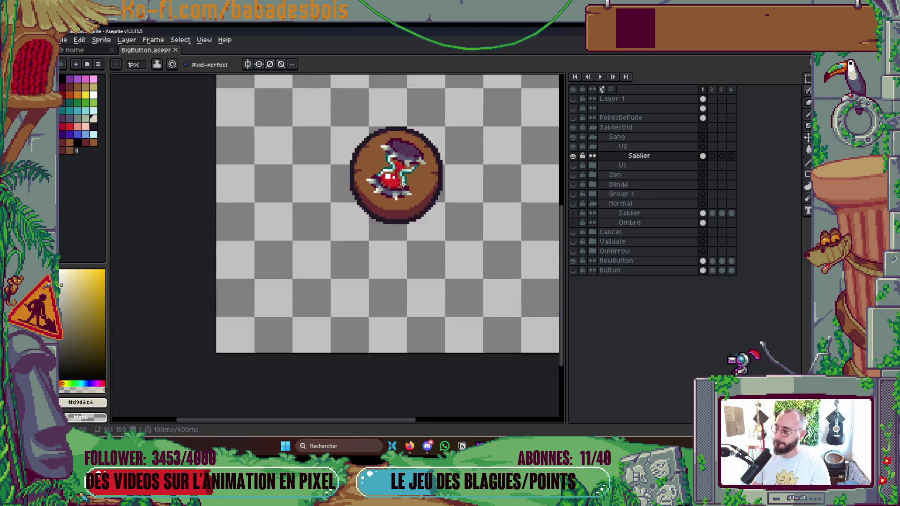
key("ctrl+z")
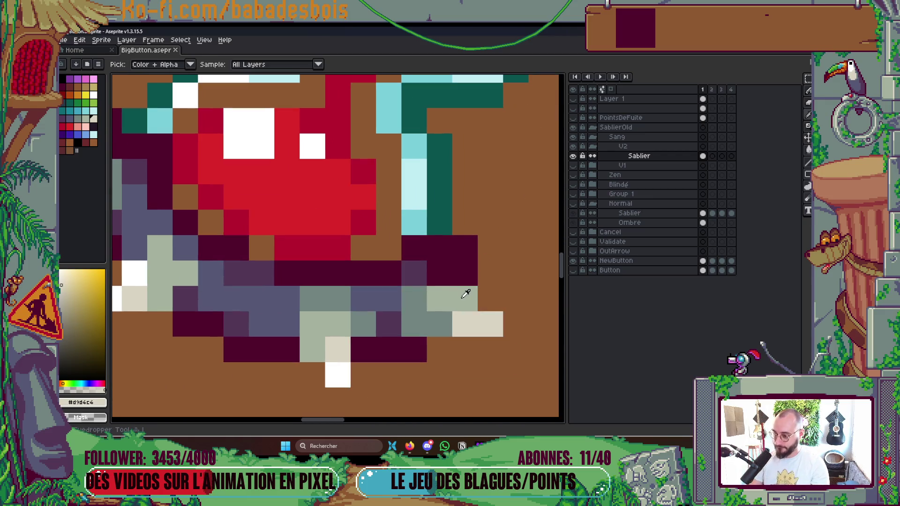
left_click(468, 295, "alt")
left_click(472, 331)
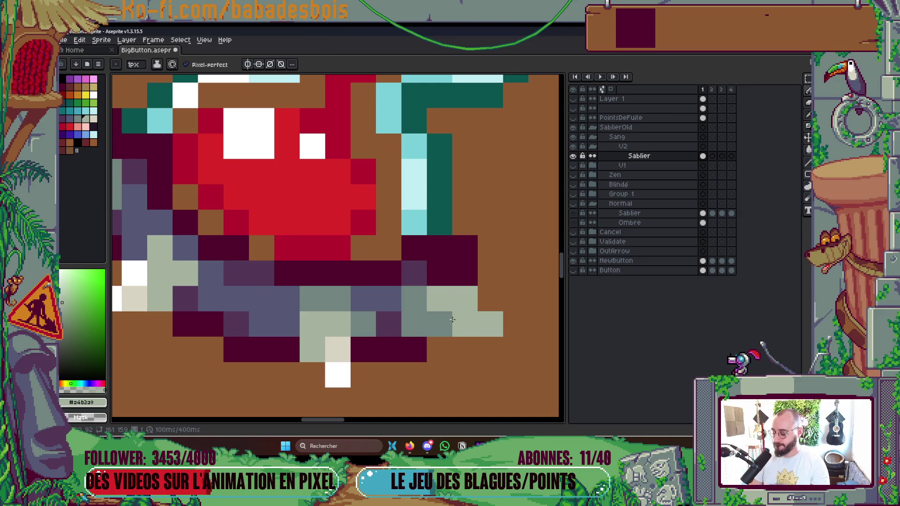
left_click(454, 319, "alt")
scroll(444, 306, "down", 6)
key("ctrl+s")
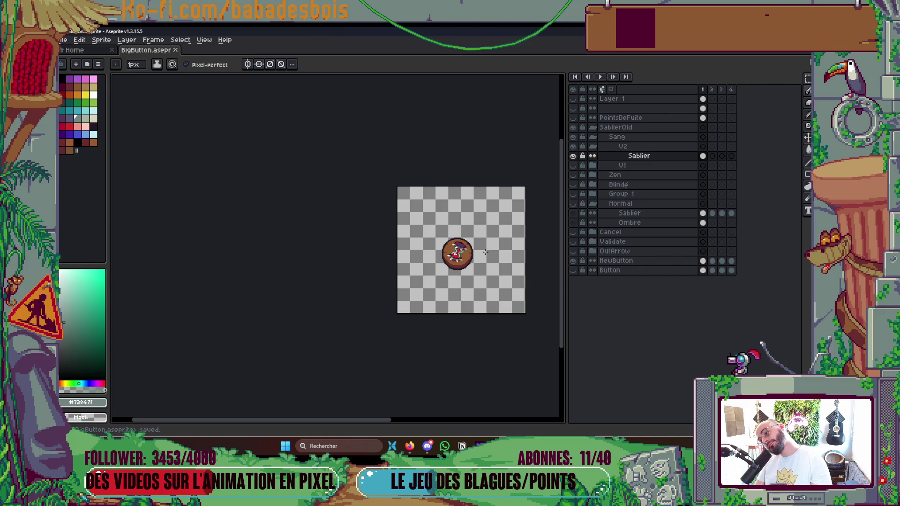
Step: Add a blue-grey pixel and extend the pale beige highlight along the glass rim
scroll(481, 249, "up", 5)
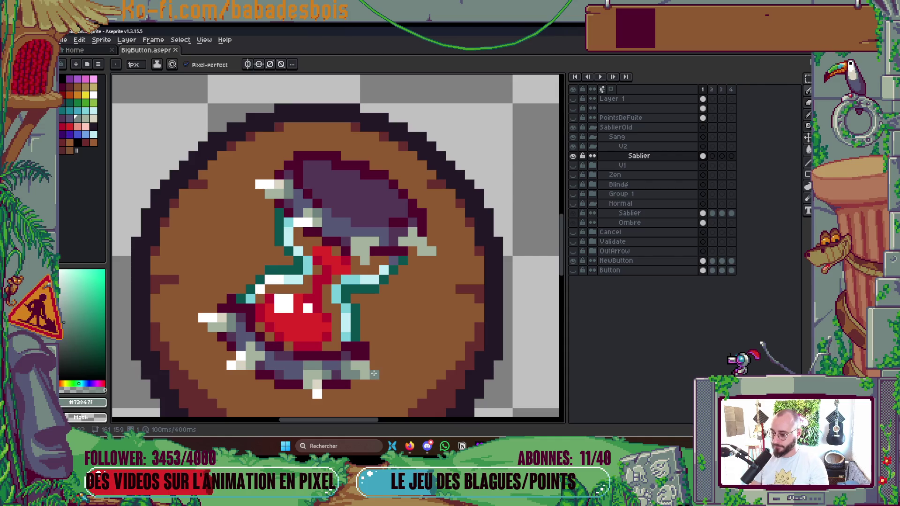
left_click(317, 363, "alt")
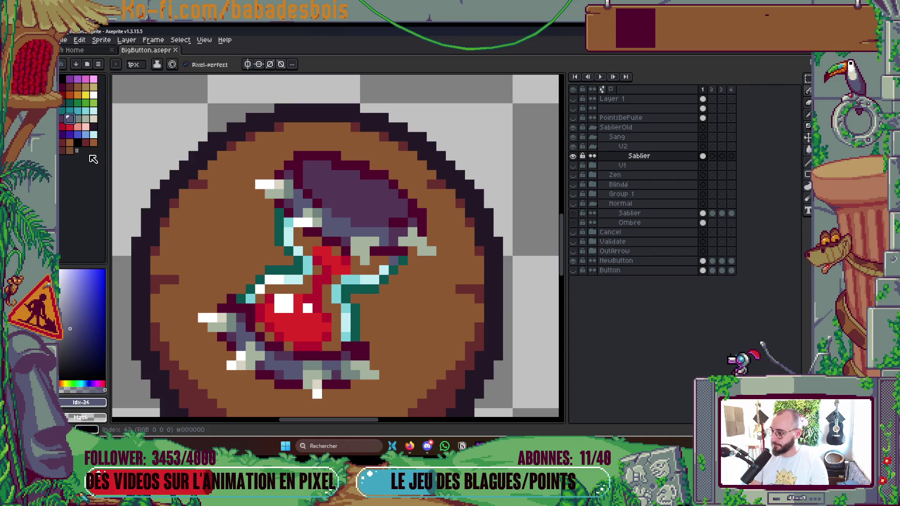
left_click(344, 376)
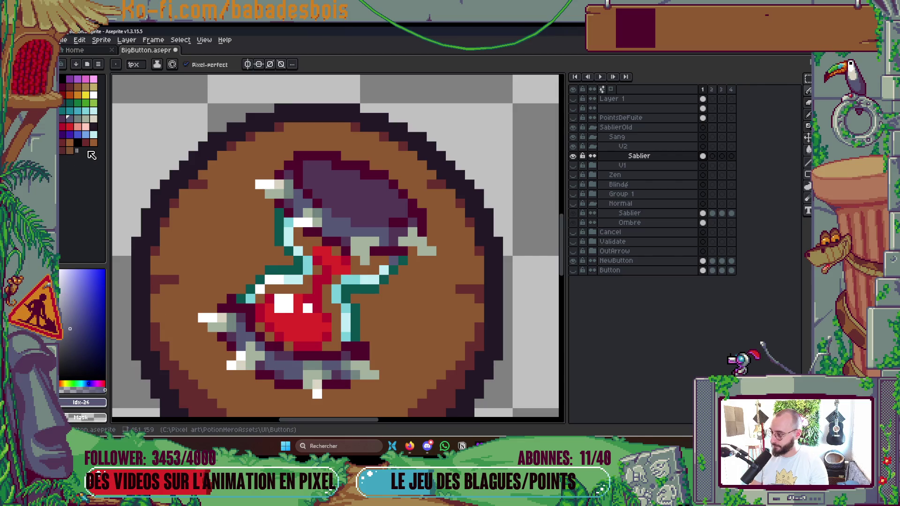
left_click(258, 292, "alt")
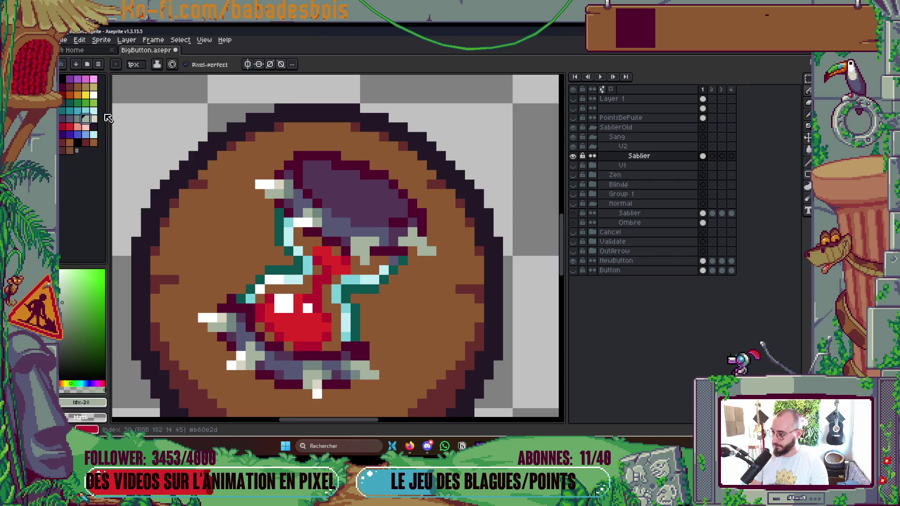
left_click(93, 118)
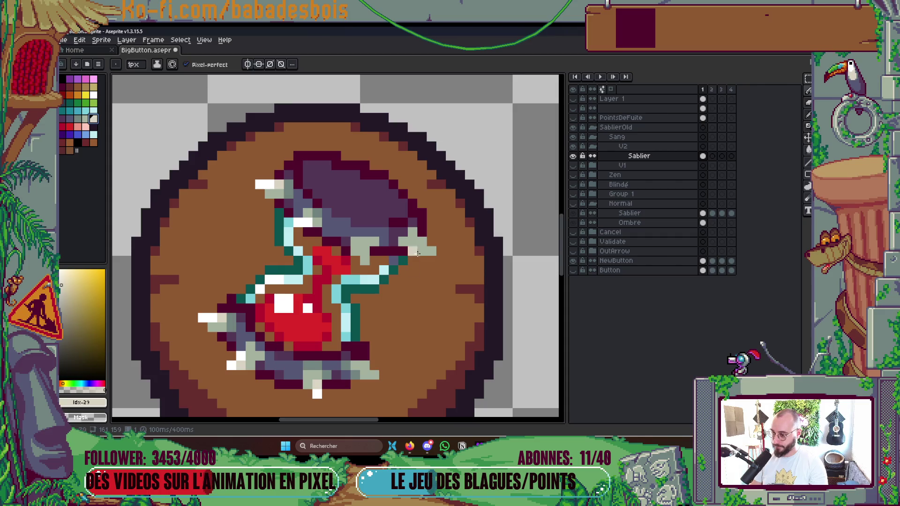
left_click(350, 219, "alt")
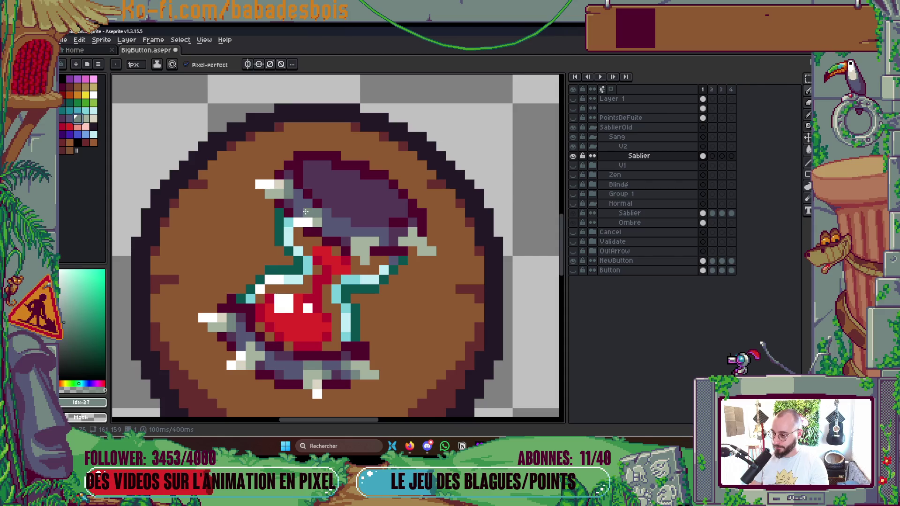
key("]")
key("]")
left_click(240, 194)
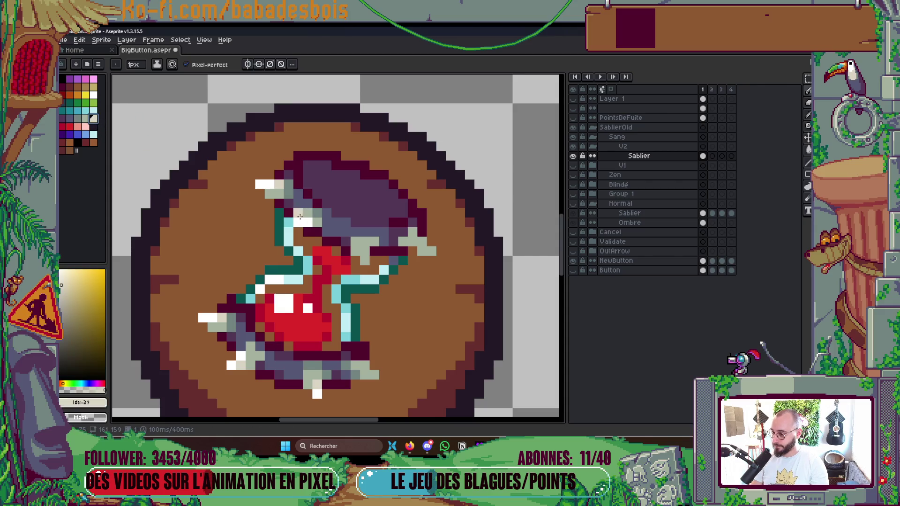
left_click(364, 258)
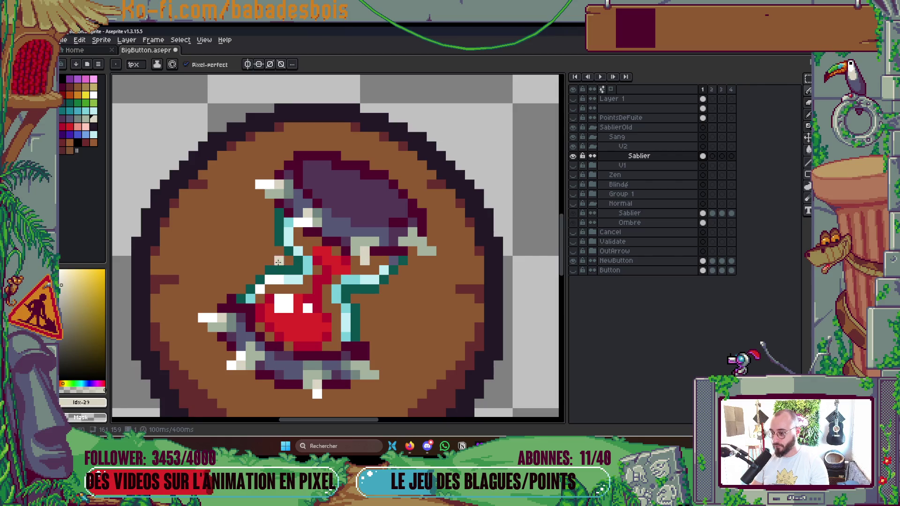
left_click(93, 95)
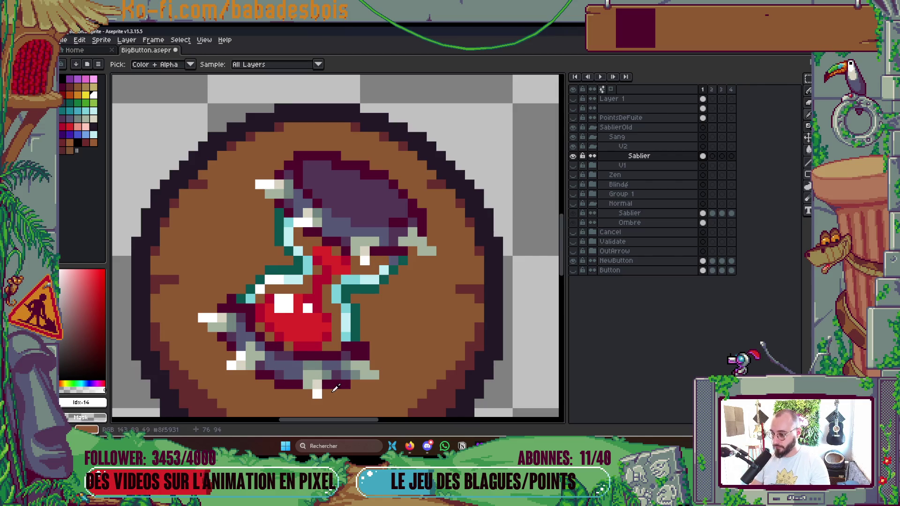
left_click(332, 364, "alt")
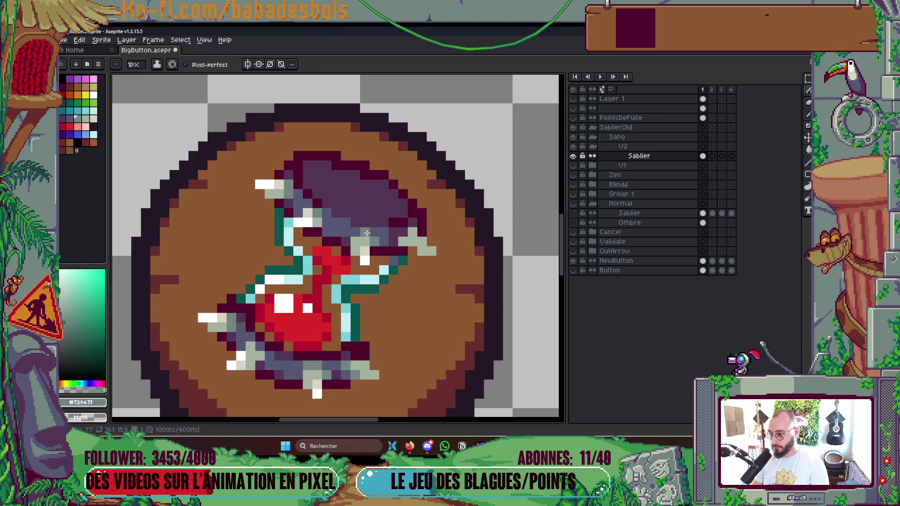
Step: Turn two grey-green base pixels light beige, then sample white and light grey-green
scroll(393, 167, "down", 3)
scroll(393, 167, "down", 3)
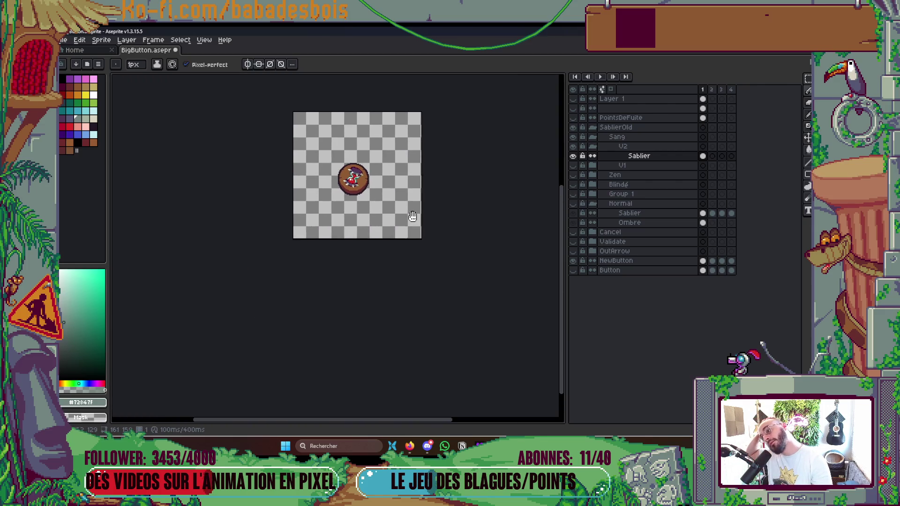
scroll(373, 169, "up", 6)
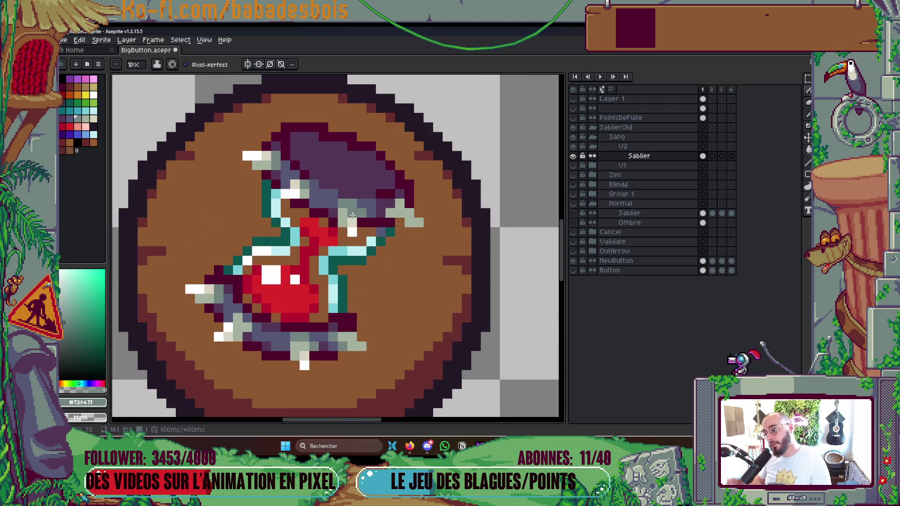
left_click(340, 224)
left_click(340, 212)
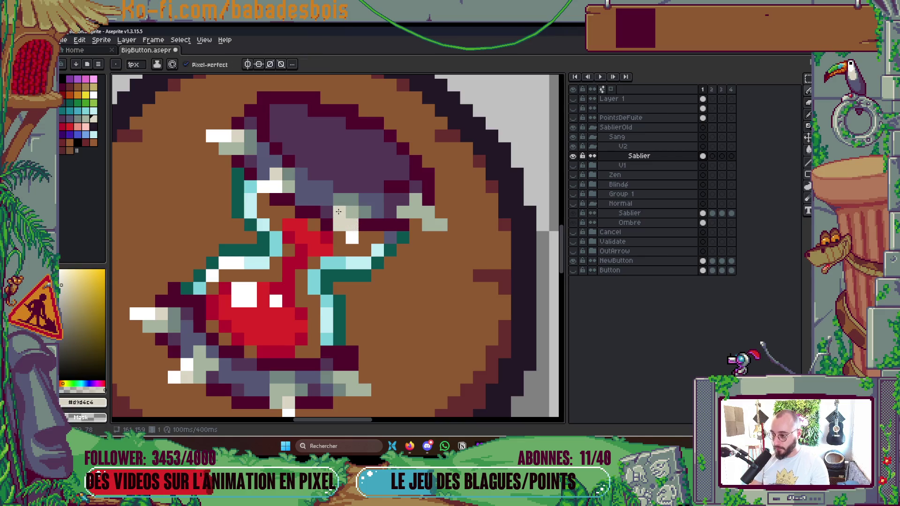
left_click(360, 239, "alt")
scroll(375, 225, "down", 4)
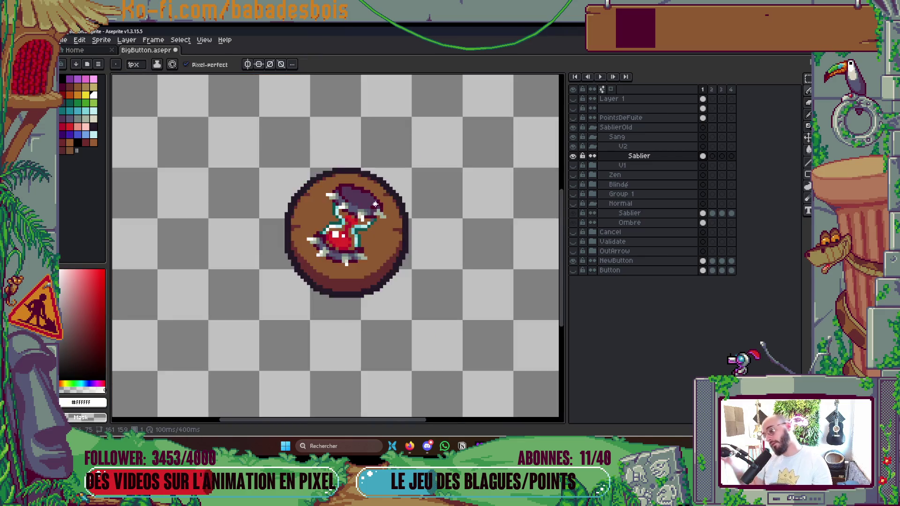
scroll(390, 214, "up", 6)
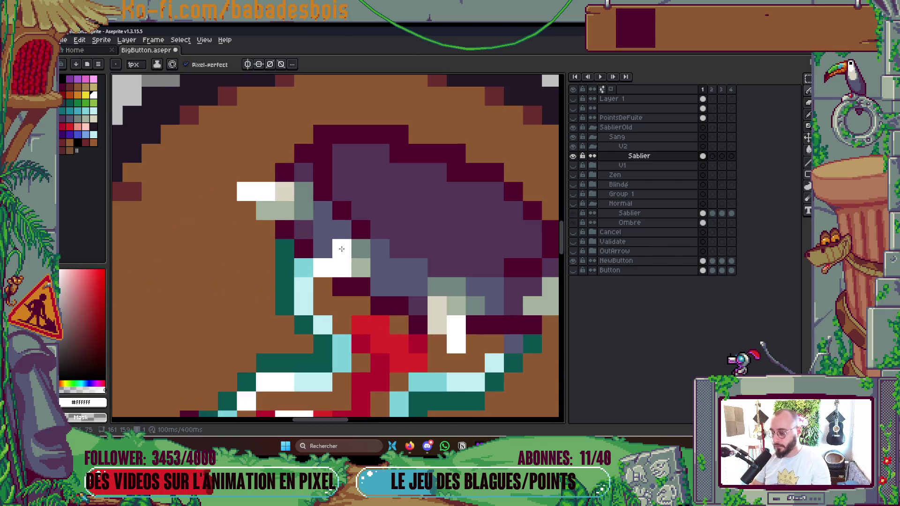
left_click(360, 267, "alt")
scroll(341, 221, "down", 5)
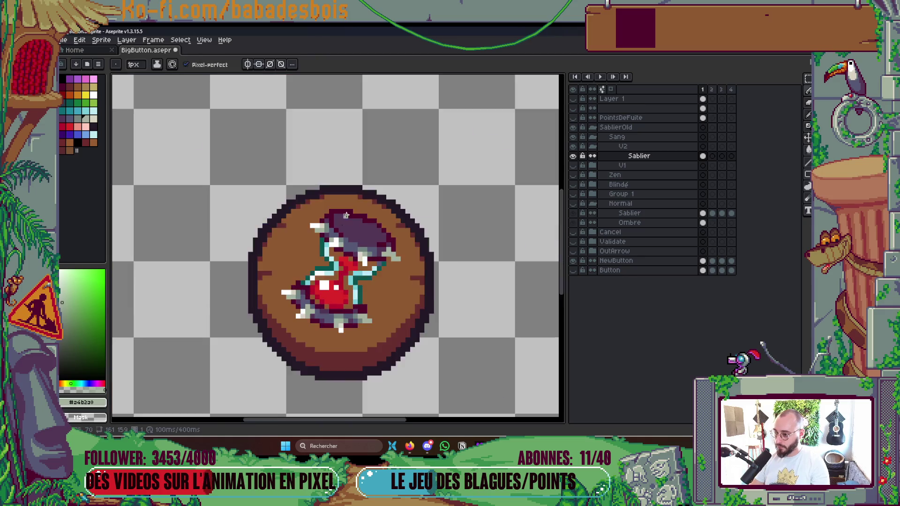
scroll(340, 221, "down", 7)
scroll(374, 203, "up", 1)
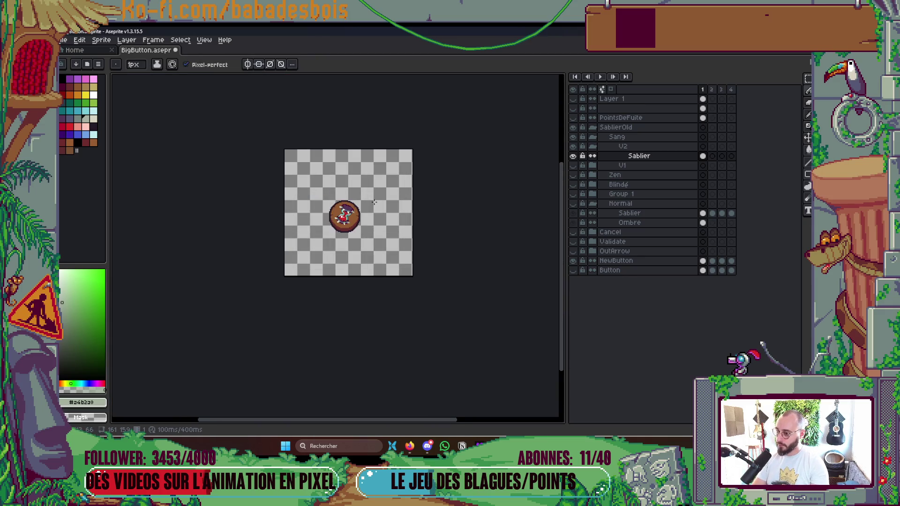
scroll(333, 207, "up", 8)
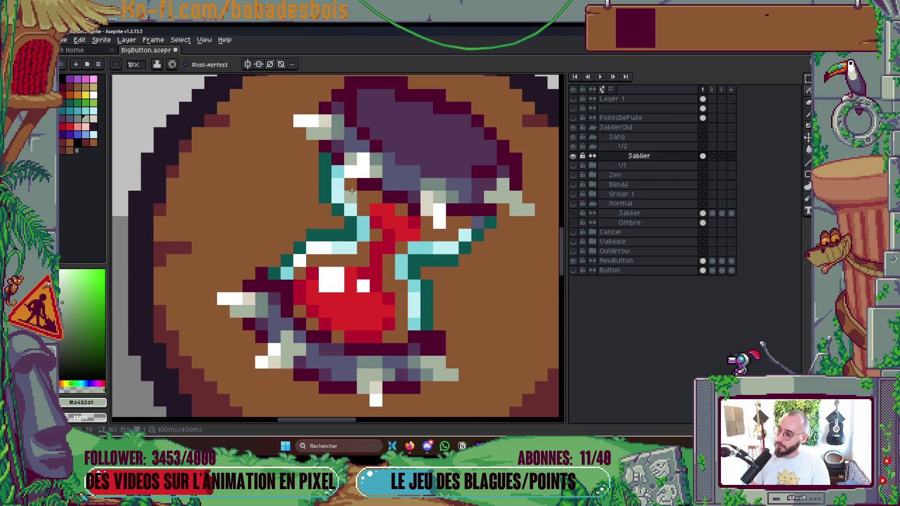
Step: Paint a glass-edge pixel dark maroon, then restore it to cyan
left_click(331, 146, "alt")
left_click(334, 181)
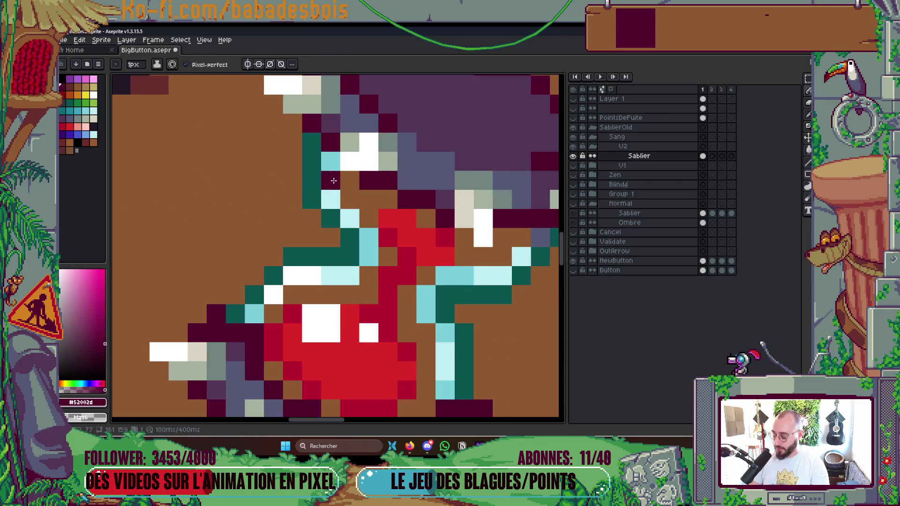
left_click(336, 160, "alt")
left_click(333, 181)
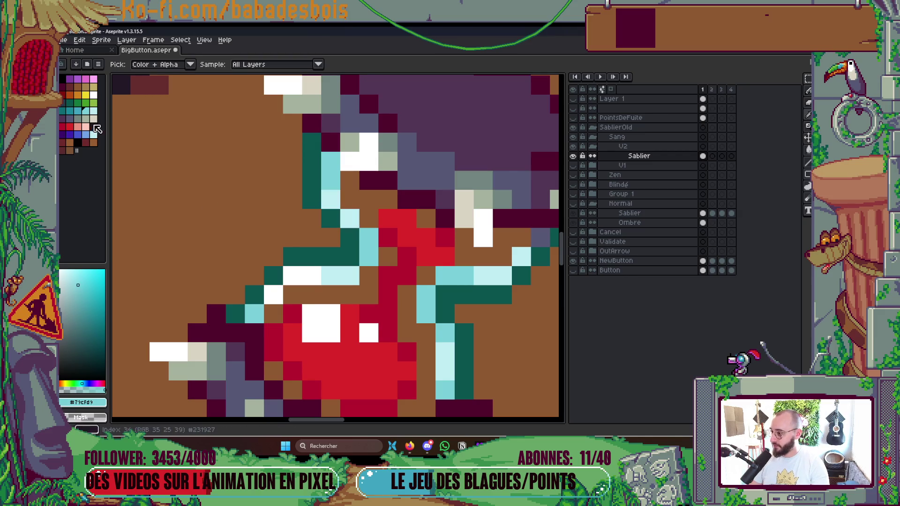
scroll(449, 149, "down", 8)
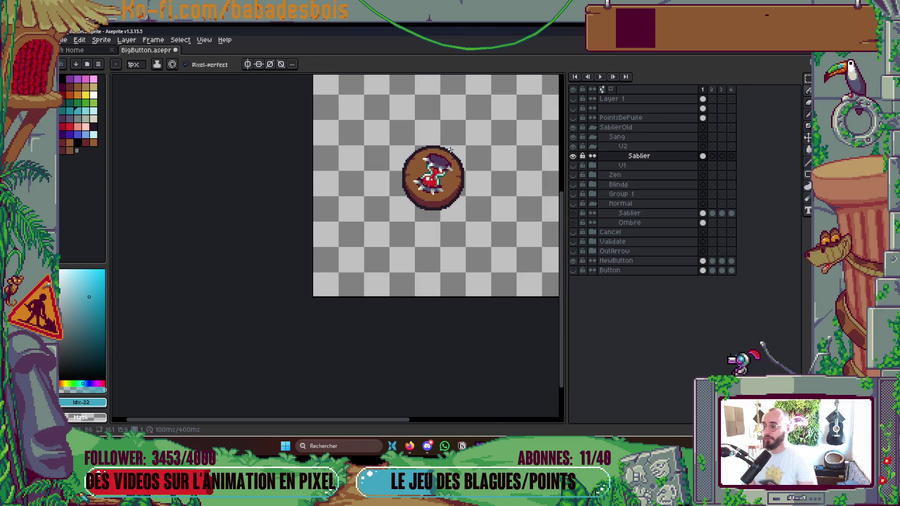
left_click_drag(449, 149, 439, 160)
scroll(459, 172, "down", 2)
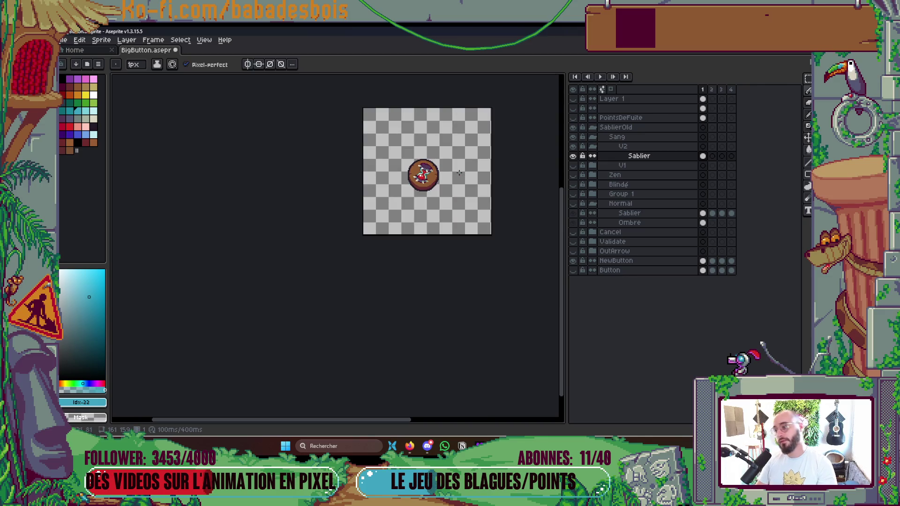
scroll(457, 174, "up", 6)
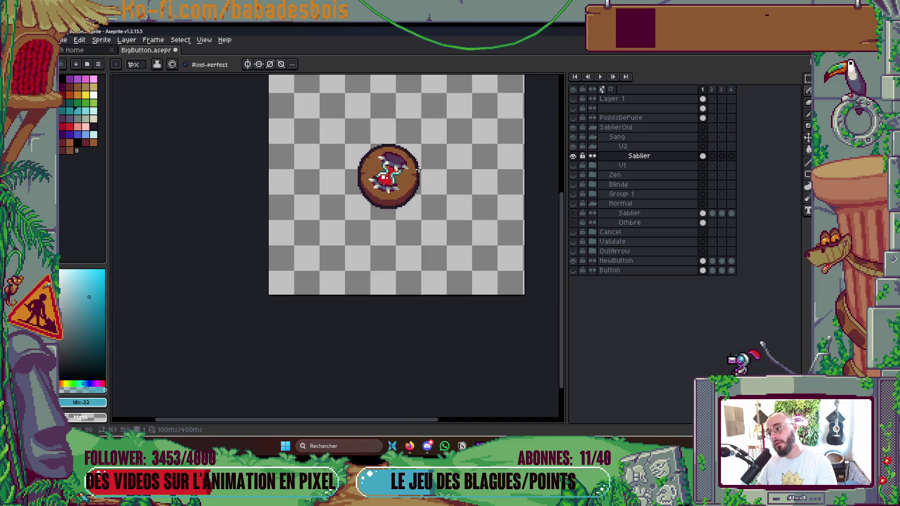
Step: Turn two cyan glass pixels white and save the file
left_click(368, 149, "alt")
left_click(352, 152)
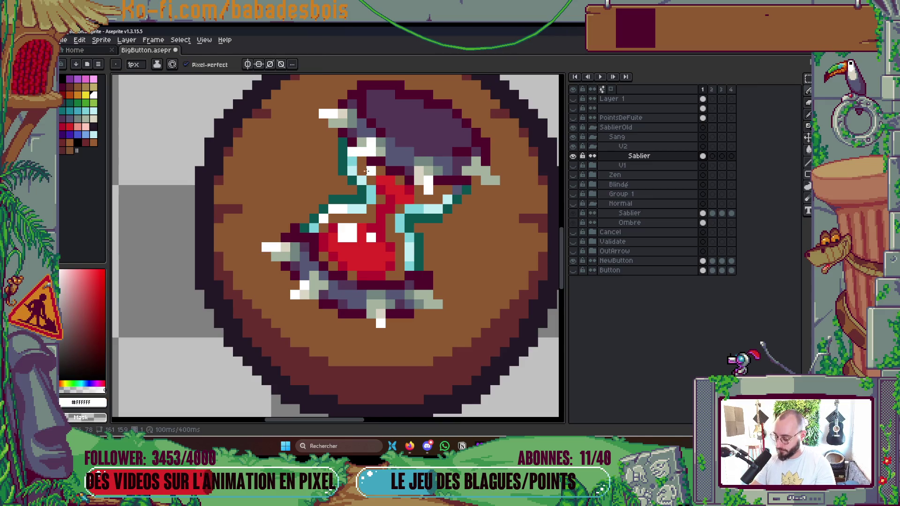
left_click(352, 165, "alt")
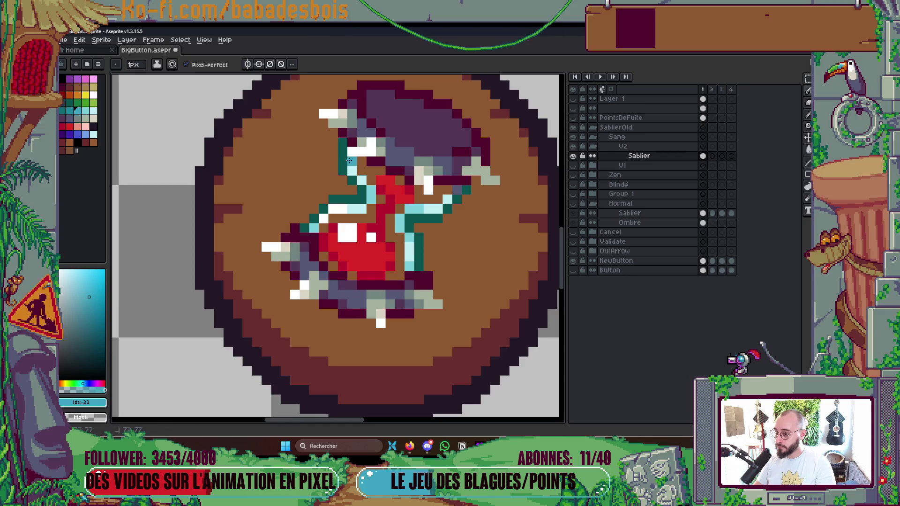
scroll(371, 169, "down", 6)
scroll(381, 157, "up", 10)
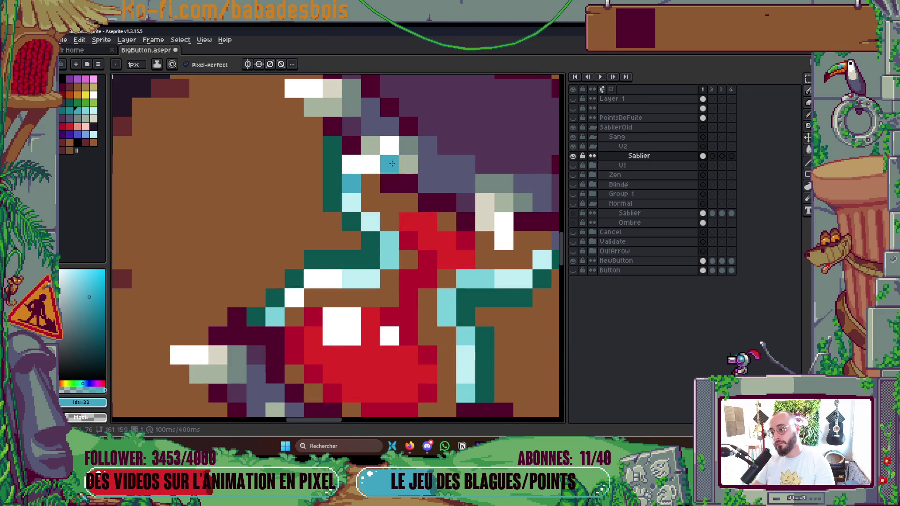
left_click(145, 136, "alt")
scroll(464, 161, "down", 5)
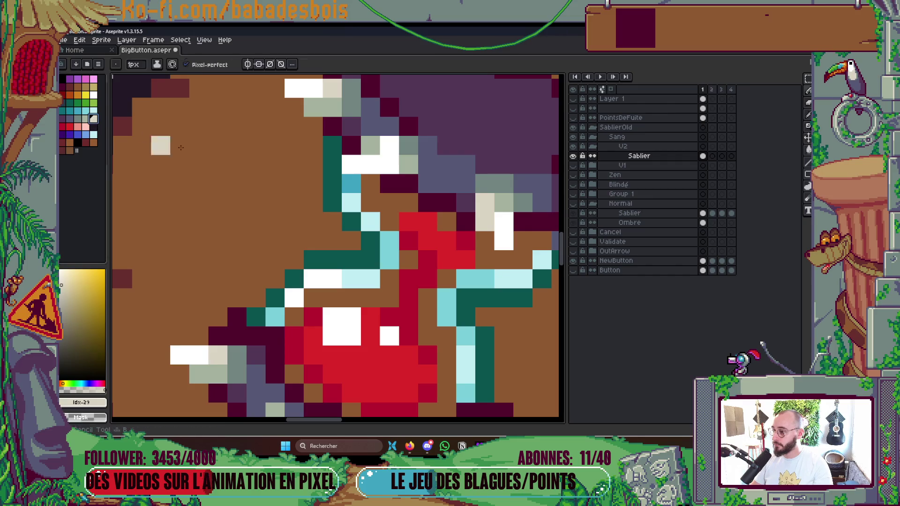
key("ctrl+s")
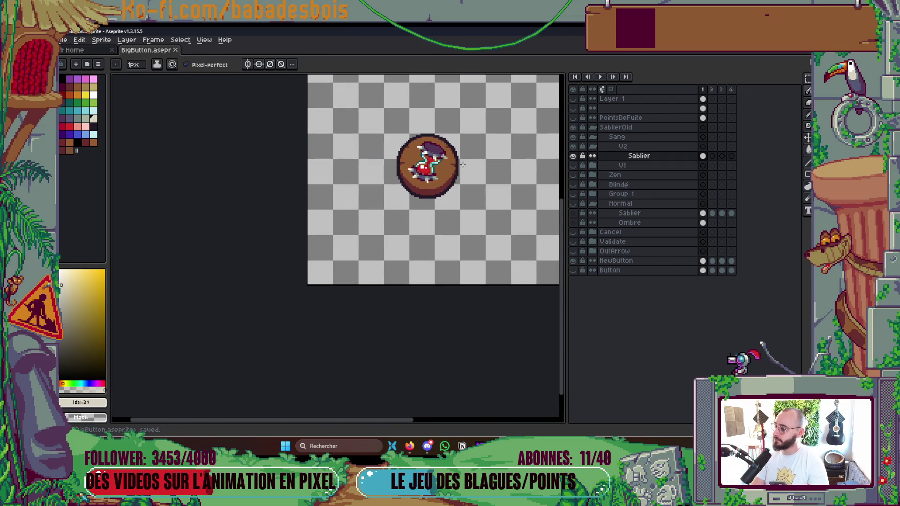
Step: Add pale beige highlight pixels extending the right tip of the upper glass
left_click_drag(463, 166, 430, 183)
scroll(427, 178, "up", 1)
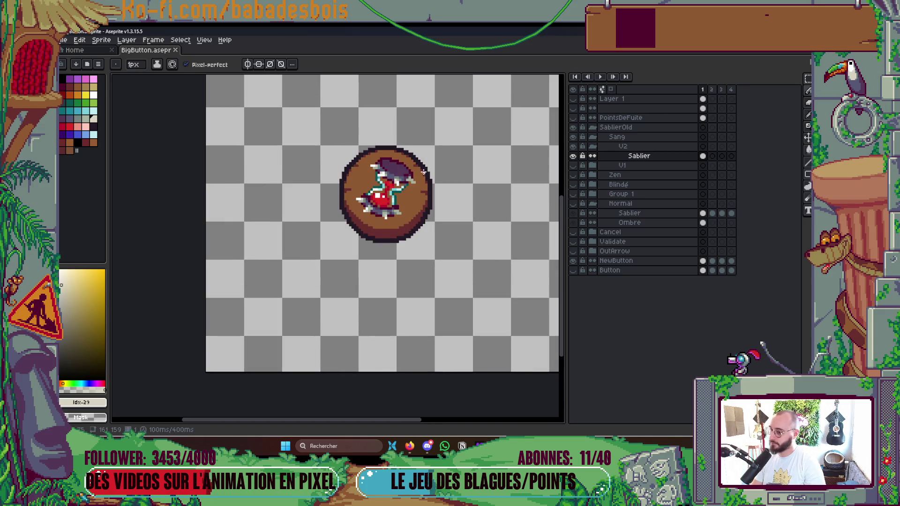
scroll(419, 173, "up", 4)
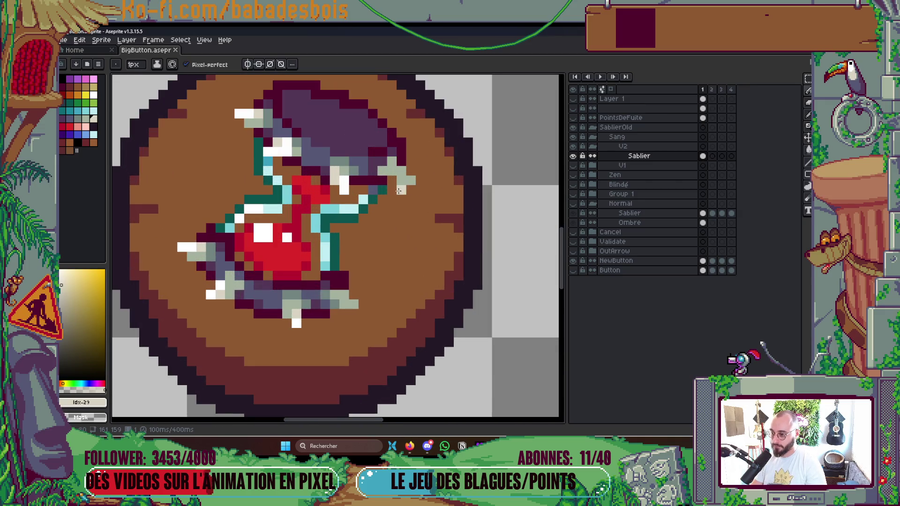
left_click(345, 170, "alt")
left_click(403, 179)
left_click(405, 169)
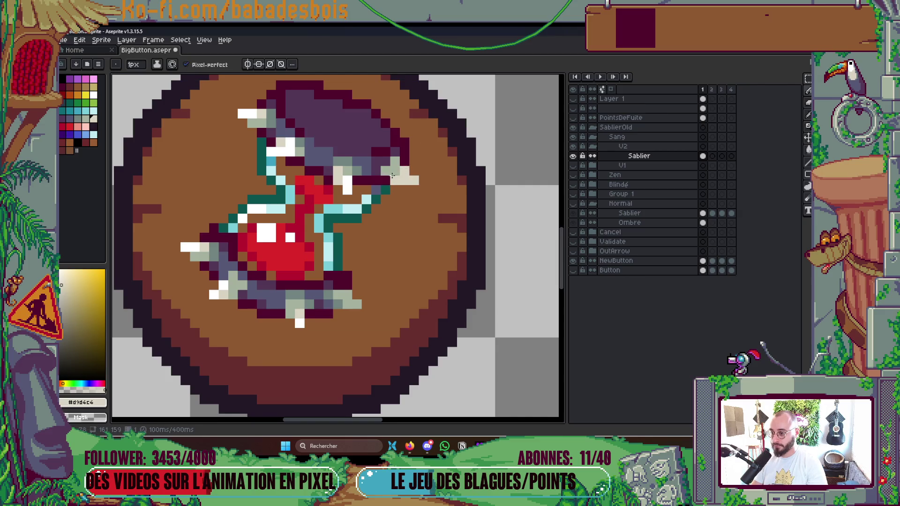
left_click(394, 170, "alt")
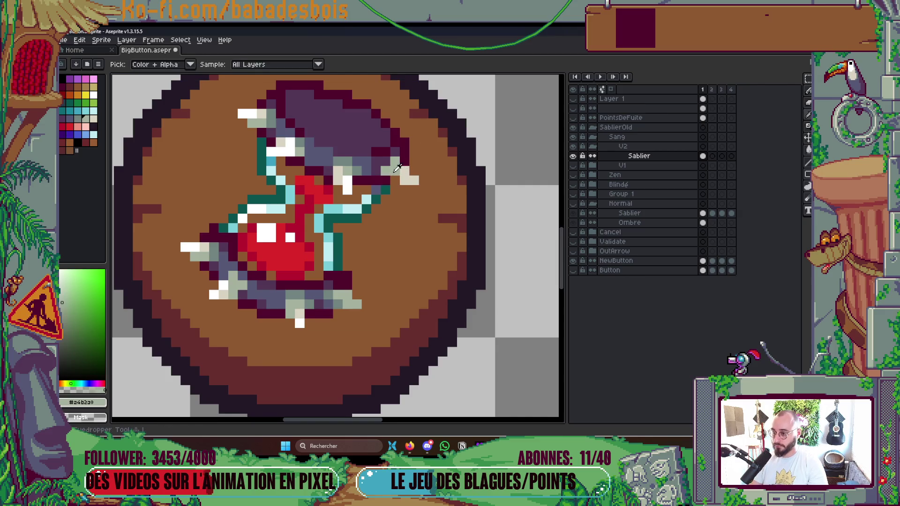
left_click(78, 119)
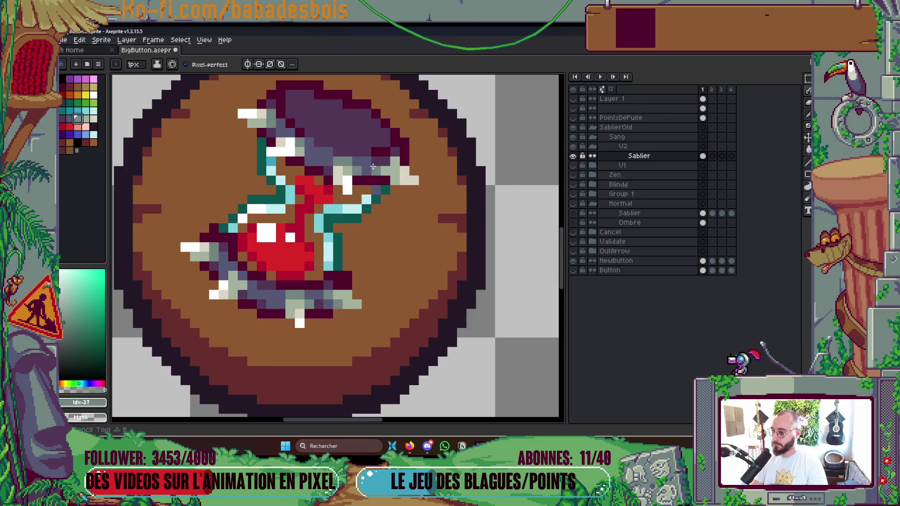
scroll(383, 168, "down", 5)
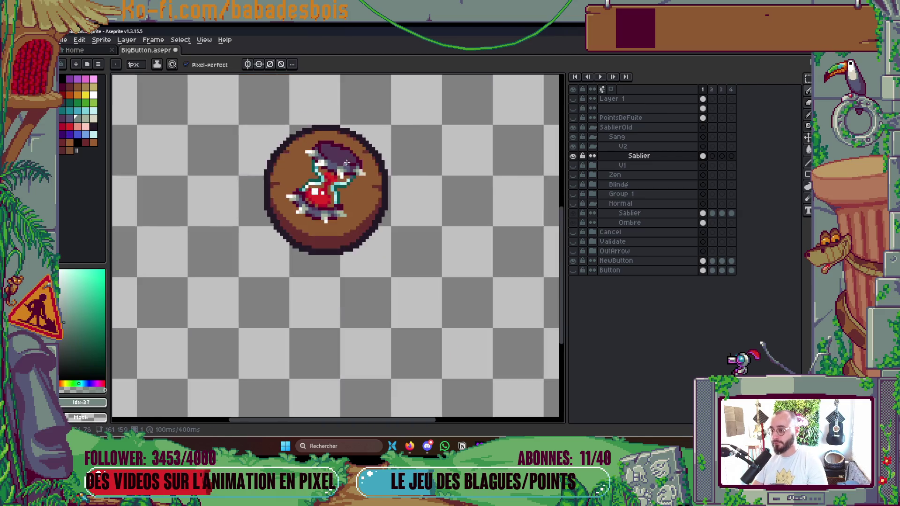
Step: Paint a white highlight pixel on the hourglass and save the file
scroll(371, 145, "up", 3)
key("ctrl+s")
scroll(356, 155, "up", 5)
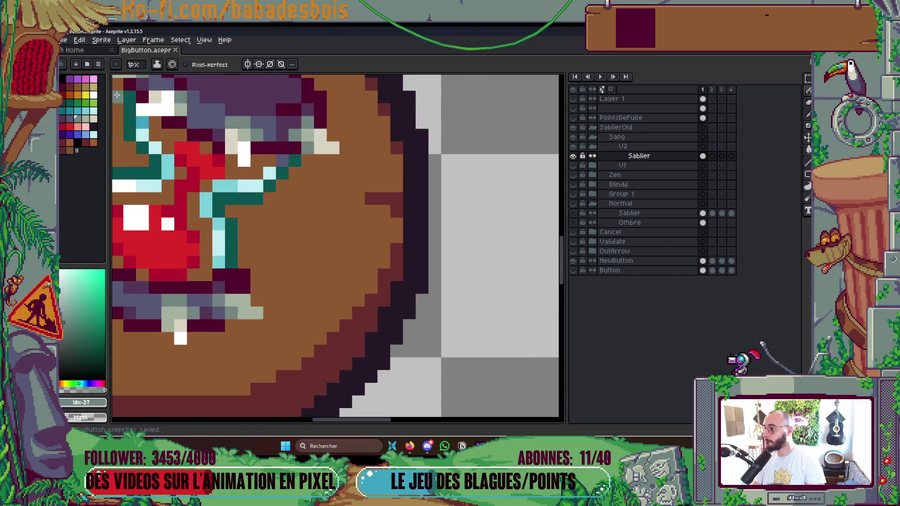
left_click(93, 119)
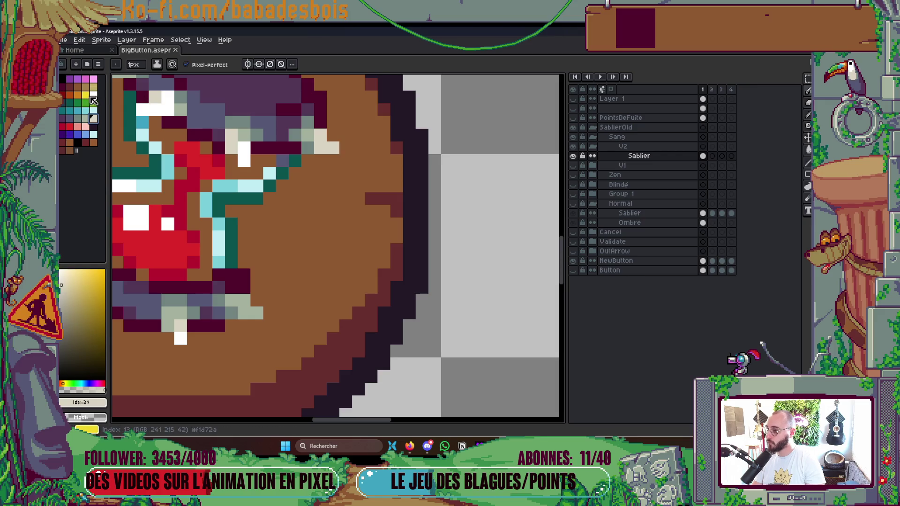
left_click(94, 95)
left_click(333, 147)
scroll(344, 160, "down", 8)
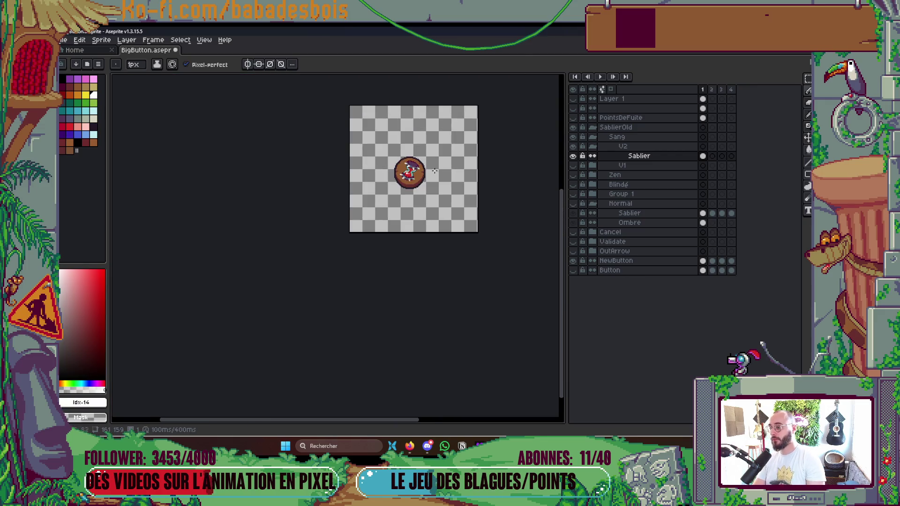
key("ctrl+s")
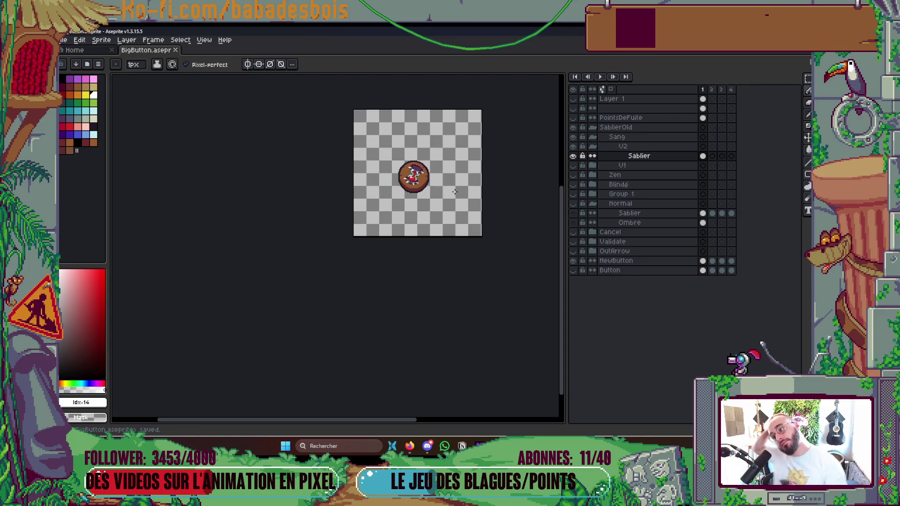
Step: Sample the pale beige #d9d4c4 and extend the hourglass rim with beige pixels, then save
scroll(450, 192, "up", 8)
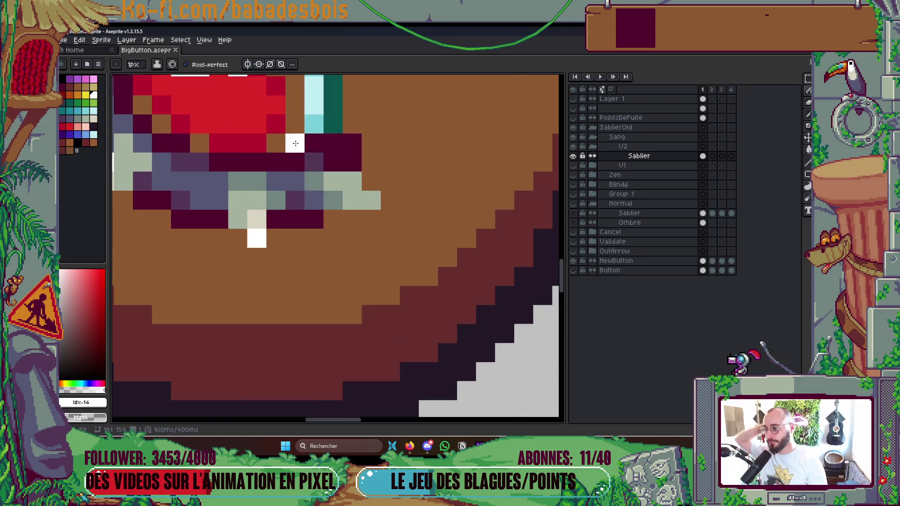
key("i")
left_click(257, 214)
key("b")
mouse_move(370, 201)
left_mouse_down()
mouse_move(353, 182)
mouse_move(372, 182)
left_mouse_up()
scroll(419, 160, "down", 5)
scroll(419, 160, "down", 4)
key("ctrl+s")
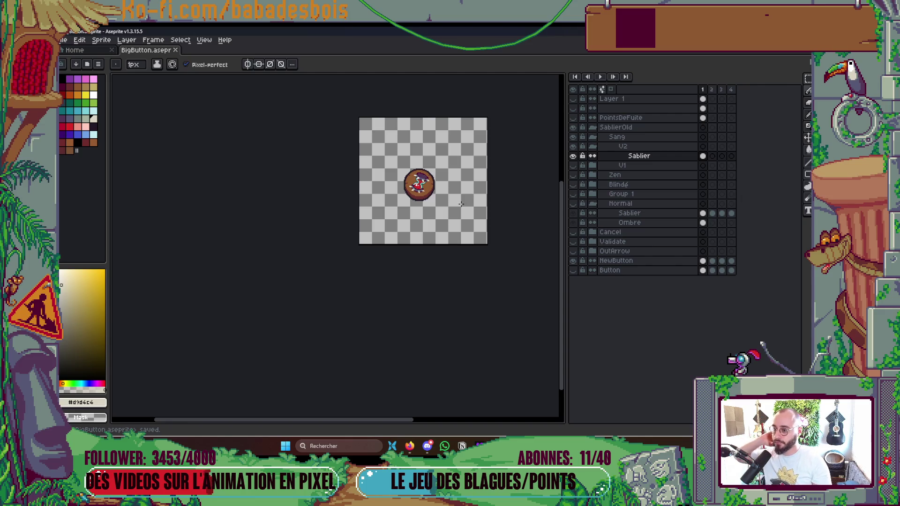
scroll(457, 213, "up", 5)
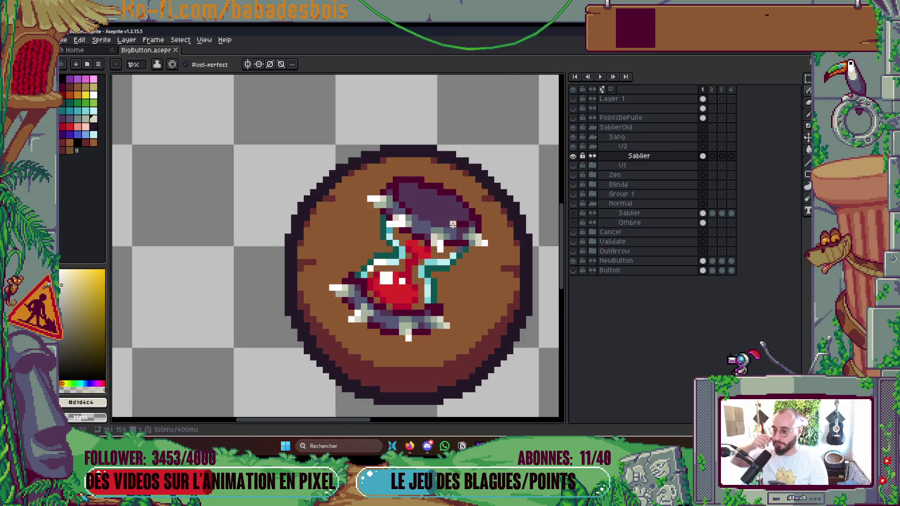
scroll(453, 224, "down", 3)
Step: Duplicate the Sablier layer, name the copy Shadow, and move it directly below Sablier
key("ctrl+s")
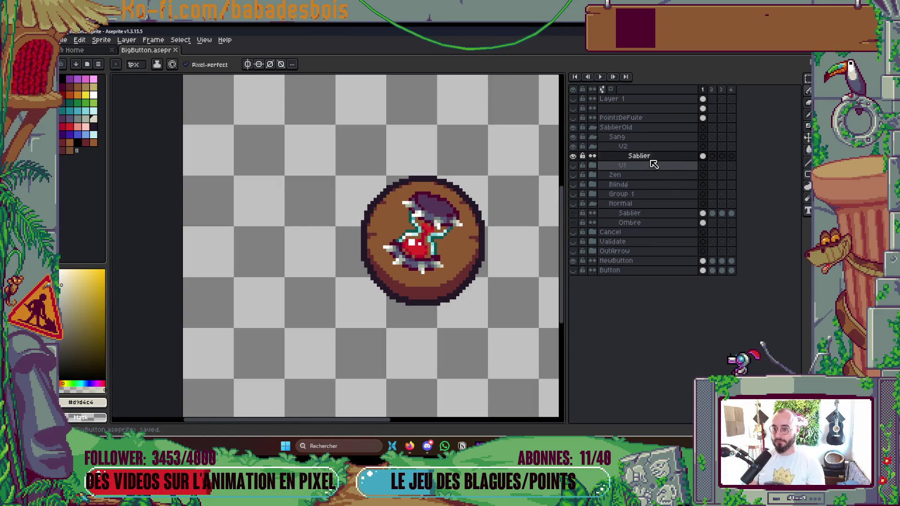
right_click(685, 159)
key("Escape")
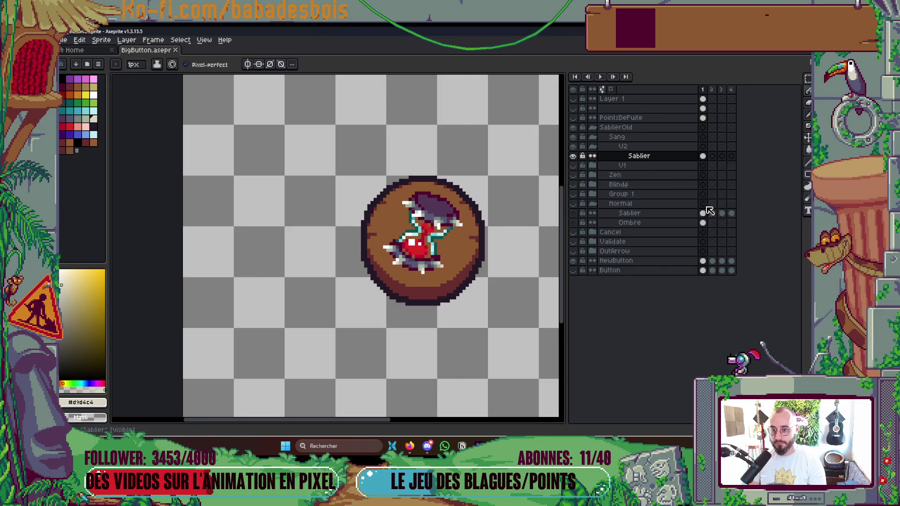
key("ctrl+j")
double_click(665, 157)
type("Sha")
type("de")
key("Return")
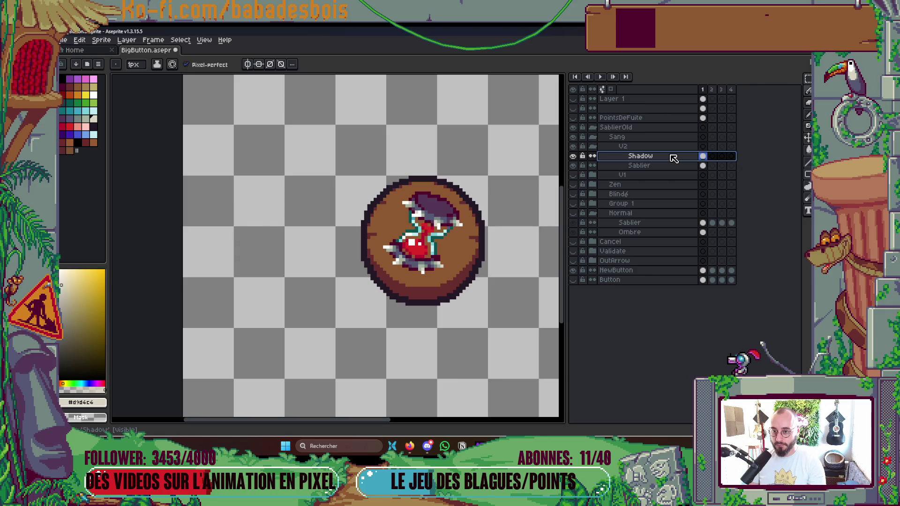
left_click_drag(676, 161, 676, 170)
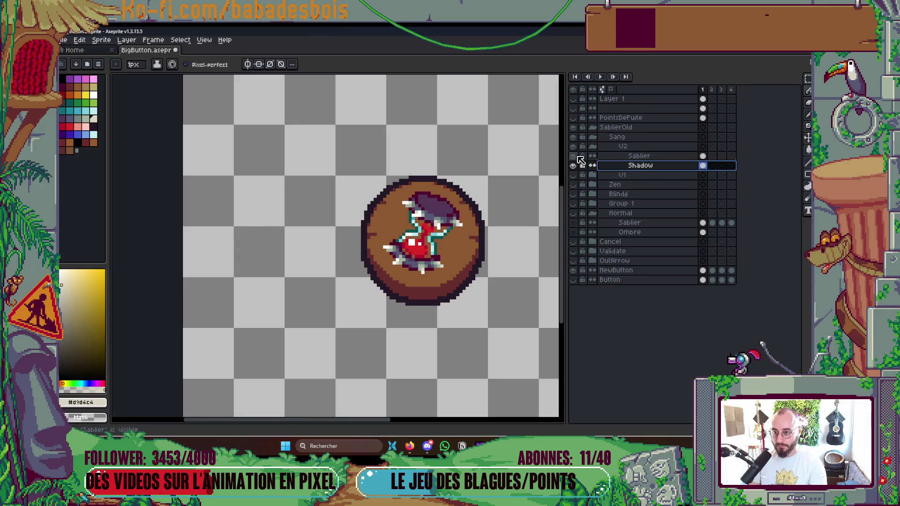
scroll(503, 200, "up", 2)
Step: With Paint Bucket tolerance 149, fill the Shadow hourglass shape with dark red #682c2c
key("g")
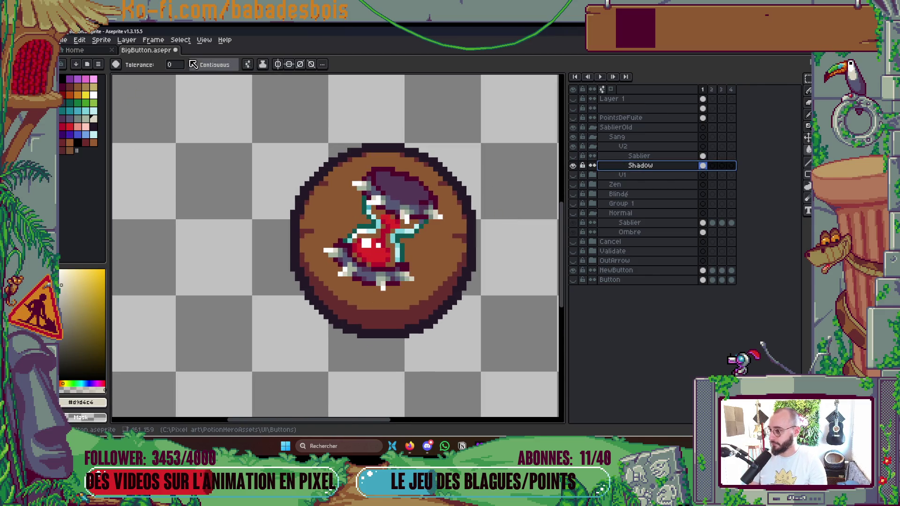
left_click(176, 64)
left_click(214, 79)
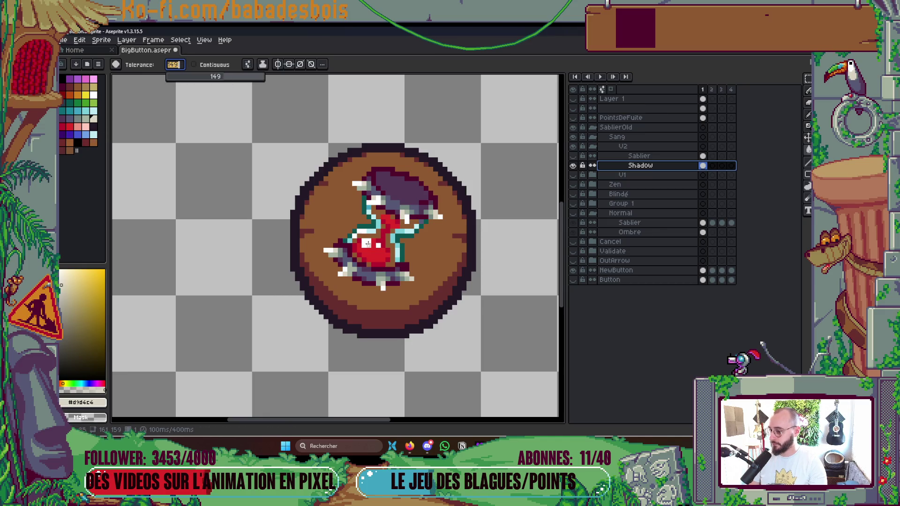
scroll(375, 265, "up", 1)
left_click(412, 328, "alt")
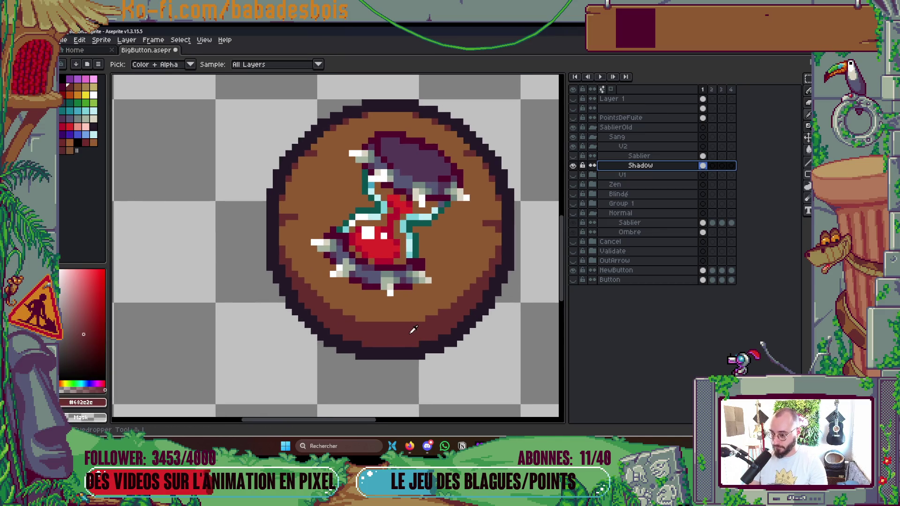
left_click(424, 223)
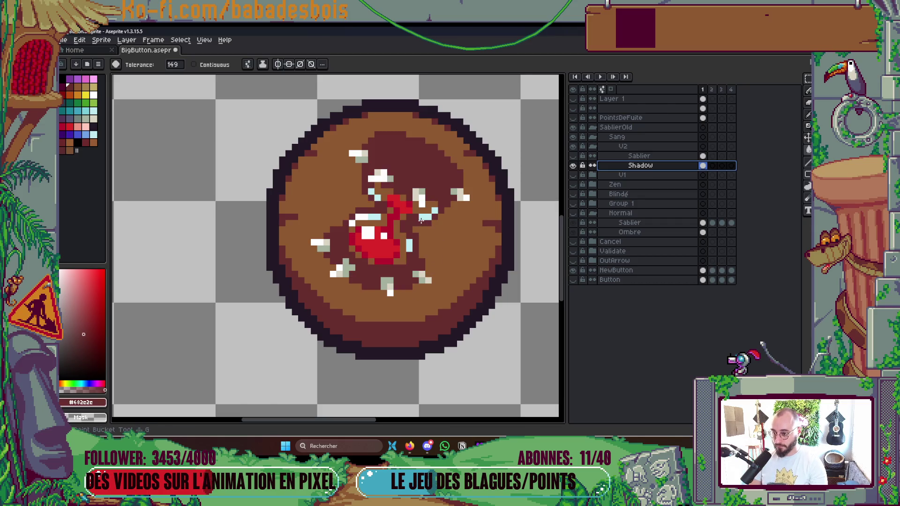
left_click(381, 243)
left_click(367, 233)
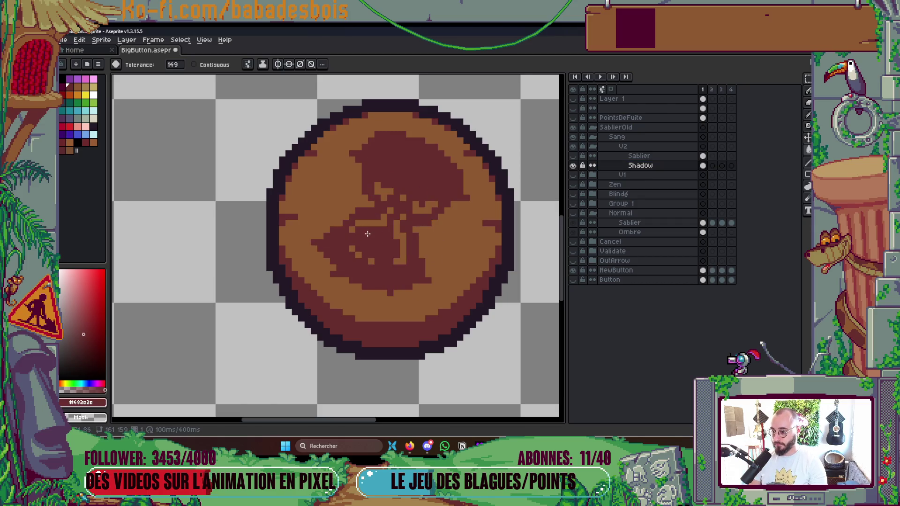
Step: Set tolerance 0 with contiguous fill and fill the remaining orange strips and patch dark red
left_click(173, 65)
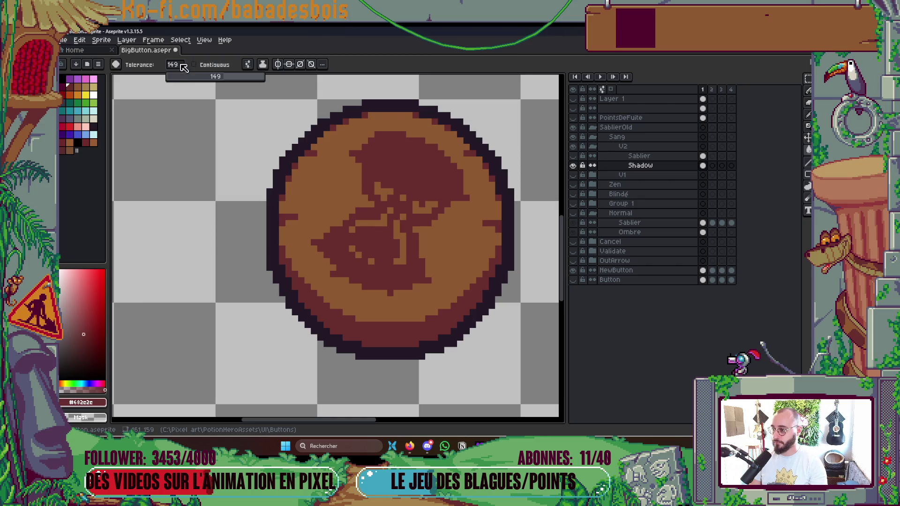
type("0")
left_click(211, 64)
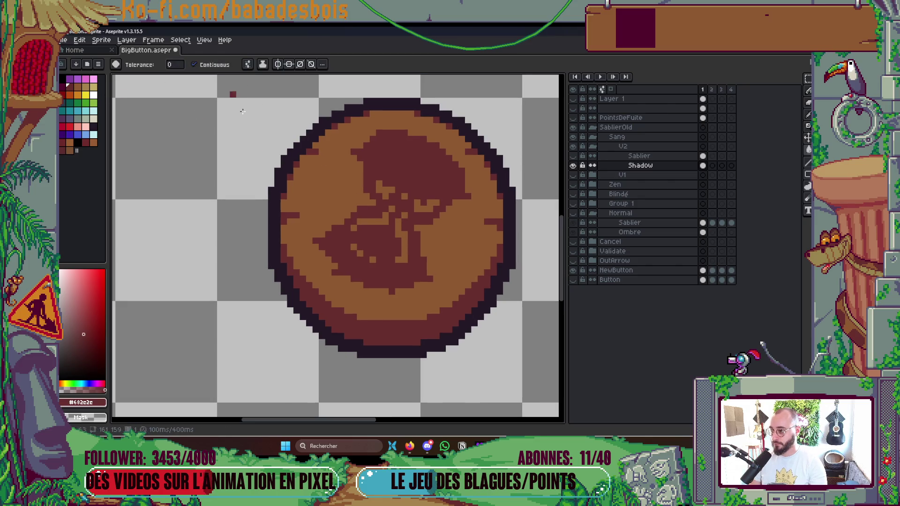
left_click(408, 231)
left_click(425, 207)
left_click(375, 228)
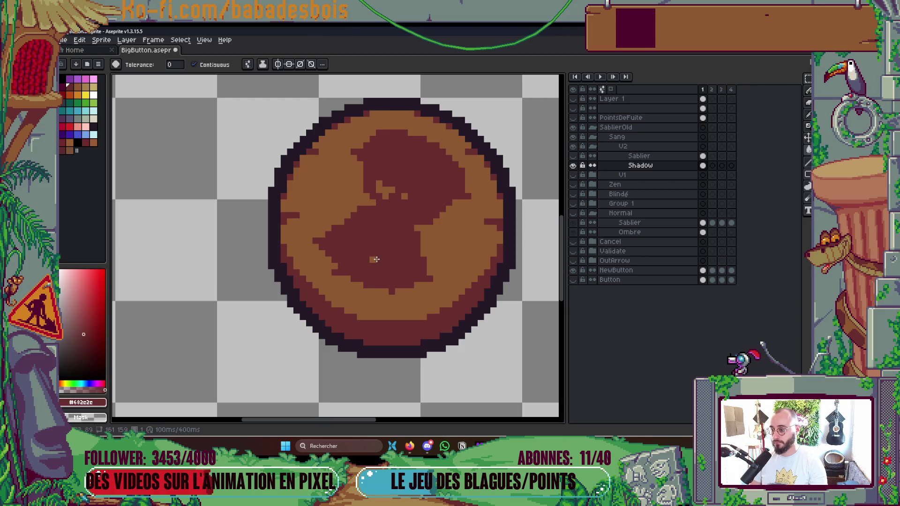
left_click(390, 190)
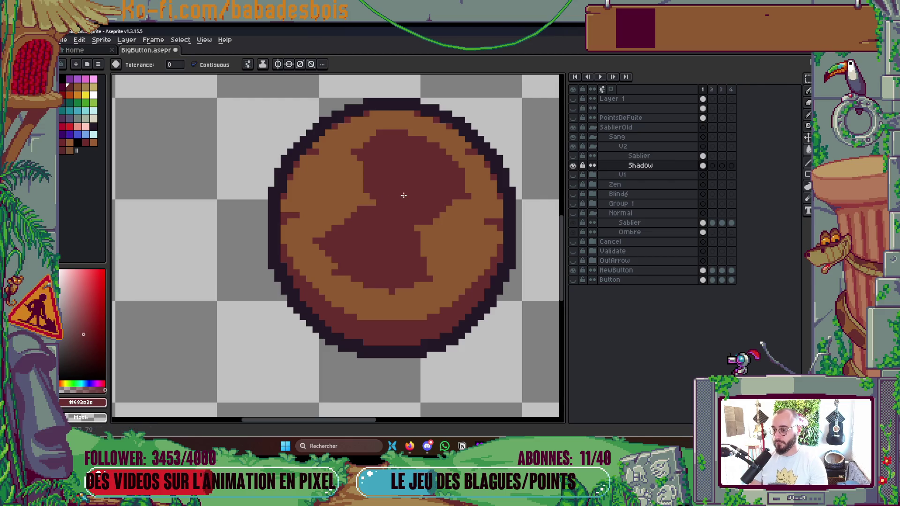
Step: Show the Sablier layer again, shift the shadow down-left beneath it, and save
scroll(404, 195, "down", 2)
left_click(573, 156)
left_click(574, 156)
left_click(574, 157)
scroll(434, 242, "up", 1)
key("v")
left_click_drag(447, 234, 438, 241)
key("ctrl+s")
scroll(482, 211, "down", 5)
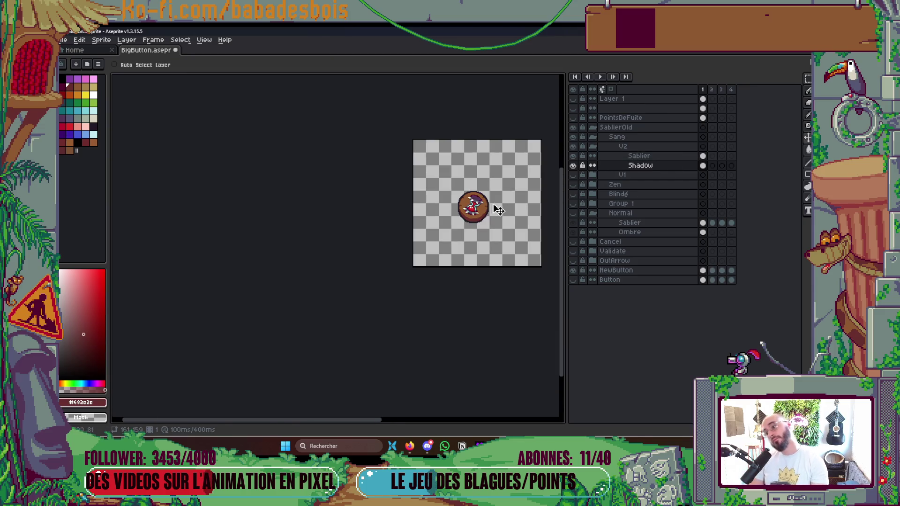
key("Return")
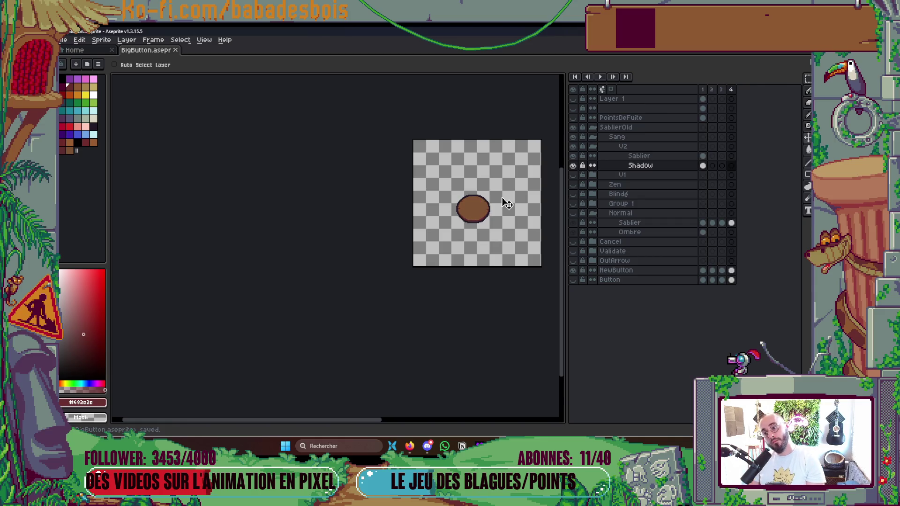
scroll(504, 203, "up", 5)
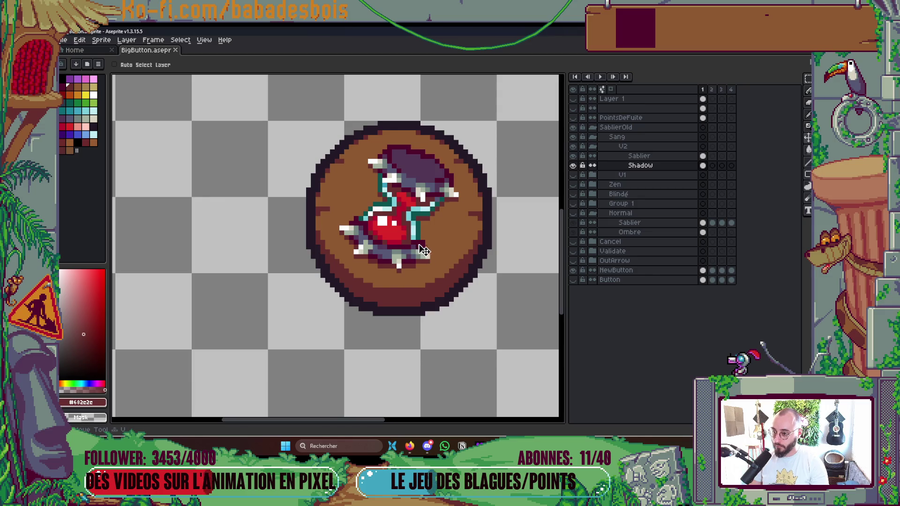
scroll(454, 226, "down", 3)
key("ctrl+s")
scroll(458, 220, "down", 2)
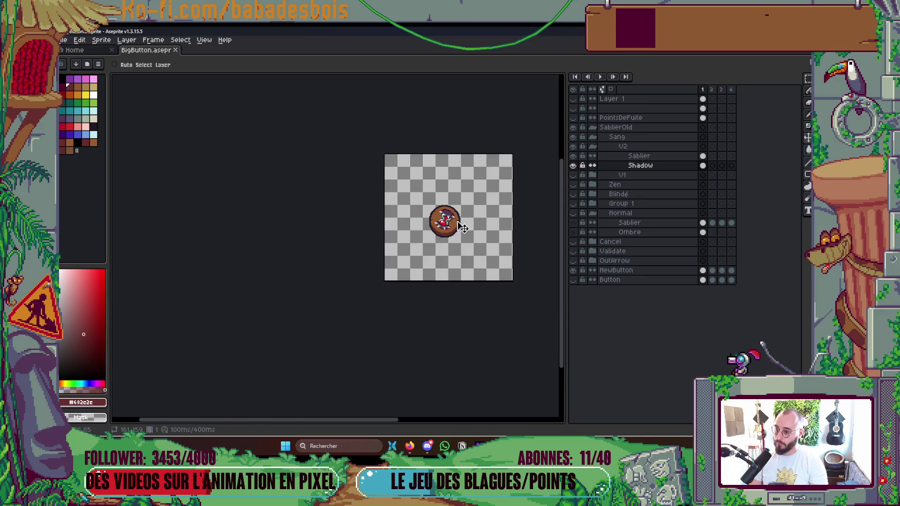
scroll(466, 233, "up", 2)
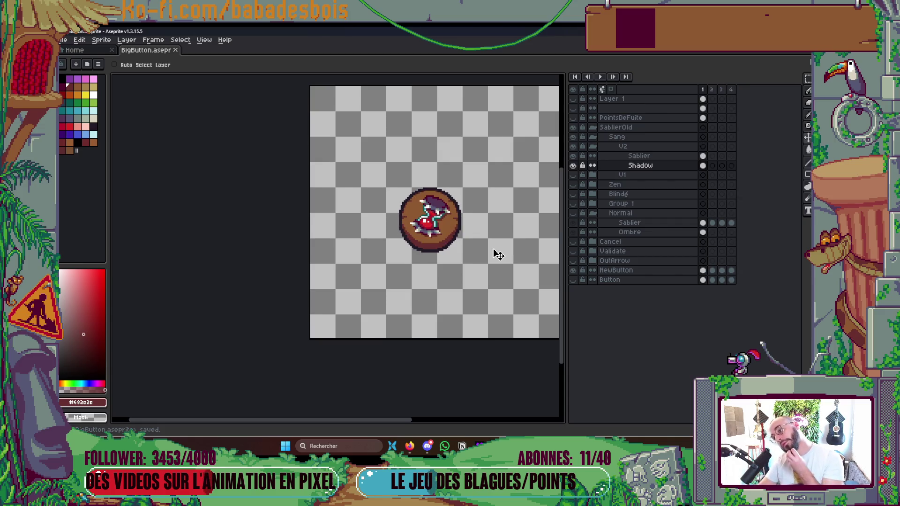
scroll(482, 249, "up", 2)
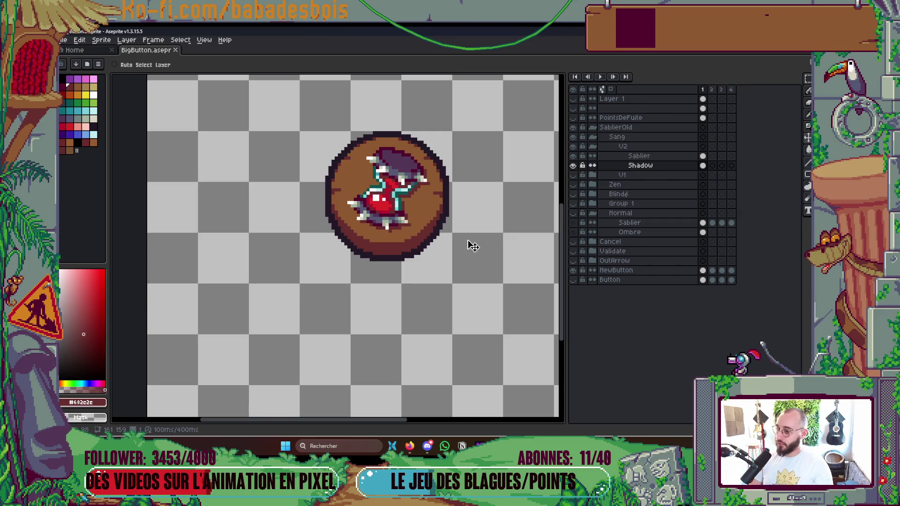
scroll(469, 243, "up", 2)
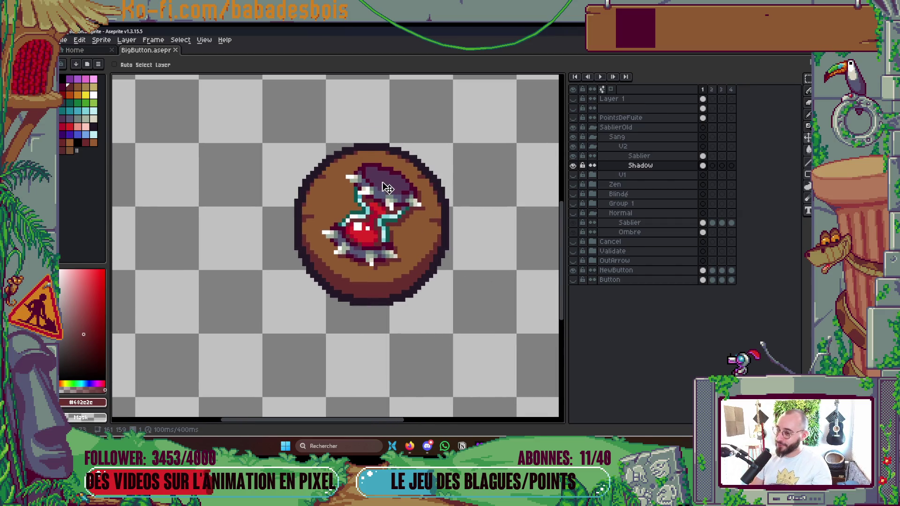
scroll(386, 187, "up", 2)
key("b")
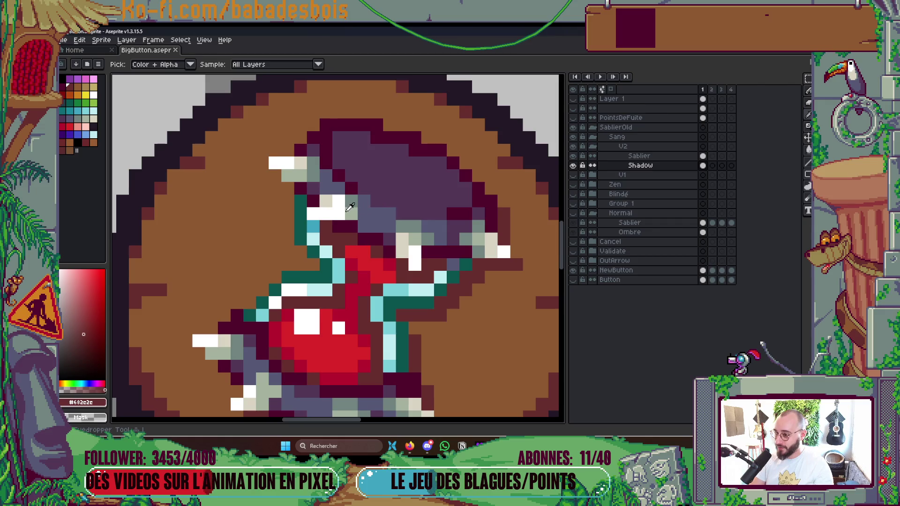
Step: On the Sablier layer, recolour a white glass pixel to cream and pick up the grey-green
left_click(339, 216, "alt")
left_click(339, 216, "ctrl")
left_click(340, 215)
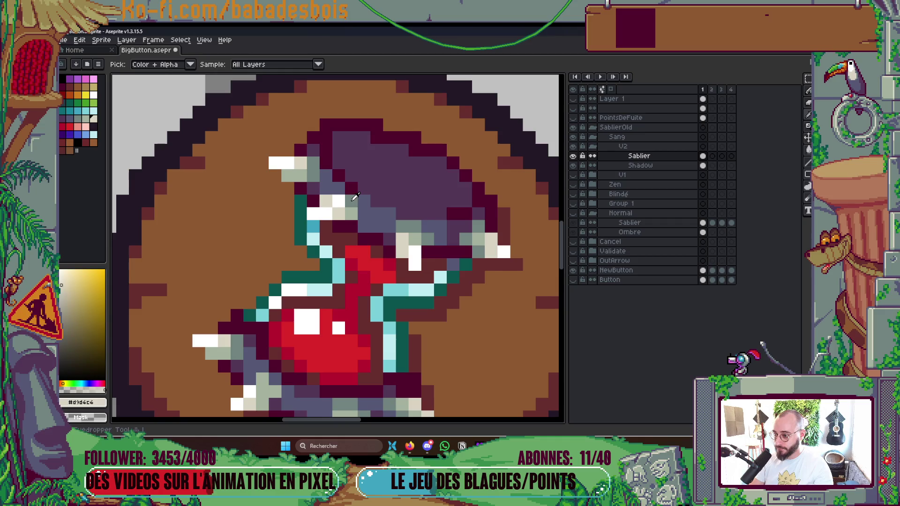
left_click(351, 214, "alt")
scroll(350, 215, "down", 6)
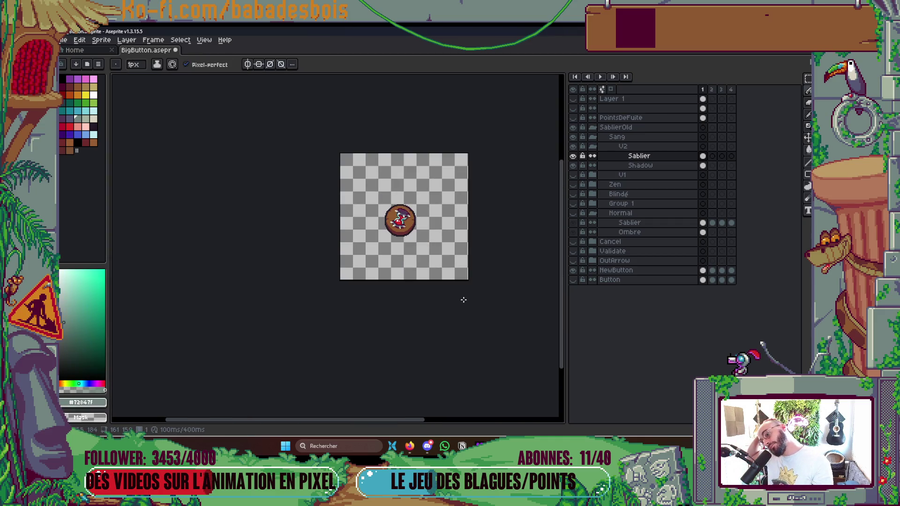
left_click_drag(464, 298, 452, 325)
scroll(424, 264, "up", 1)
mouse_move(421, 258)
left_mouse_down()
mouse_move(435, 278)
mouse_move(455, 264)
left_mouse_up()
scroll(435, 278, "down", 1)
scroll(444, 275, "up", 1)
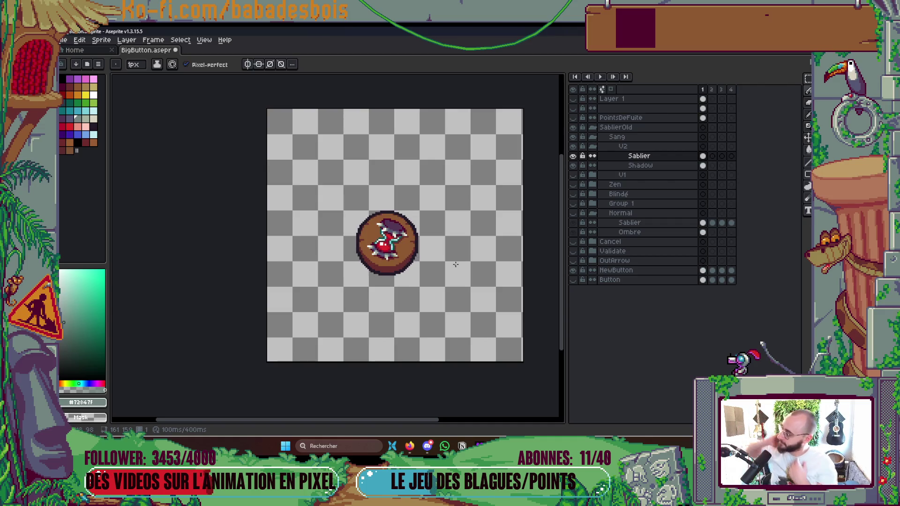
Step: Repaint a row of white glass pixels grey-green and save BigButton.aseprite
scroll(404, 259, "up", 1)
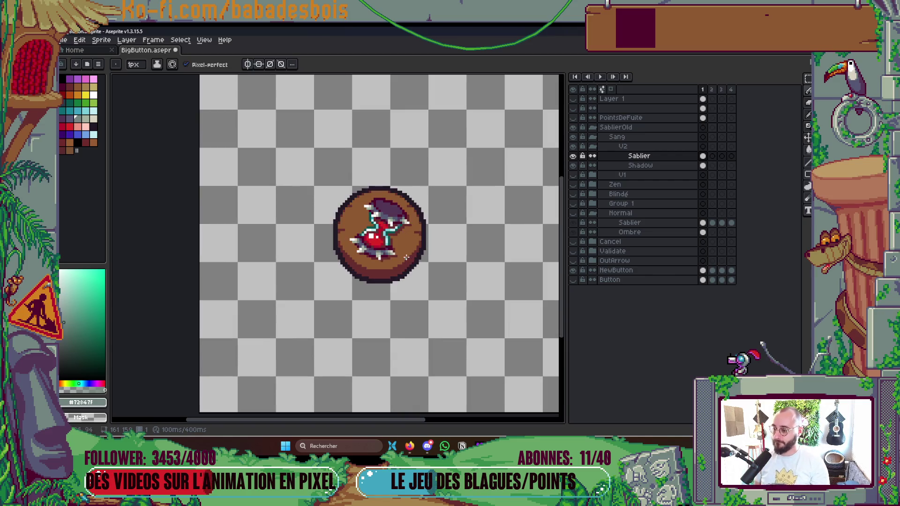
scroll(404, 252, "up", 4)
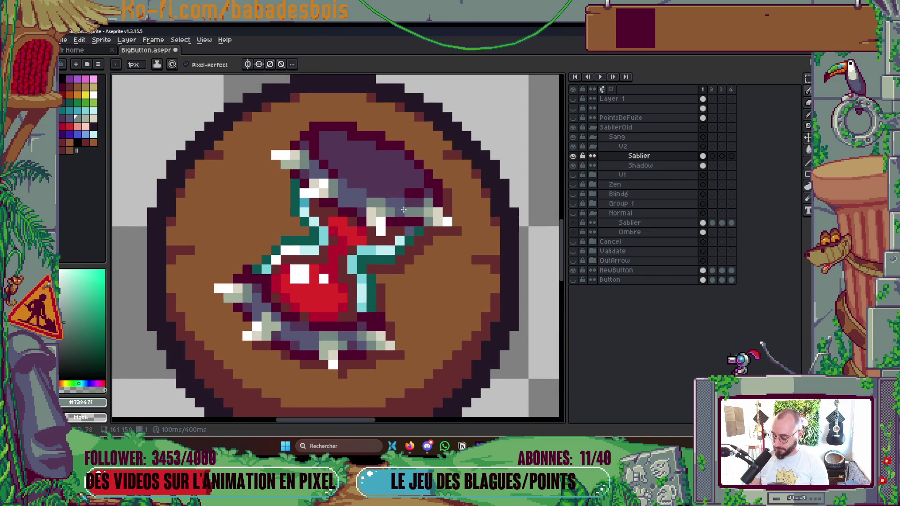
left_click(408, 200, "alt")
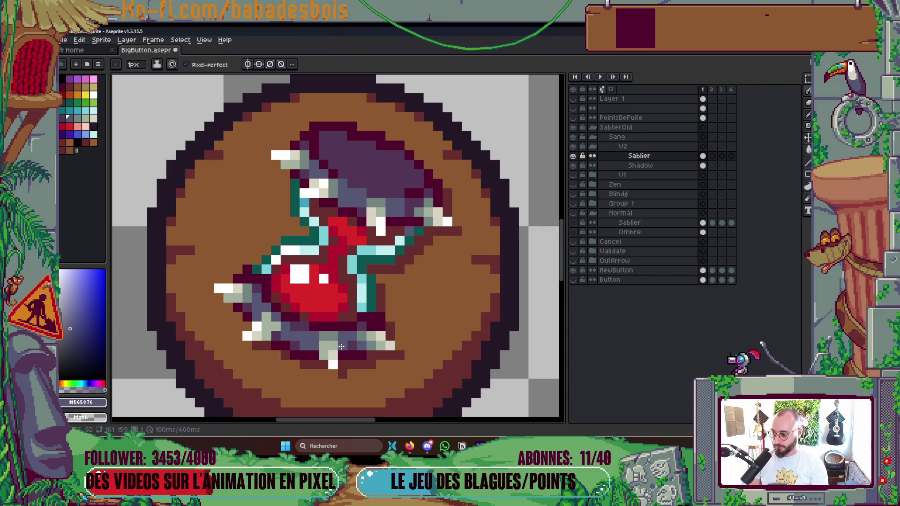
scroll(378, 316, "down", 6)
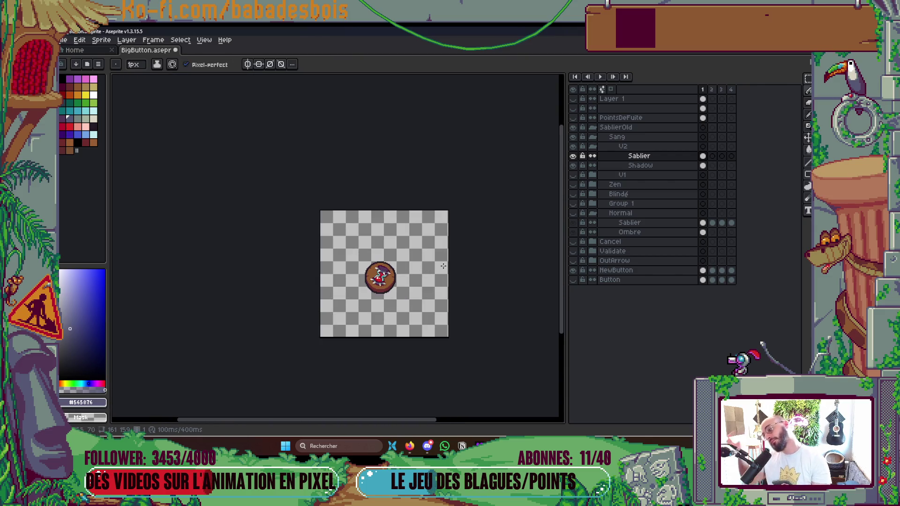
scroll(425, 275, "up", 5)
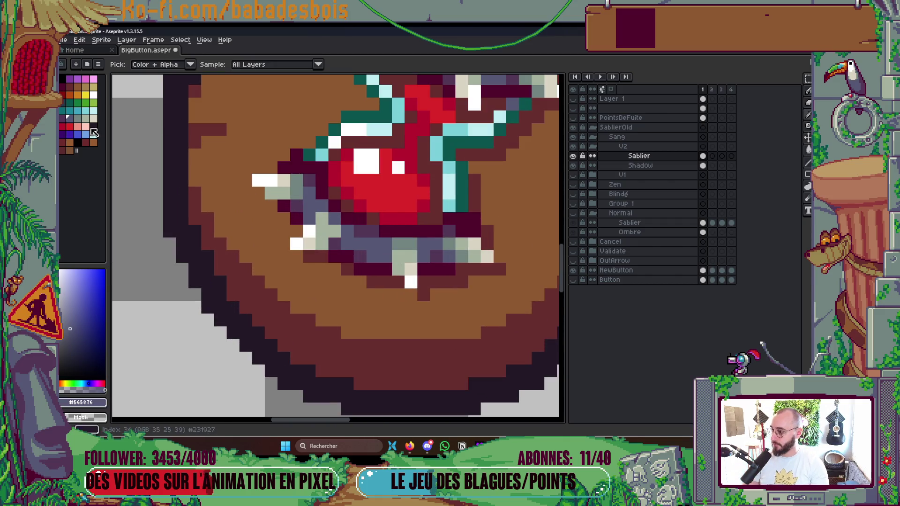
left_click(322, 231, "alt")
left_click_drag(322, 220, 340, 220)
scroll(340, 219, "down", 5)
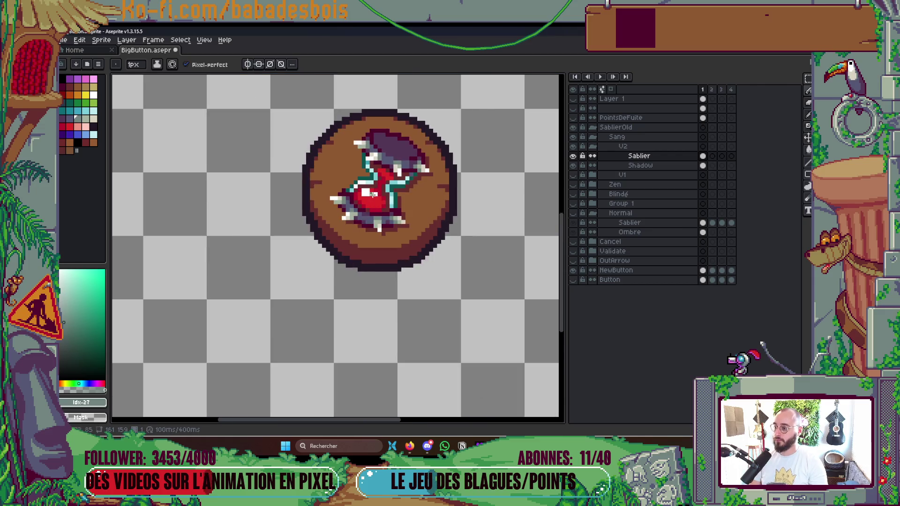
key("ctrl+s")
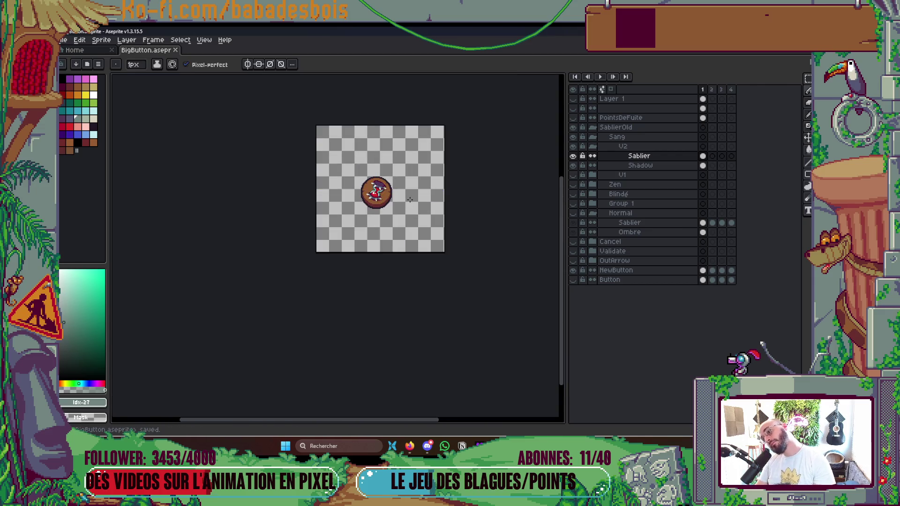
scroll(376, 197, "up", 5)
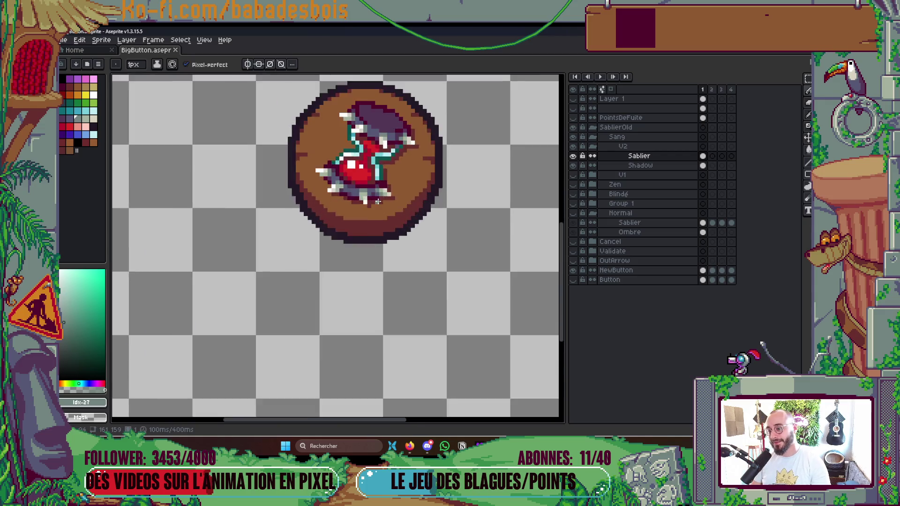
Step: Select the hourglass's centre pixels and a one-pixel column, shifting each one pixel left
key("m")
left_click_drag(337, 180, 377, 257)
key("Left")
left_click_drag(377, 180, 393, 235)
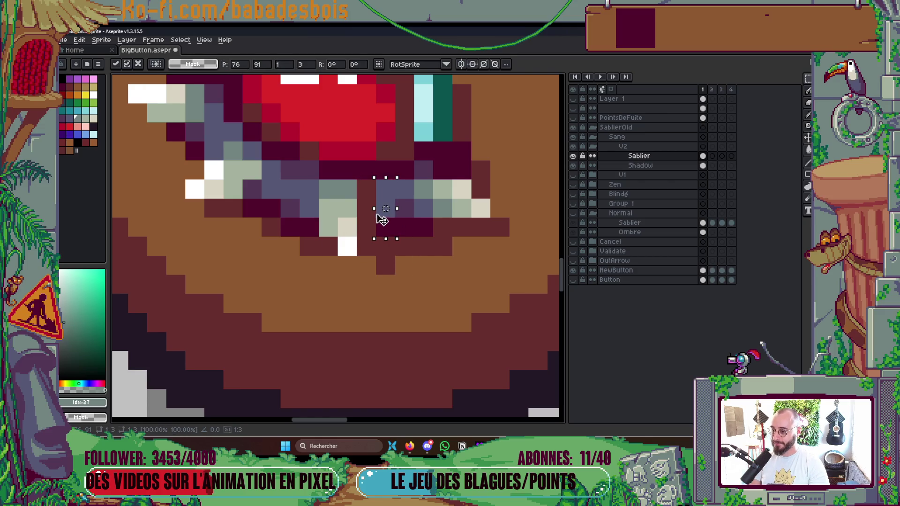
key("Left")
Step: Move the 2x2 pale pixels down one pixel, commit, and save
scroll(444, 214, "down", 3)
scroll(444, 214, "down", 2)
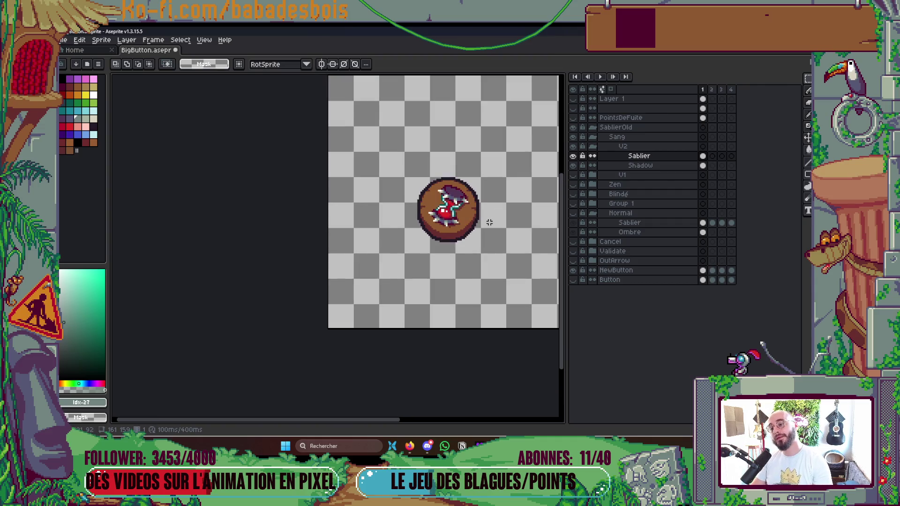
scroll(483, 230, "up", 5)
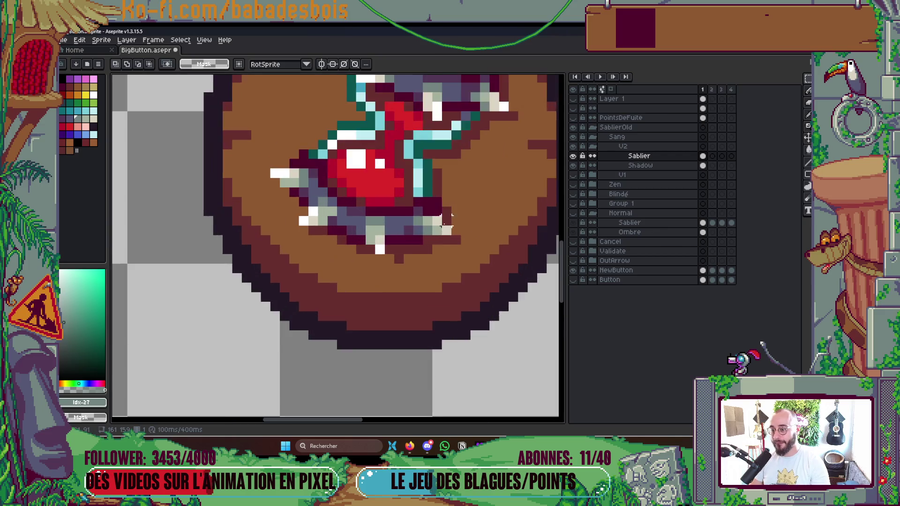
mouse_move(422, 204)
left_mouse_down()
mouse_move(463, 246)
mouse_move(450, 252)
left_mouse_up()
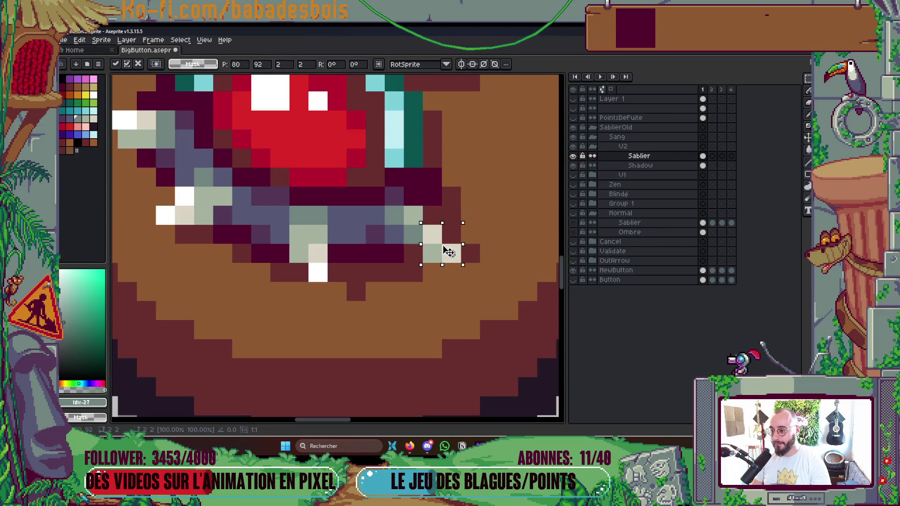
key("Return")
scroll(495, 190, "down", 5)
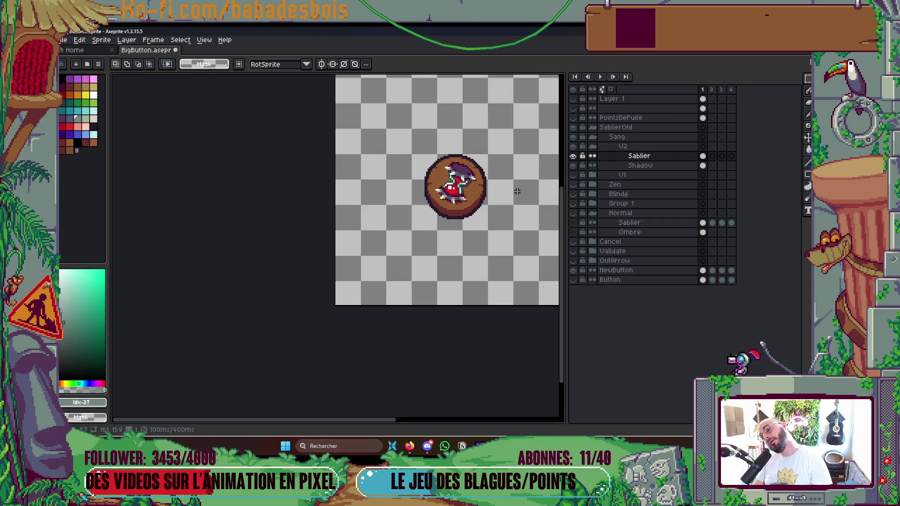
key("ctrl+s")
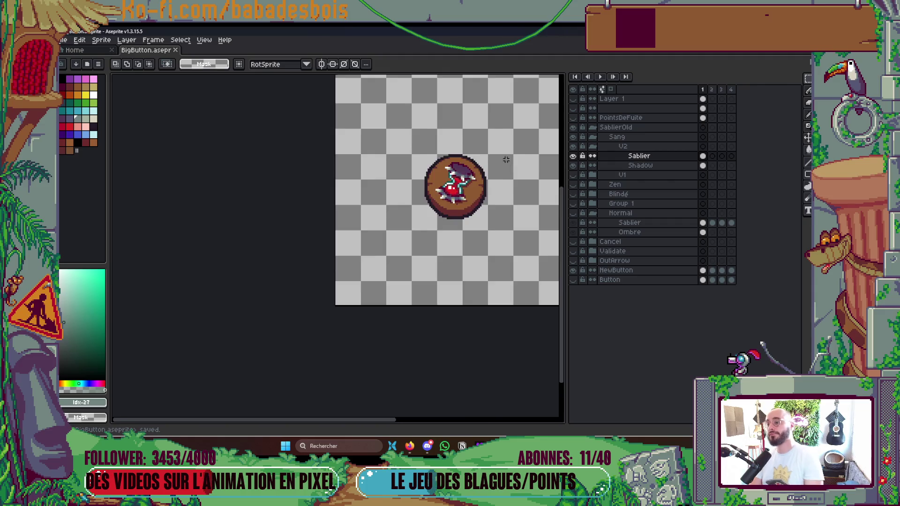
Step: Check the Shadow and Sablier layers, recentre the view, and collapse the V2 group
scroll(503, 158, "down", 1)
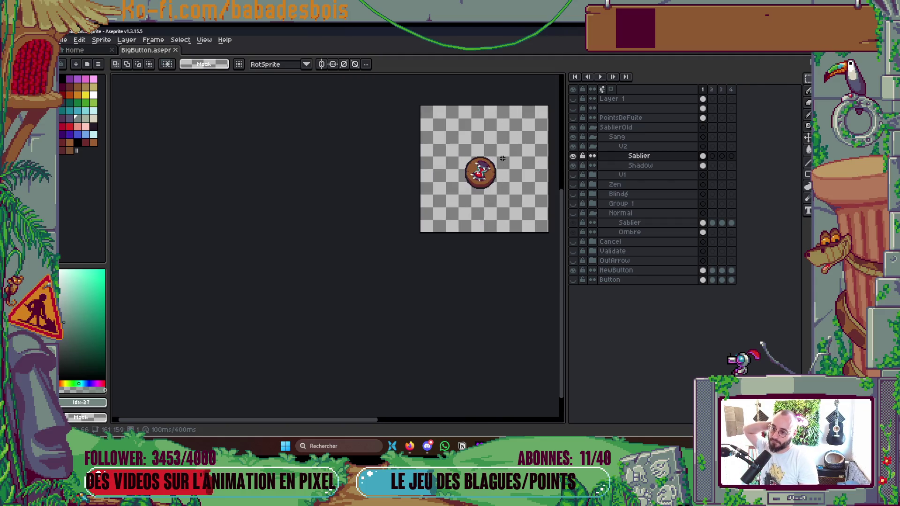
scroll(506, 157, "up", 2)
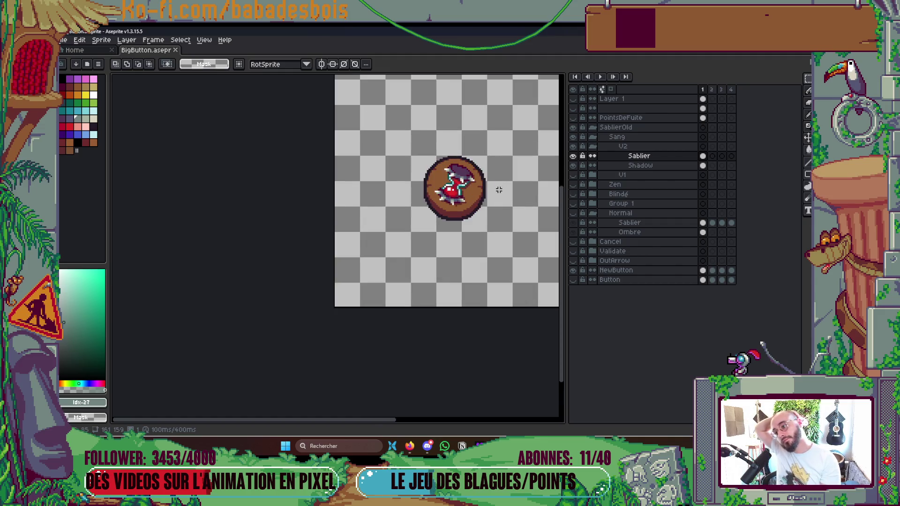
key("alt+Down")
key("alt+Up")
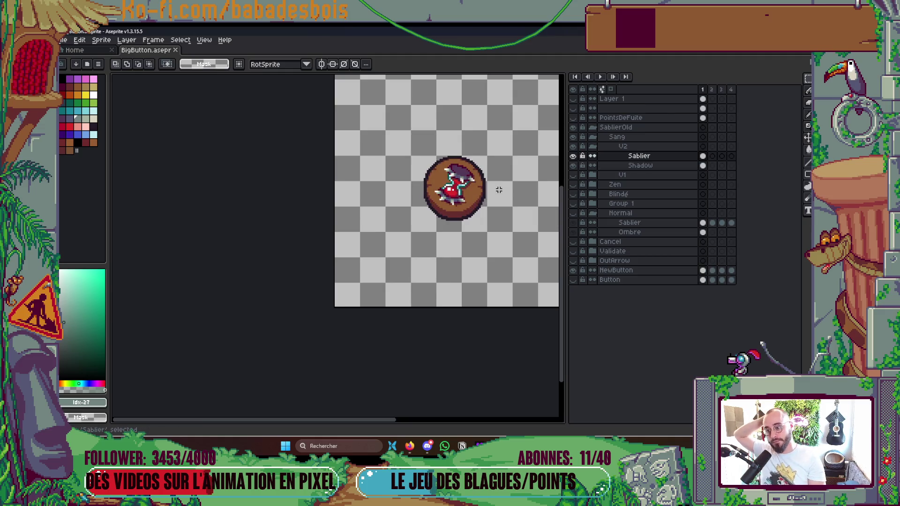
left_click_drag(491, 142, 492, 180)
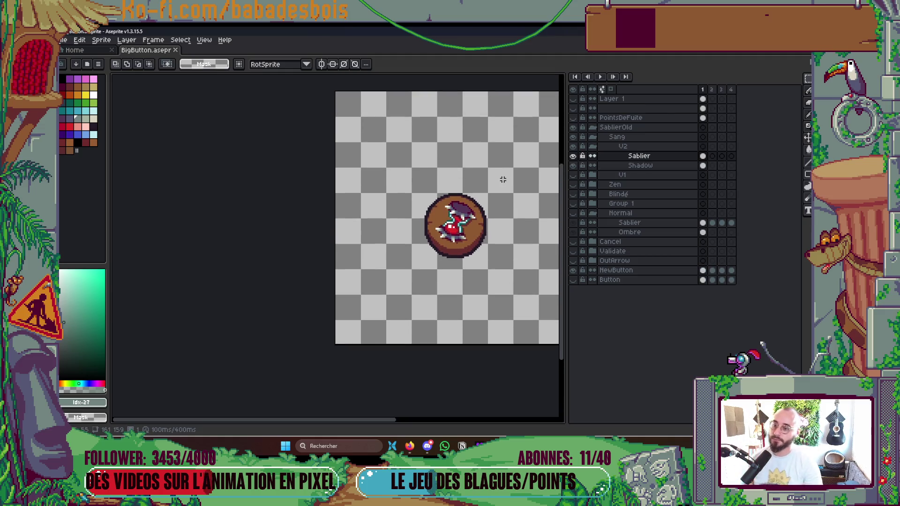
left_click(593, 149)
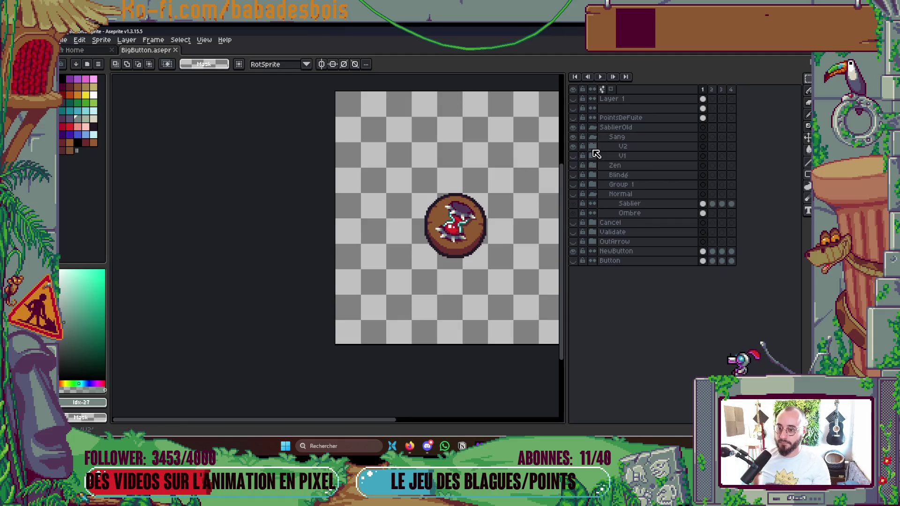
Step: Toggle V2's visibility to compare the hourglass against the bare coin, leaving it visible
left_click(573, 147)
left_click(574, 147)
left_click(574, 147)
left_click(574, 147)
scroll(413, 272, "up", 5)
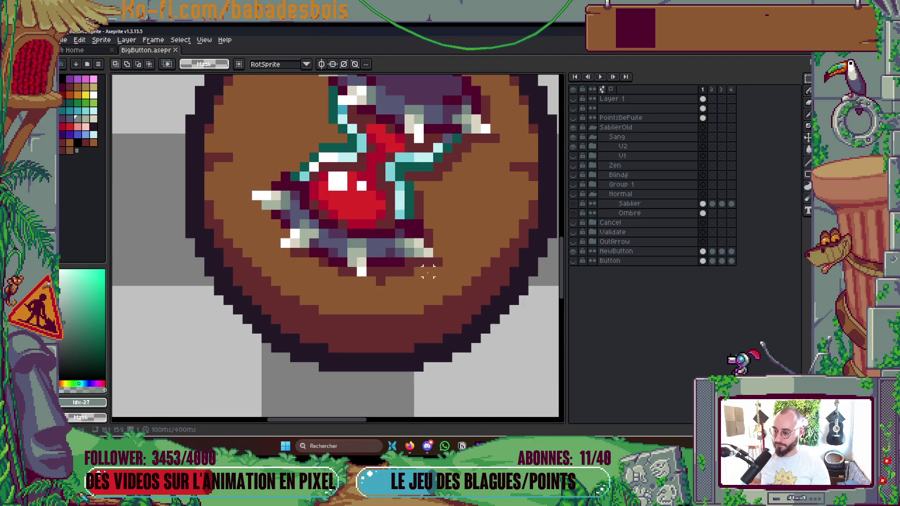
Step: Paint the shadow pixel below the hourglass base brown #8F5931, then undo it
key("i")
left_click(382, 277)
key("b")
left_click(359, 279)
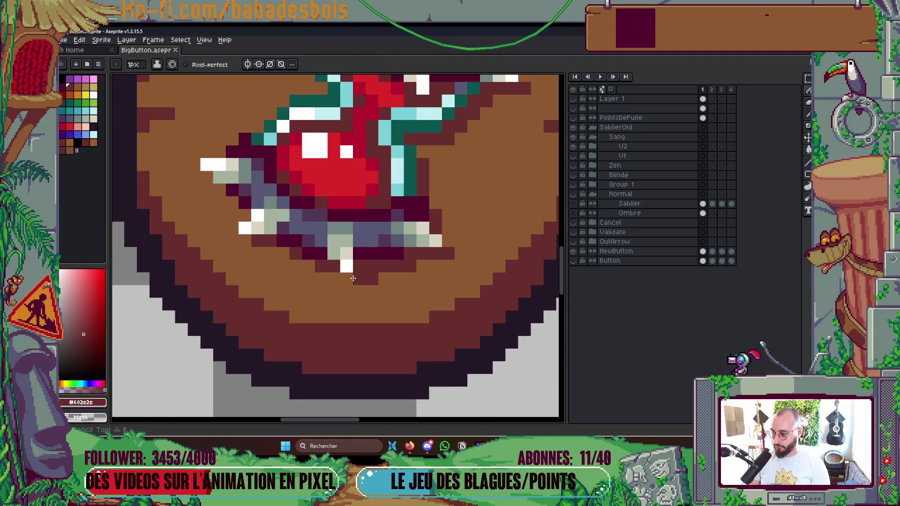
key("i")
left_click(378, 279)
key("b")
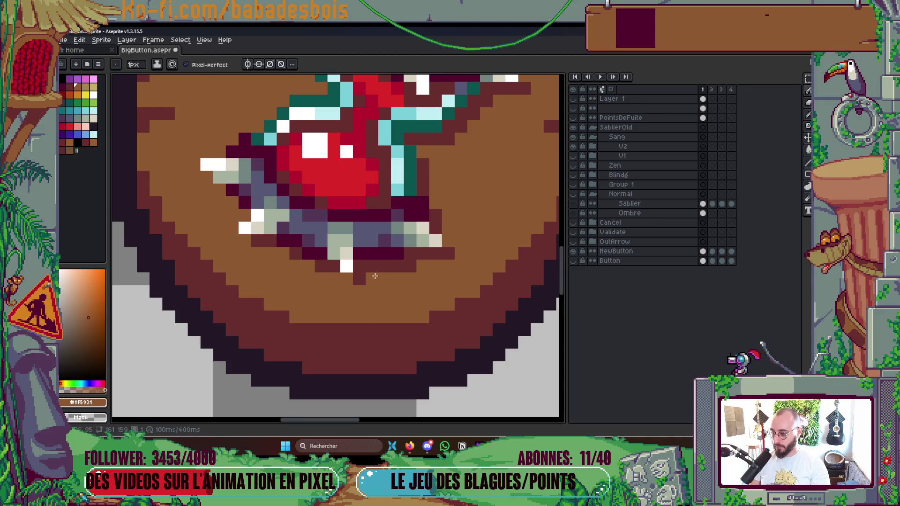
left_click(376, 280)
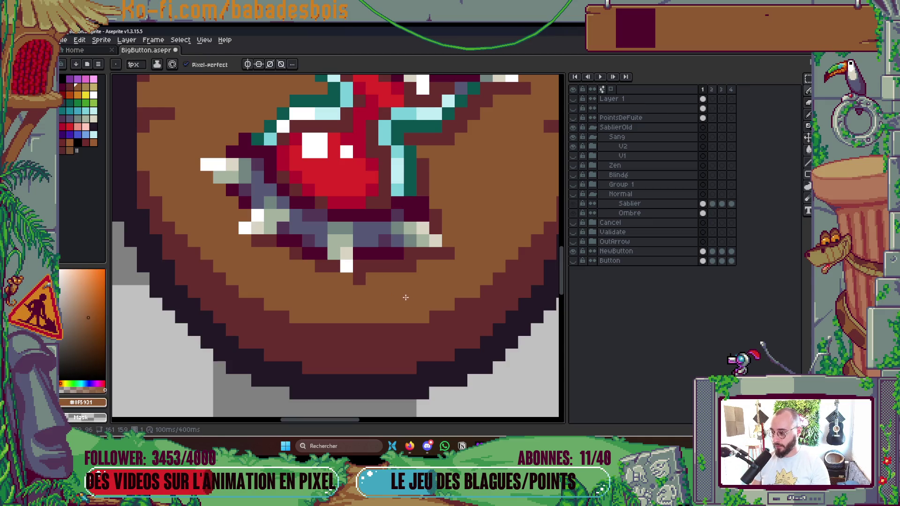
key("ctrl+z")
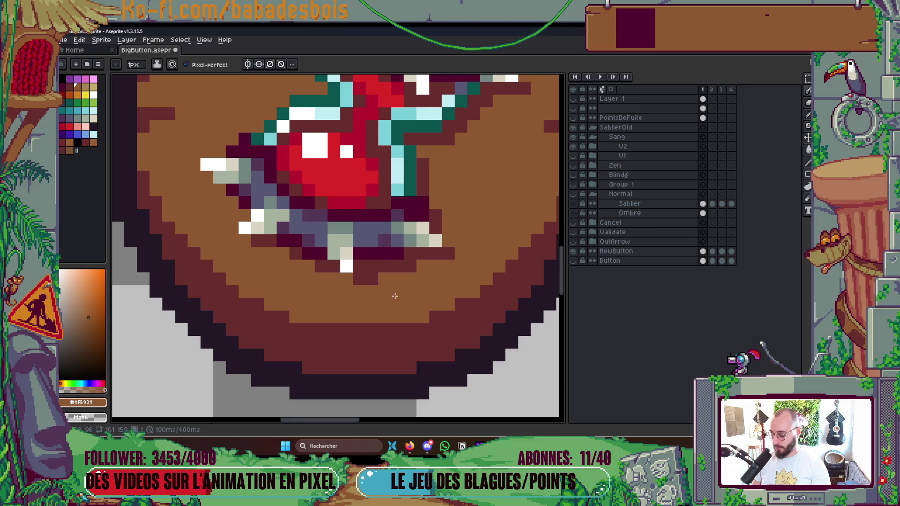
Step: On the Shadow layer, paint a dark red #682c2c pixel beside the hourglass base and save
left_click(373, 281, "ctrl")
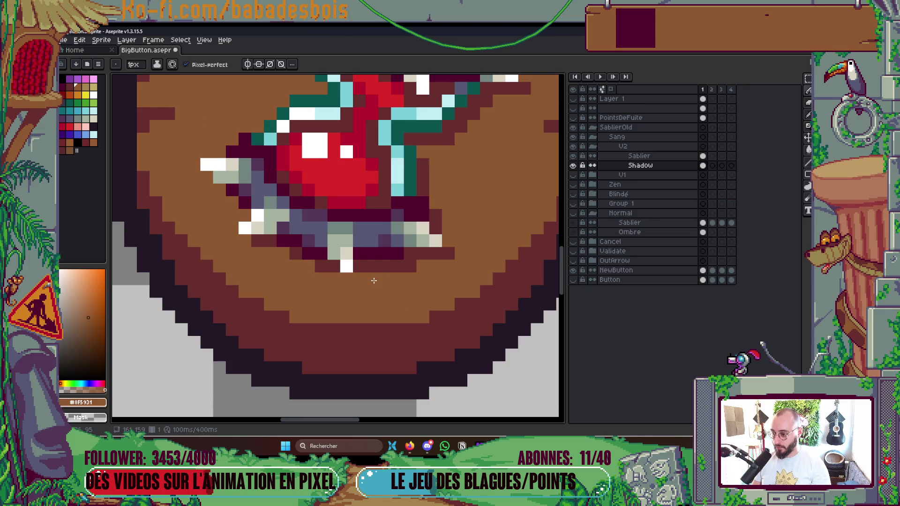
left_click(378, 261, "alt")
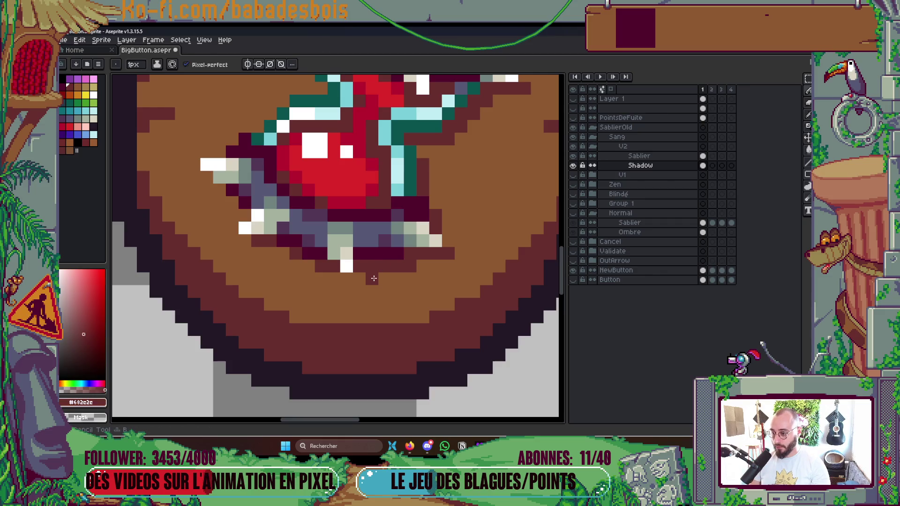
left_click(357, 279)
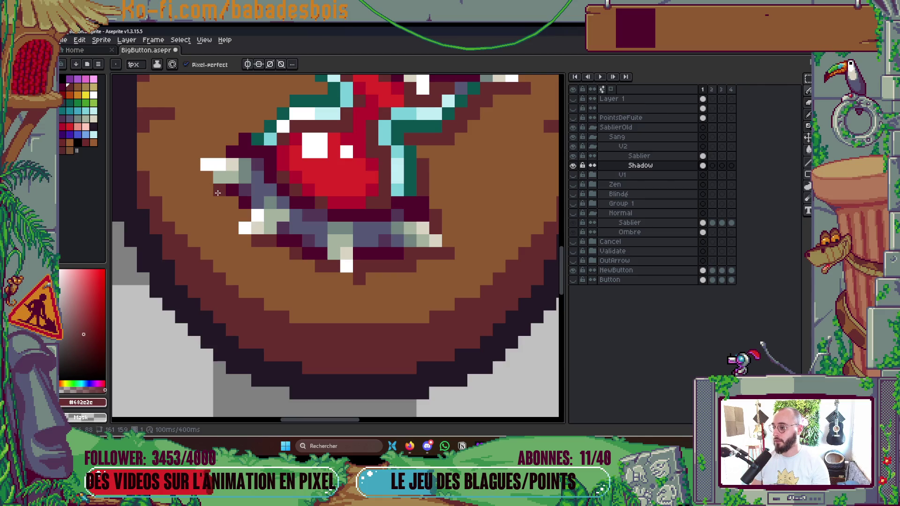
scroll(429, 180, "down", 5)
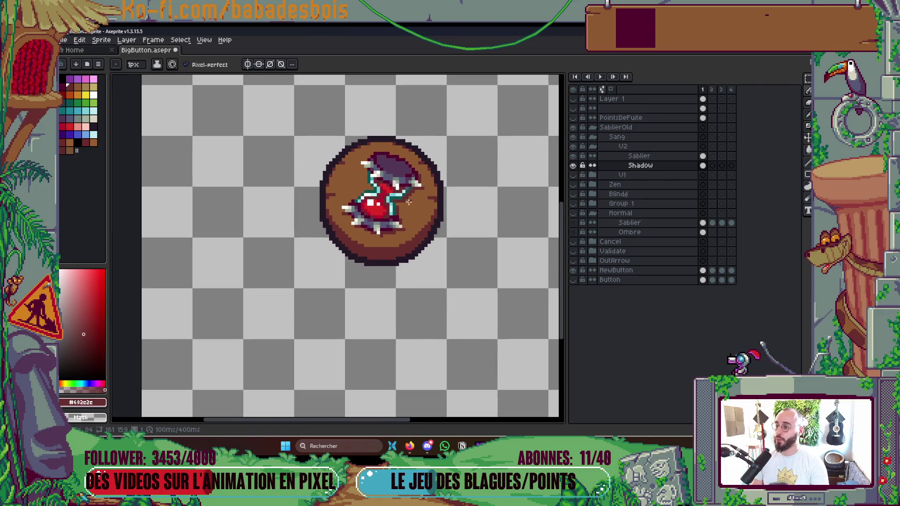
scroll(343, 161, "up", 5)
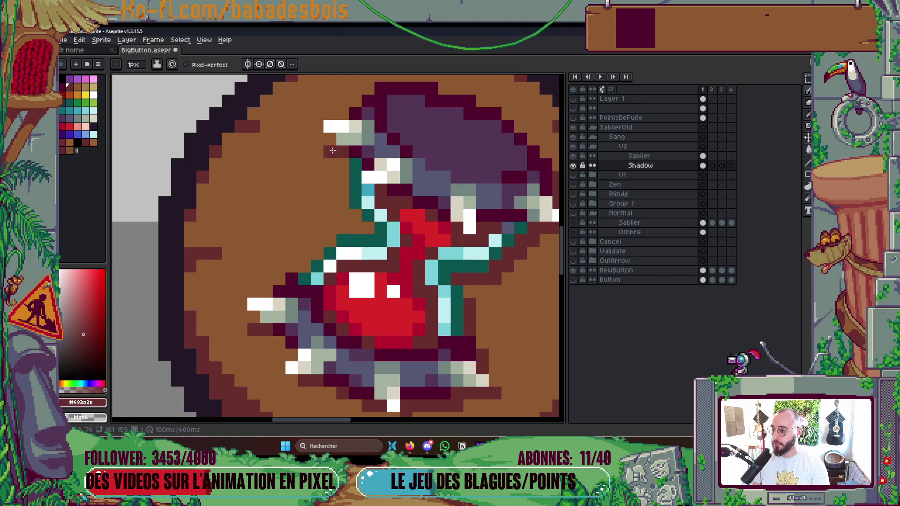
scroll(433, 204, "down", 5)
key("ctrl+s")
scroll(433, 205, "up", 2)
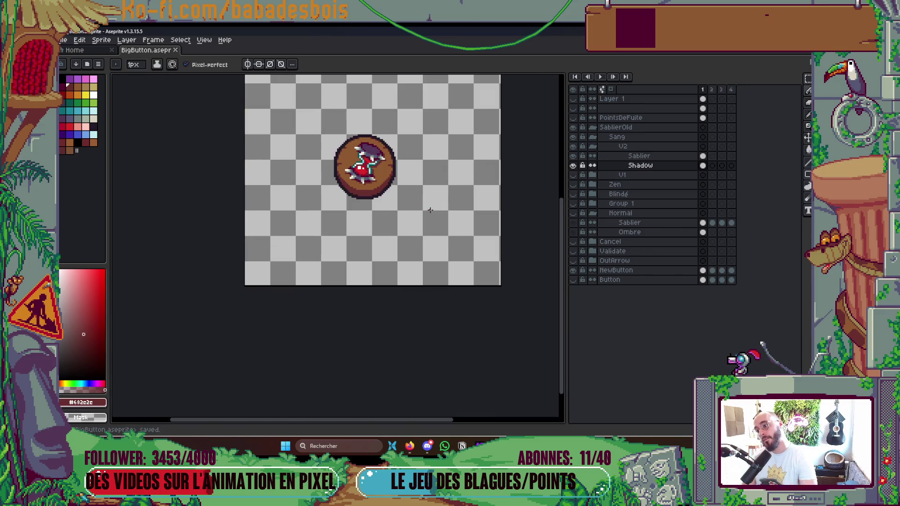
right_click(460, 255)
Step: Turn on the Normal group's Sablier and Ombre layers and hide V2 to reveal the old hourglass
key("Escape")
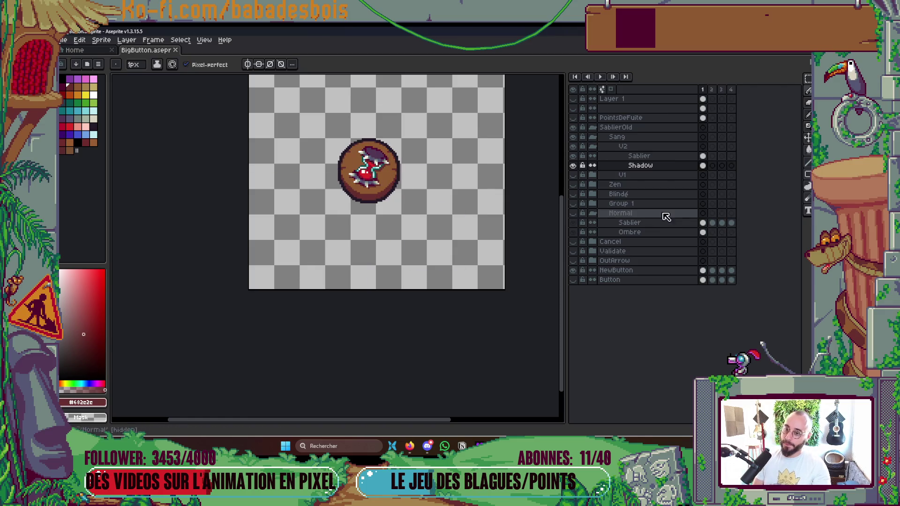
left_click_drag(573, 232, 576, 221)
left_click(573, 214)
left_click_drag(573, 165, 573, 147)
Step: Toggle V2 to compare, keep V2 visible, hide Normal, and switch to Deezer
left_click(572, 147)
left_click(572, 147)
left_click(572, 147)
left_click(573, 147)
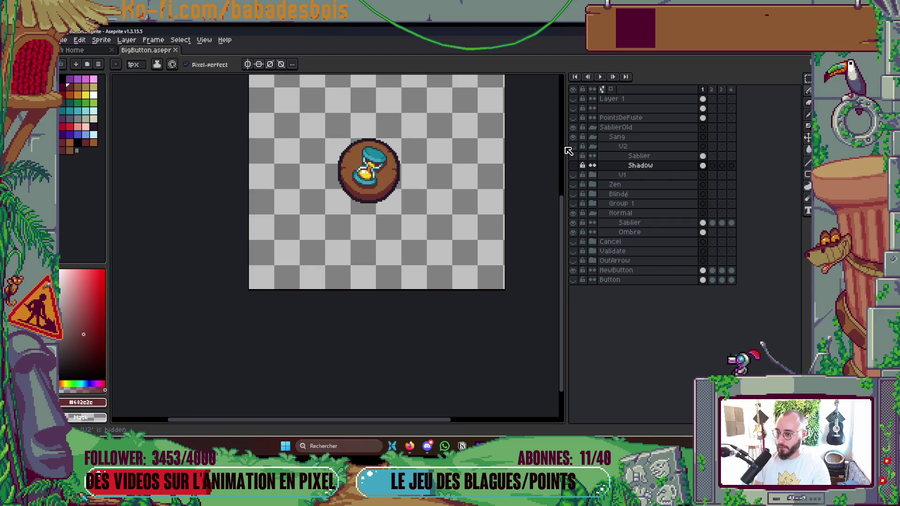
left_click(573, 148)
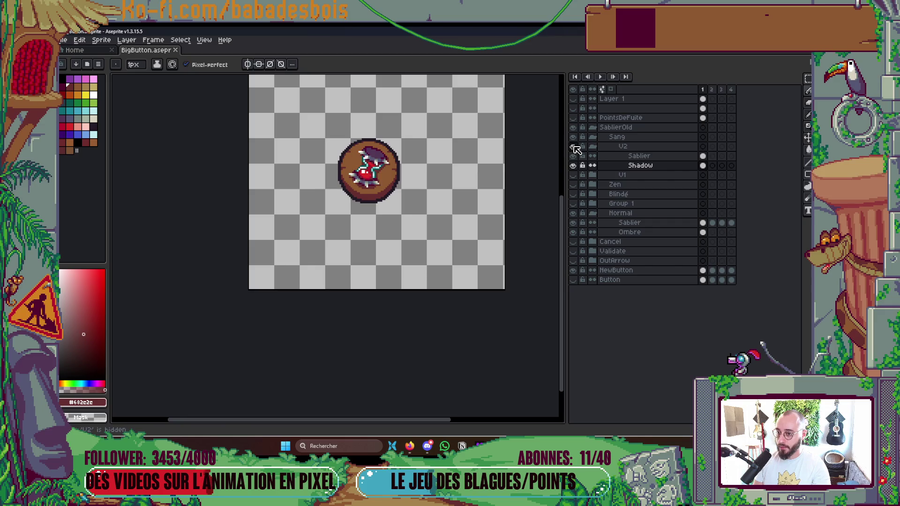
left_click(573, 213)
key("alt+Tab")
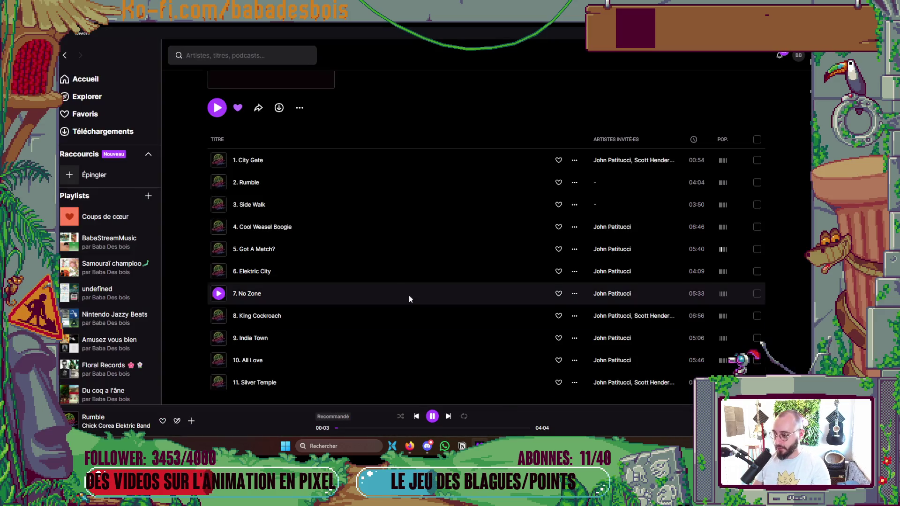
Step: From Deezer's favourite albums, play Deep: The Baritone Sessions and return to Aseprite
scroll(418, 303, "down", 3)
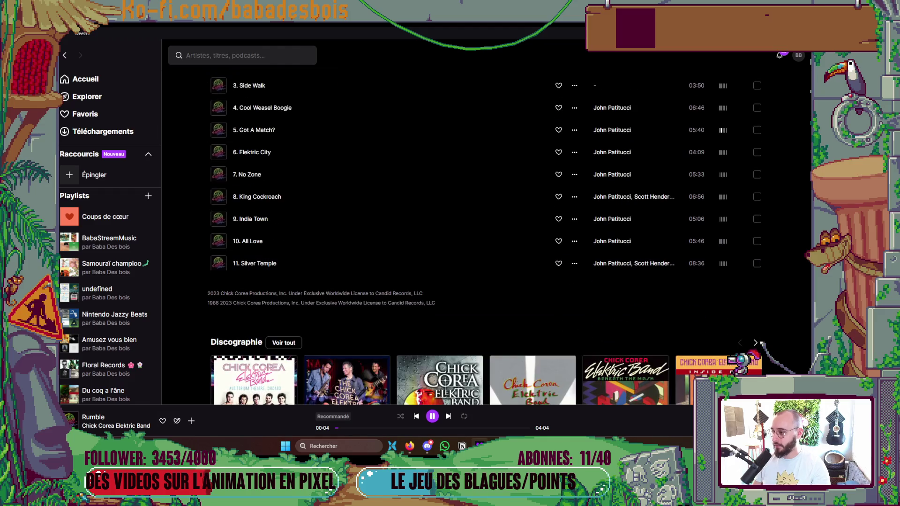
left_click(116, 119)
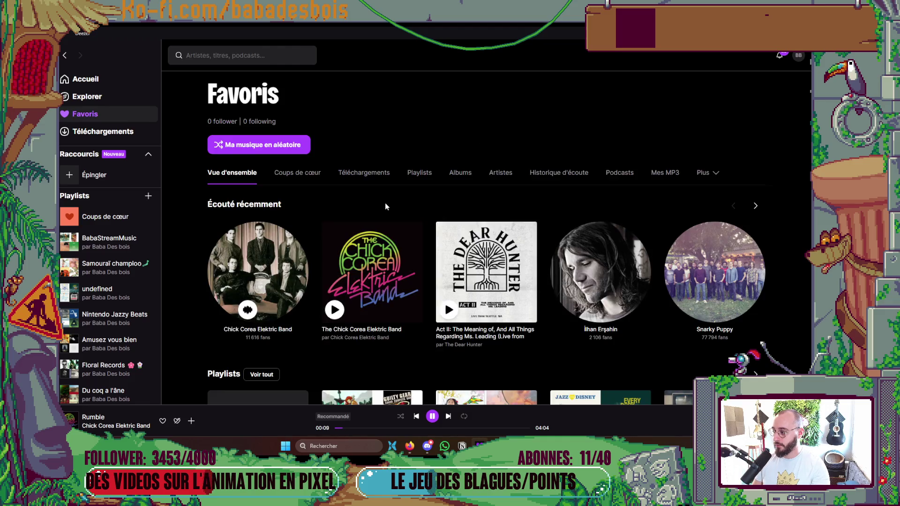
left_click(469, 174)
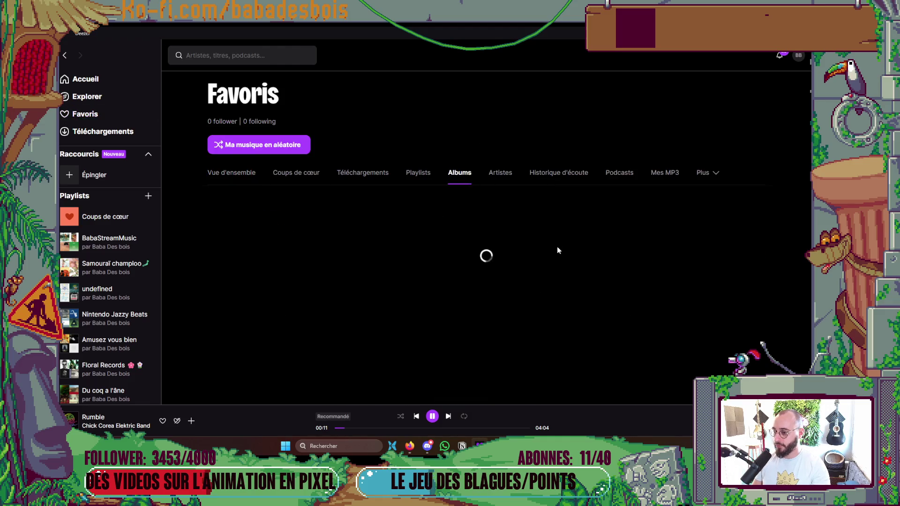
scroll(563, 252, "down", 5)
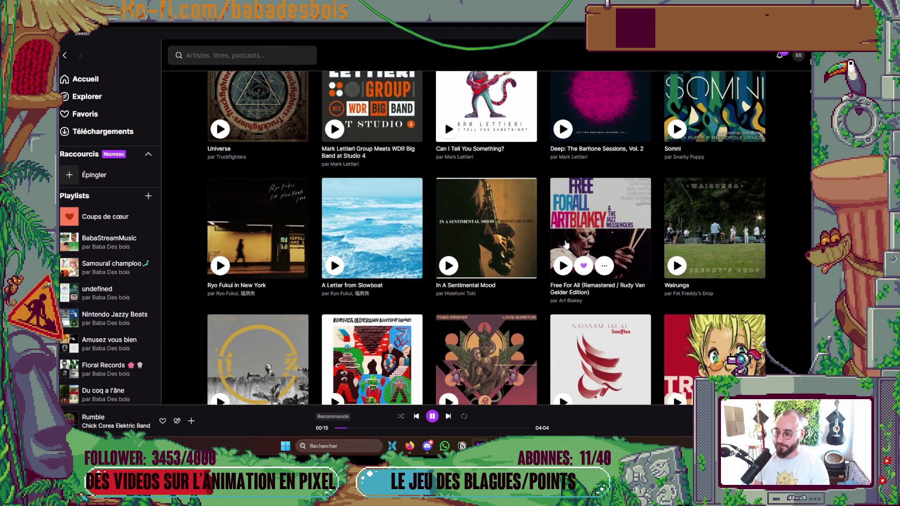
scroll(568, 244, "up", 2)
left_click(563, 208)
key("alt+Tab")
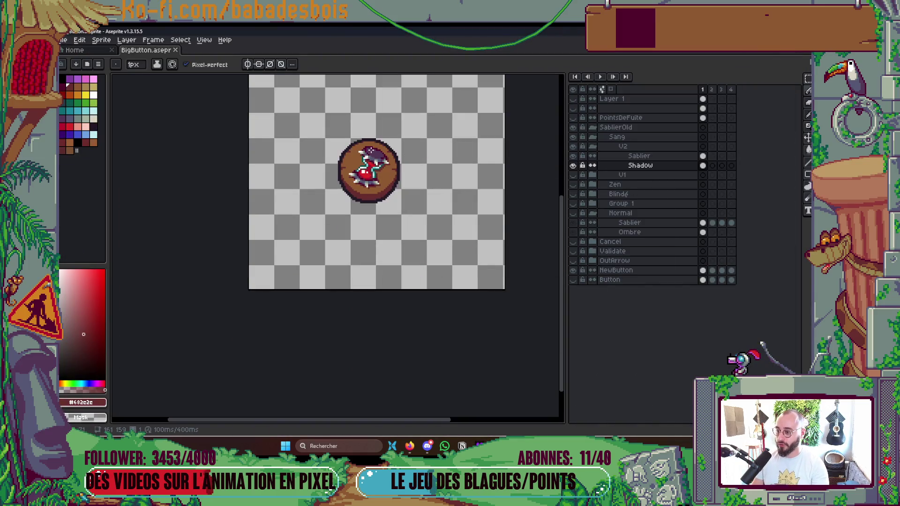
Step: Sample the grey-blue #565876 and pale grey-green #72847f from the hourglass, then return to the pencil on Sablier
scroll(370, 150, "up", 3)
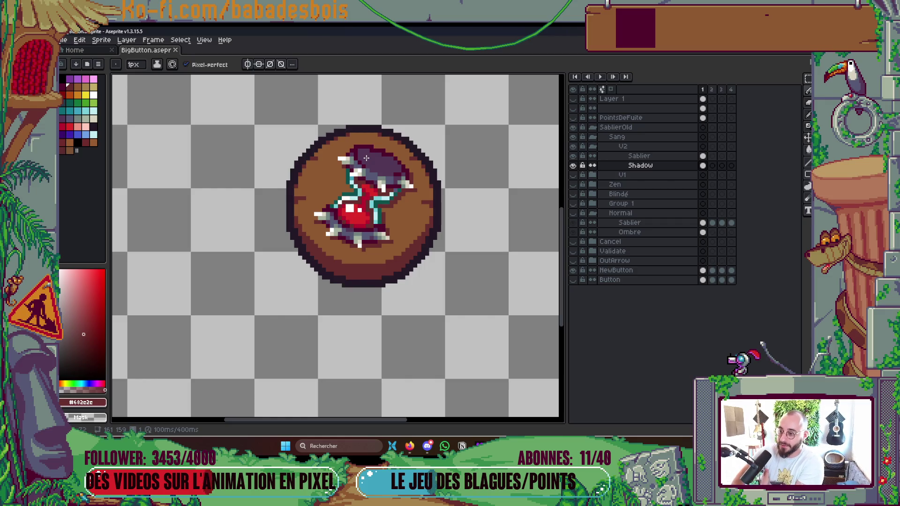
key("i")
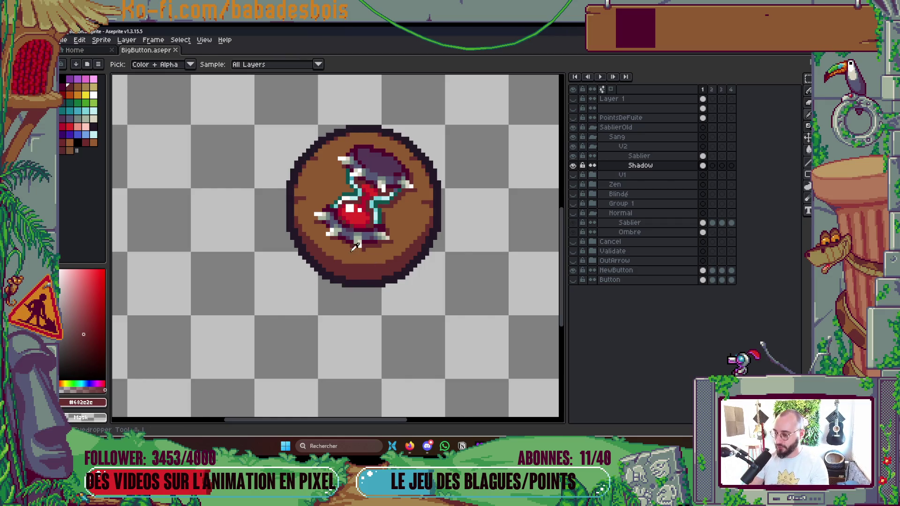
scroll(325, 222, "up", 3)
left_click(363, 225)
left_click(362, 233)
key("b")
key("Up")
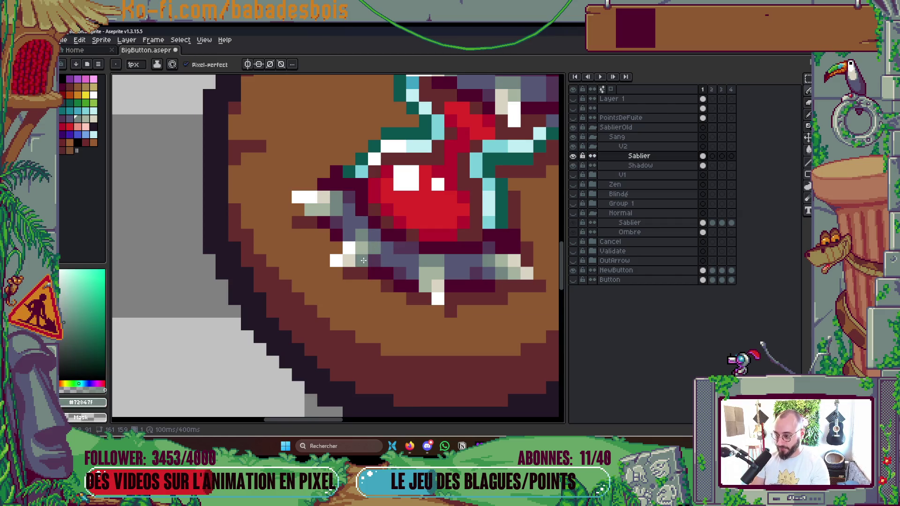
Step: Save BigButton.aseprite and play back the sprite's animation frames
scroll(346, 236, "down", 5)
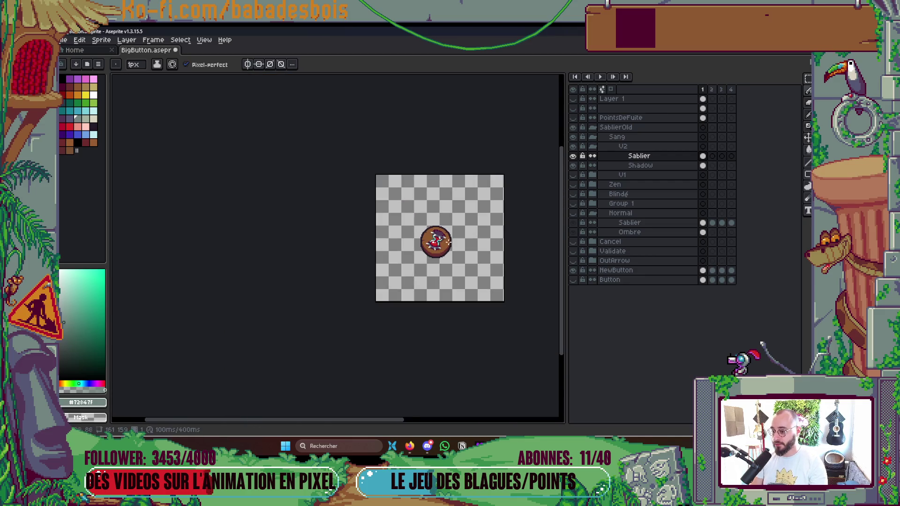
scroll(450, 244, "up", 2)
key("ctrl+s")
scroll(434, 230, "up", 2)
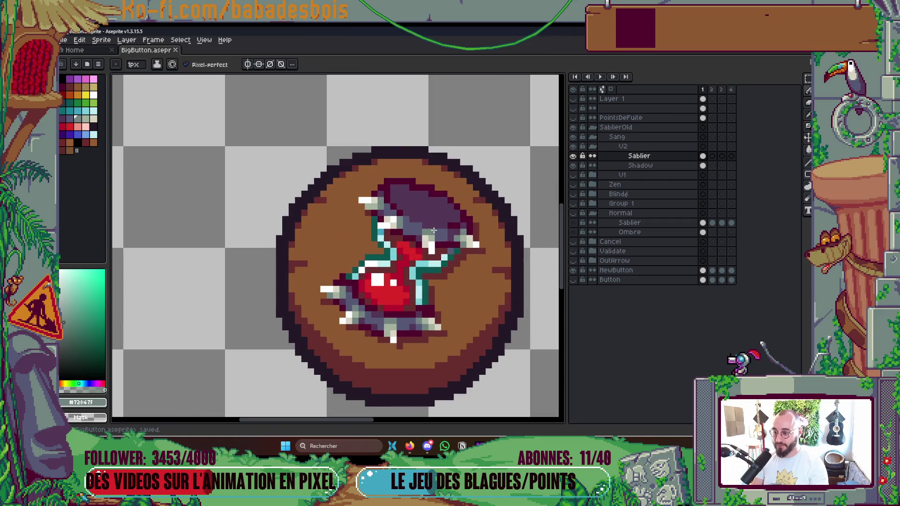
scroll(434, 230, "down", 3)
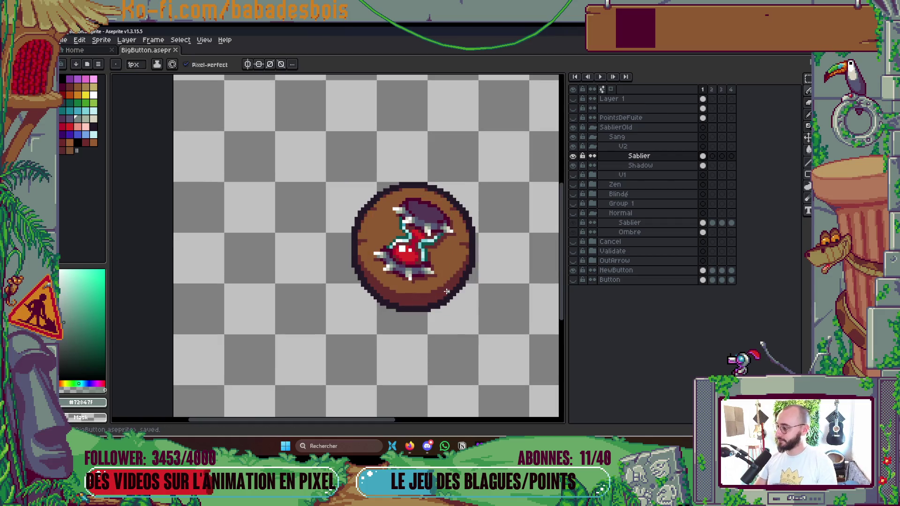
scroll(464, 235, "down", 1)
key("Return")
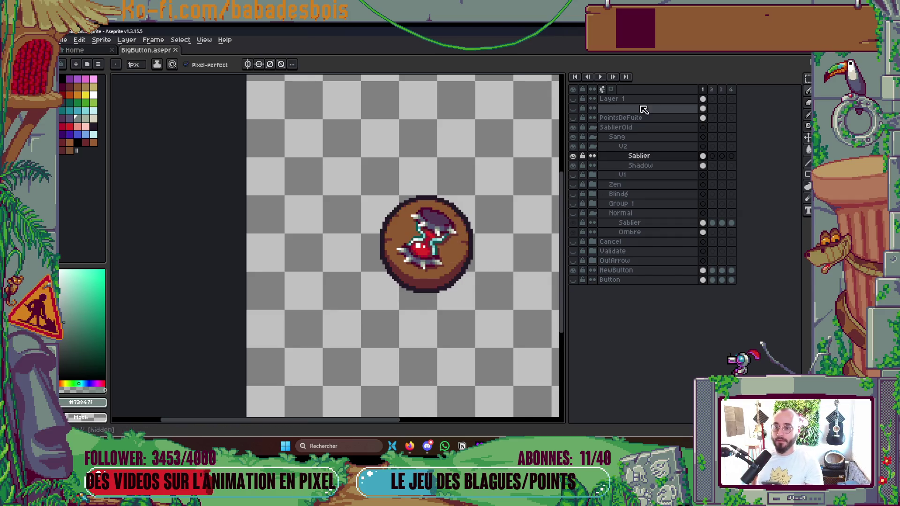
Step: Compare the V2 red hourglass hidden and shown, sampling its dark red with the eyedropper
left_click(592, 146)
left_click(574, 147)
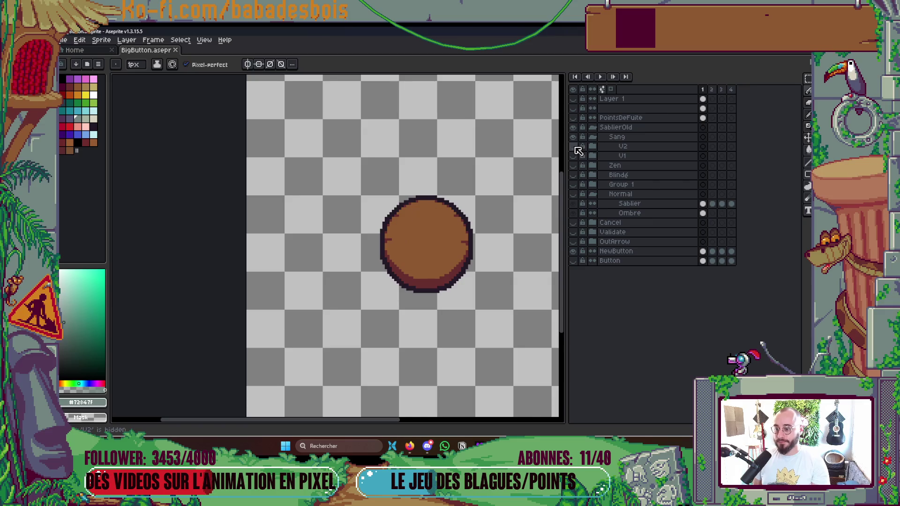
left_click(574, 146)
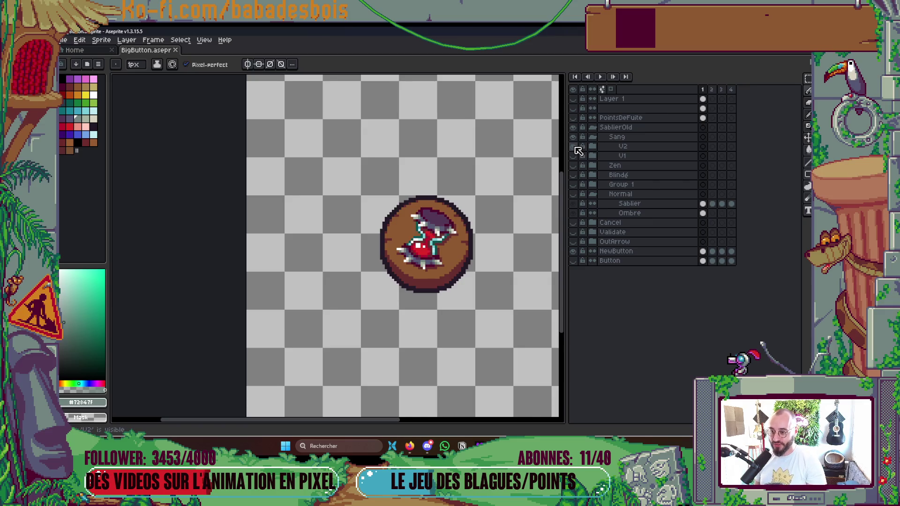
scroll(436, 248, "up", 3)
key("i")
left_click(416, 238)
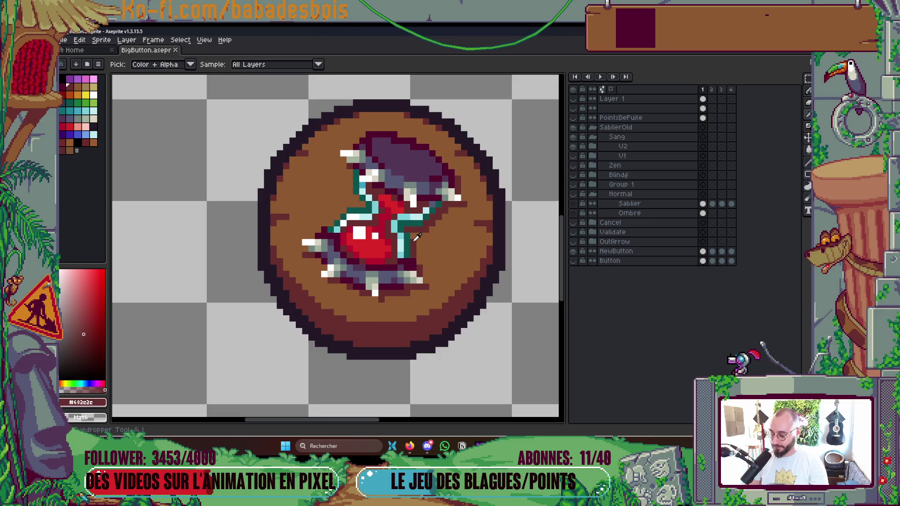
left_click(416, 238, "ctrl")
scroll(417, 236, "down", 3)
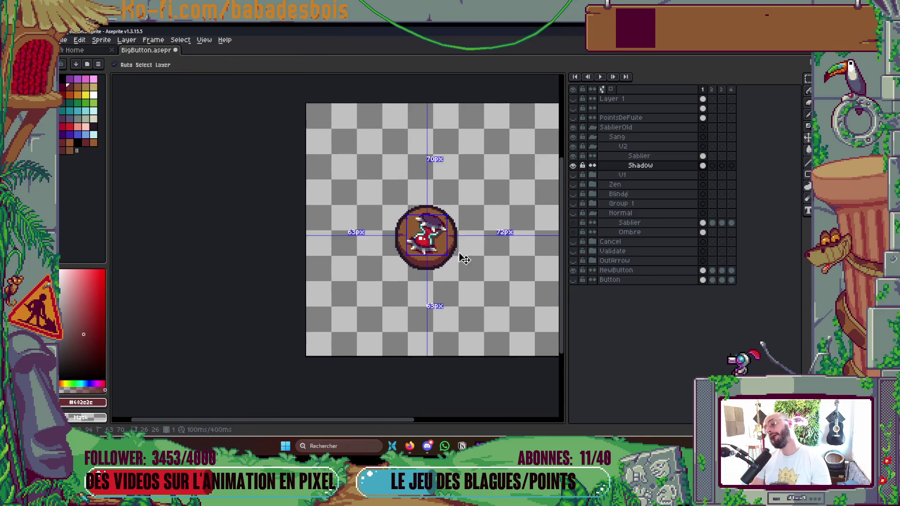
left_click(573, 147)
left_click(574, 146)
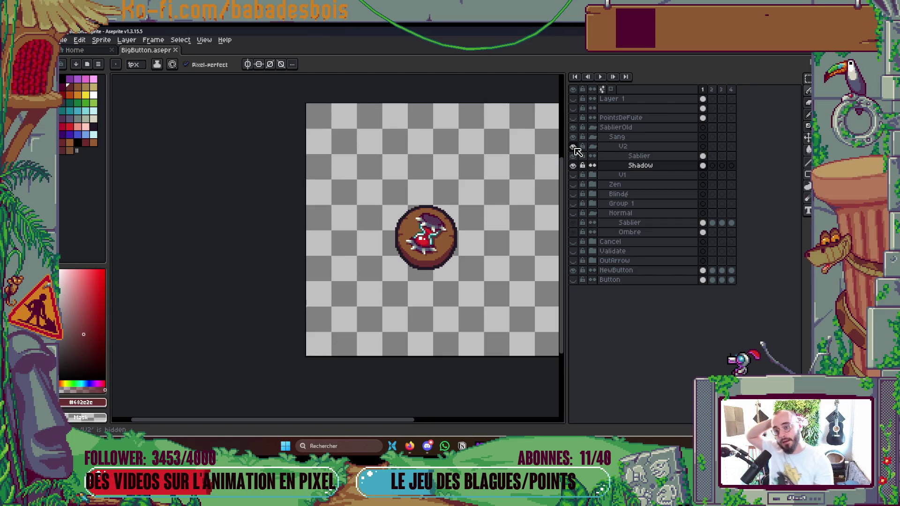
Step: Collapse the V2 and Sang groups, then hide Sang and Group 1
left_click(600, 147)
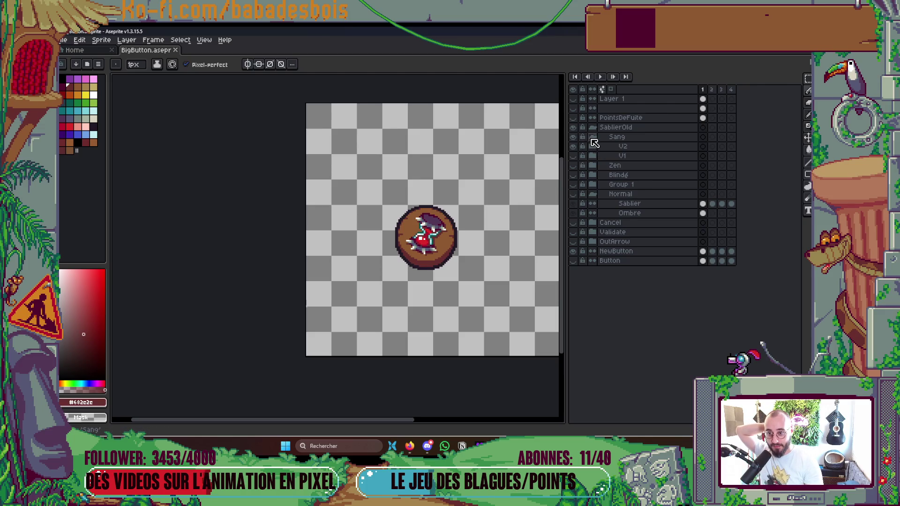
left_click(592, 138)
left_click(573, 137)
left_click(574, 166)
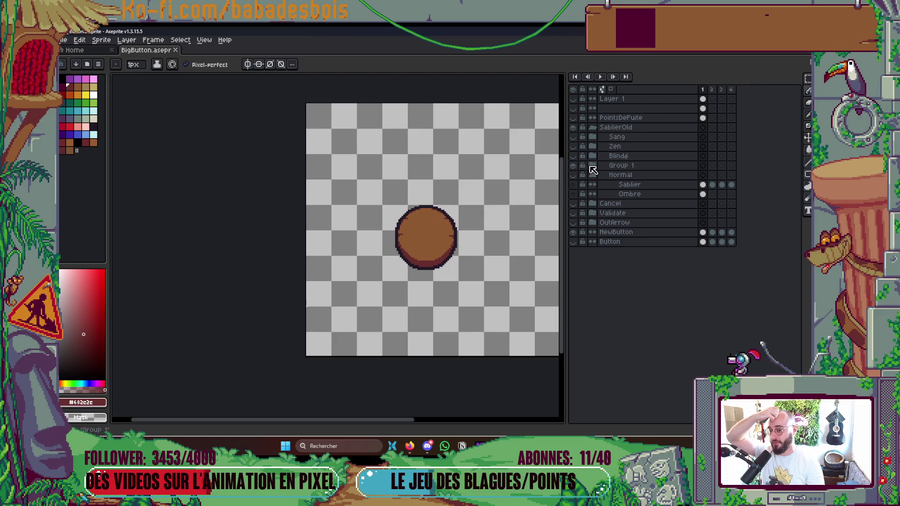
Step: Expand Group 1, show the Sablier Généreux hourglass, and toggle Group 1 to compare
left_click(593, 166)
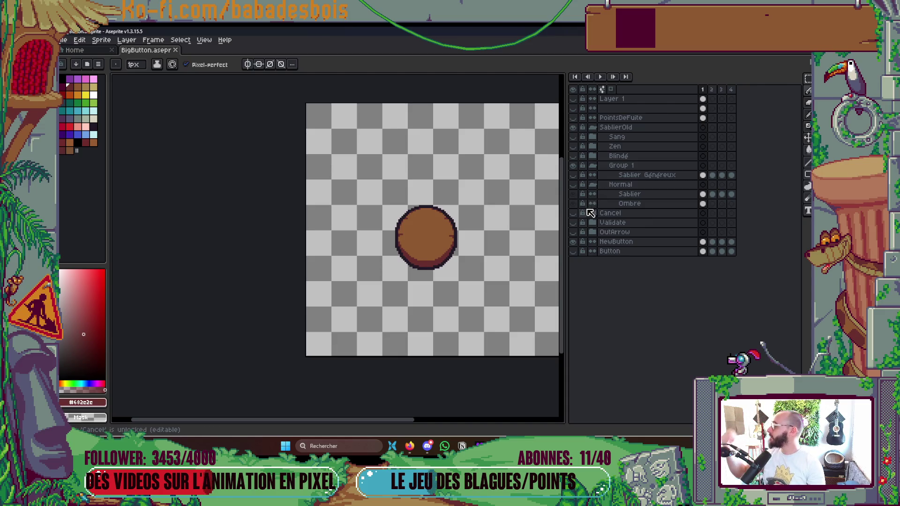
left_click(573, 175)
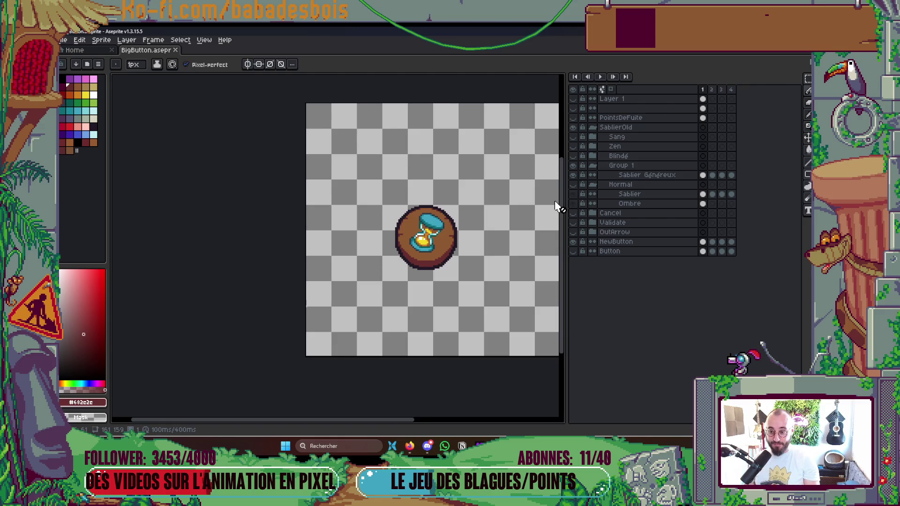
left_click(574, 166)
left_click(574, 166)
left_click(574, 166)
Step: Toggle the Normal group off and back on, then recentre the button in the view
left_click(574, 184)
left_click(574, 185)
left_click(576, 186)
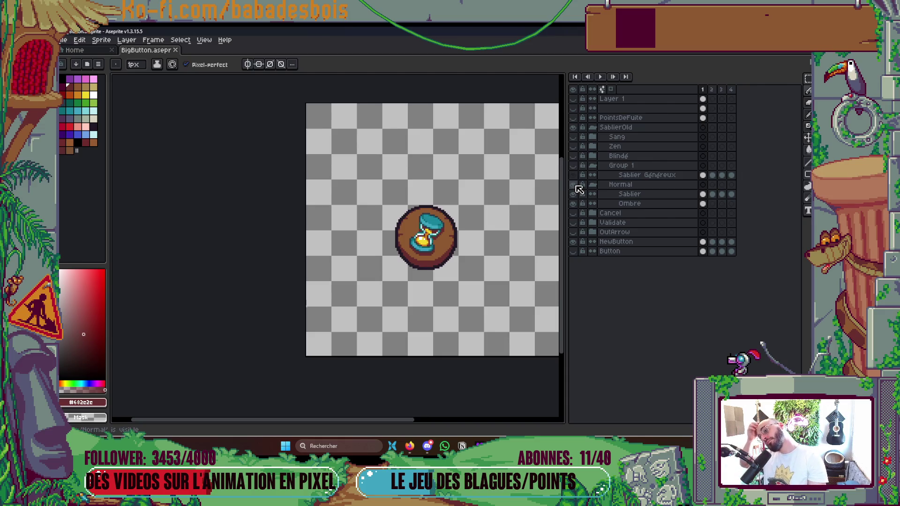
scroll(462, 181, "up", 3)
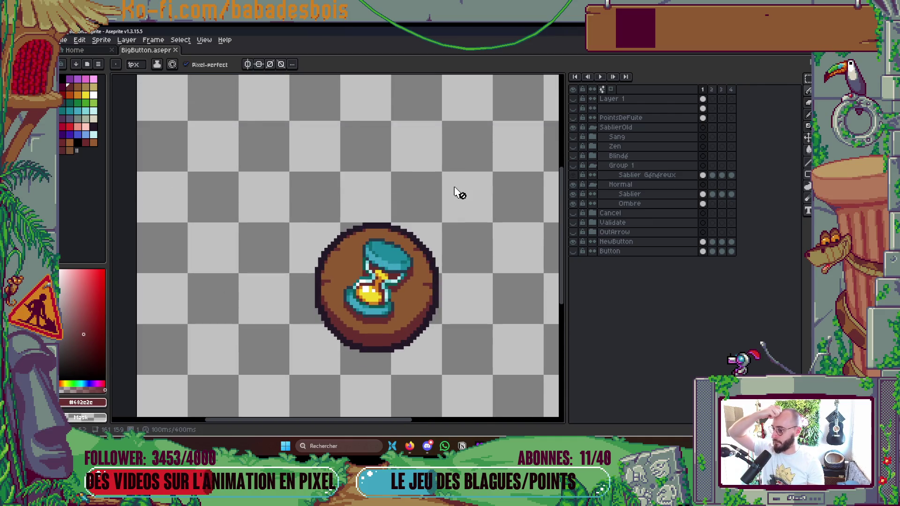
scroll(456, 181, "down", 2)
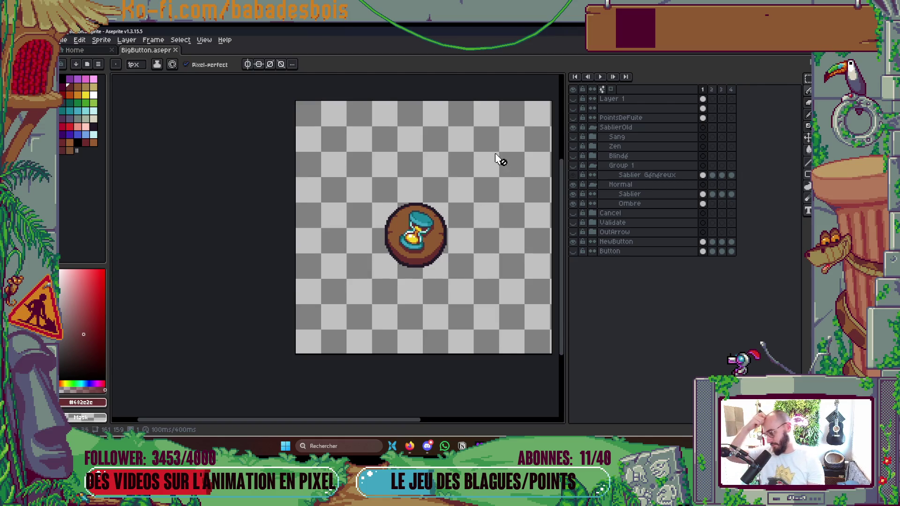
scroll(504, 197, "up", 2)
left_click_drag(511, 242, 538, 203)
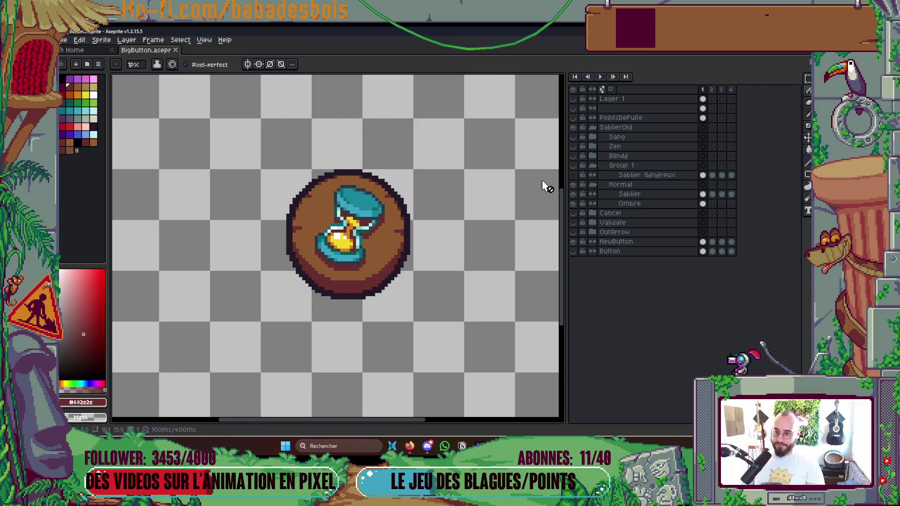
Step: Toggle Group 1's visibility repeatedly to compare the two hourglasses
left_click(573, 166)
left_click(574, 167)
left_click(573, 167)
left_click(573, 167)
left_click(573, 167)
left_click(573, 167)
left_click(573, 167)
left_click(573, 167)
left_click(573, 167)
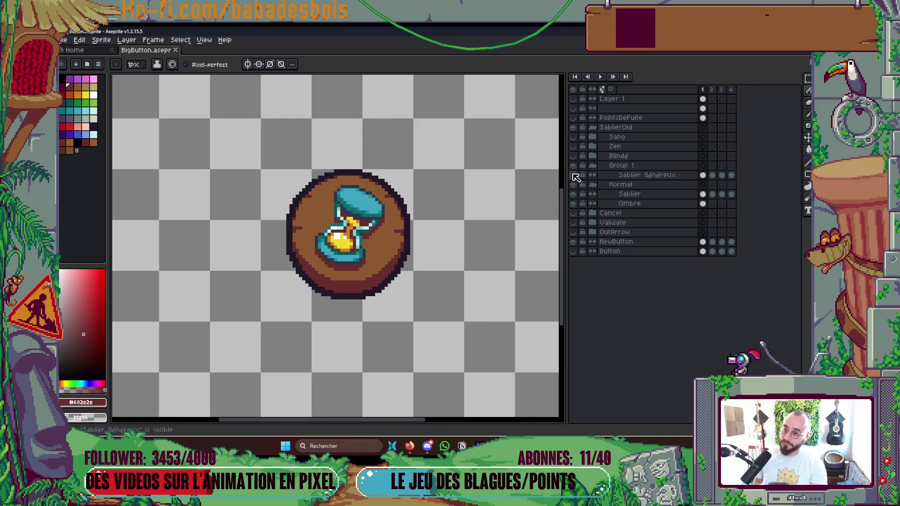
Step: Briefly show the blue-silver Blindé hourglass, then expand Blindé and select both Sablier Blindé layers
left_click(573, 159)
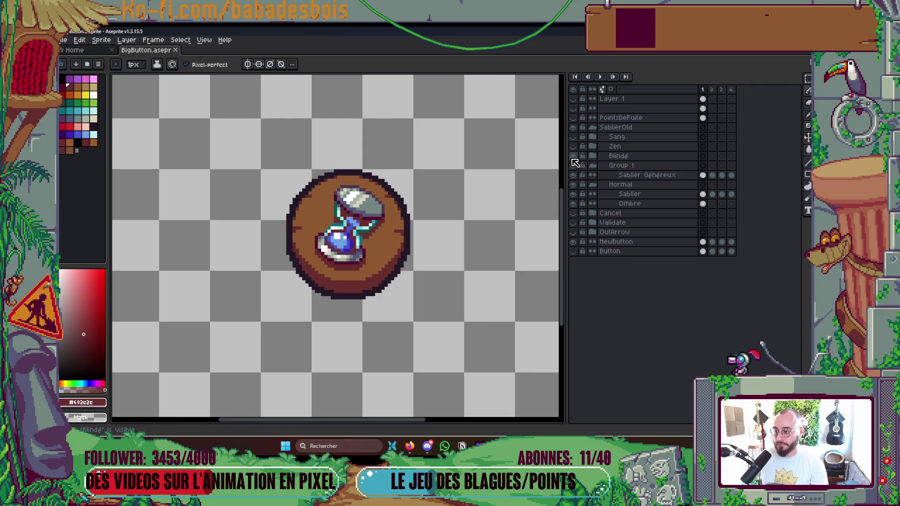
left_click(573, 157)
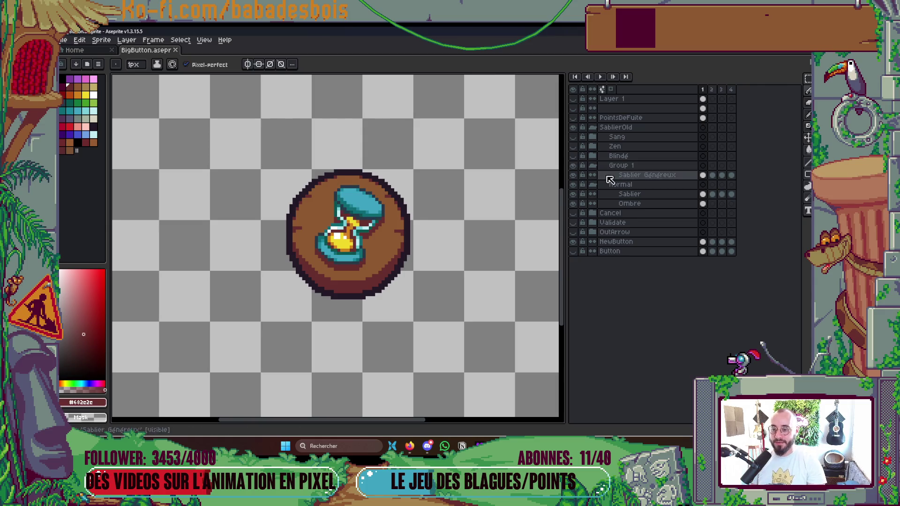
left_click(593, 156)
left_click_drag(605, 167, 620, 178)
Step: Group Sablier Blindé and Sablier Blindé Copy into a new subgroup, naming it V2, then V1
right_click(621, 177)
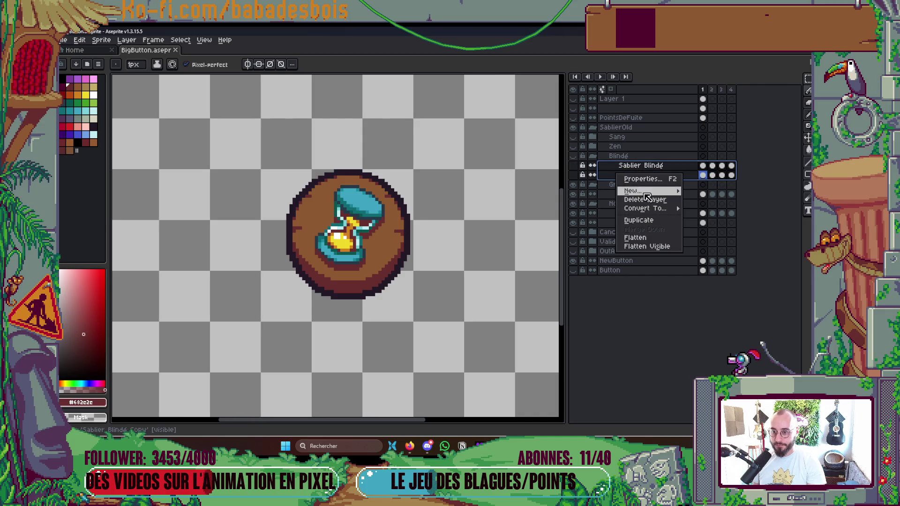
mouse_move(651, 192)
left_click(744, 201)
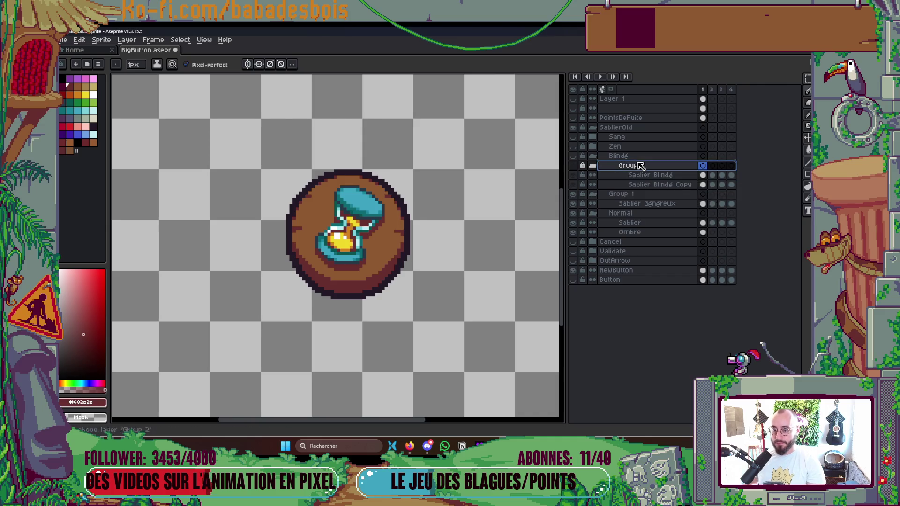
double_click(639, 167)
type("V2")
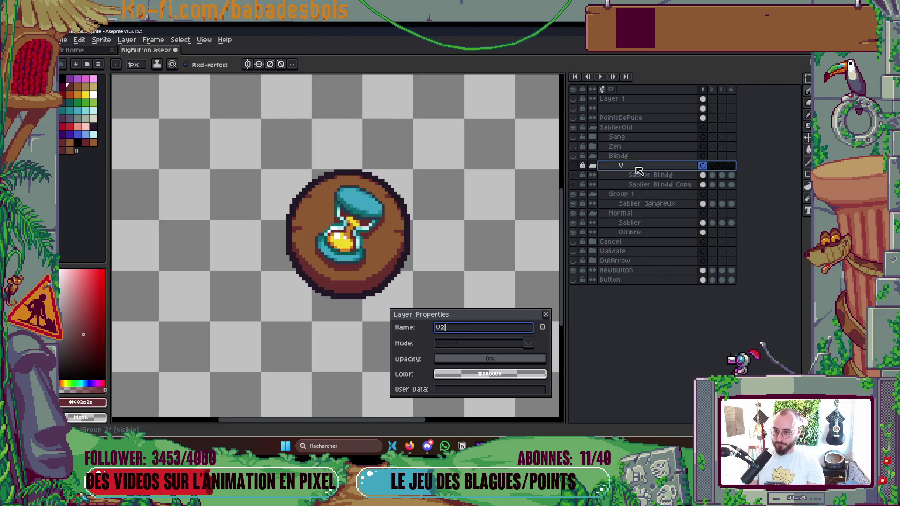
key("Return")
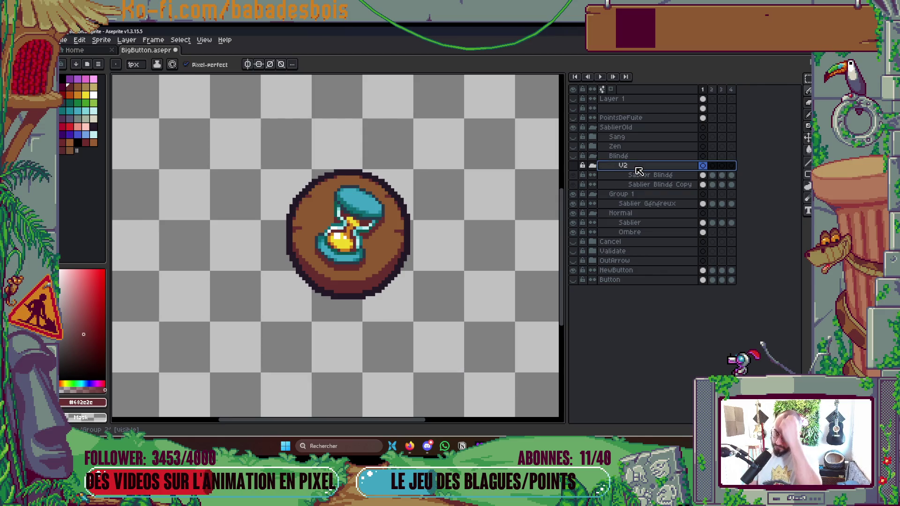
double_click(639, 167)
type("V1")
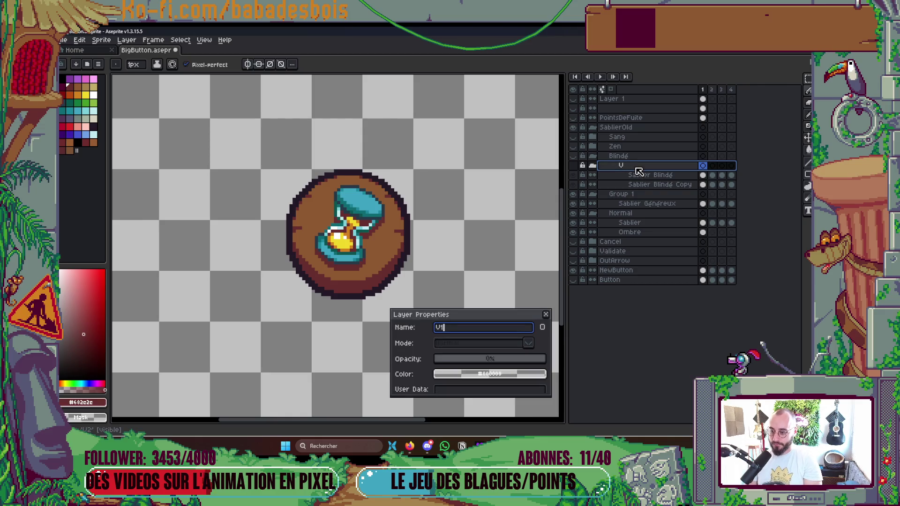
key("Return")
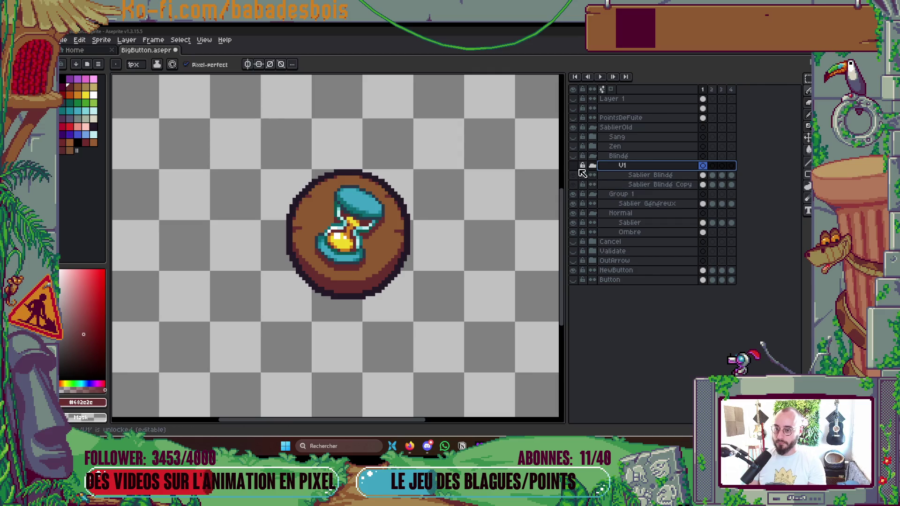
Step: Add a new layer inside Blindé and move it above the V1 group
right_click(634, 167)
mouse_move(658, 186)
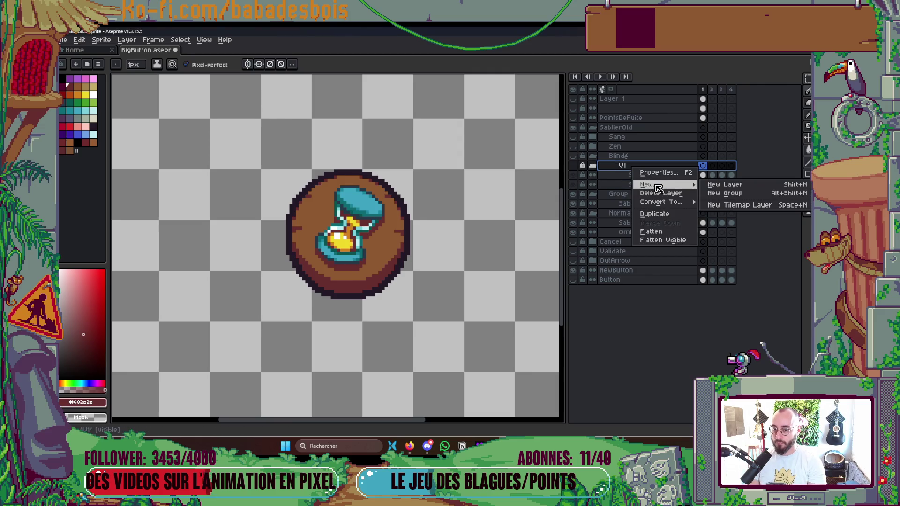
left_click(728, 186)
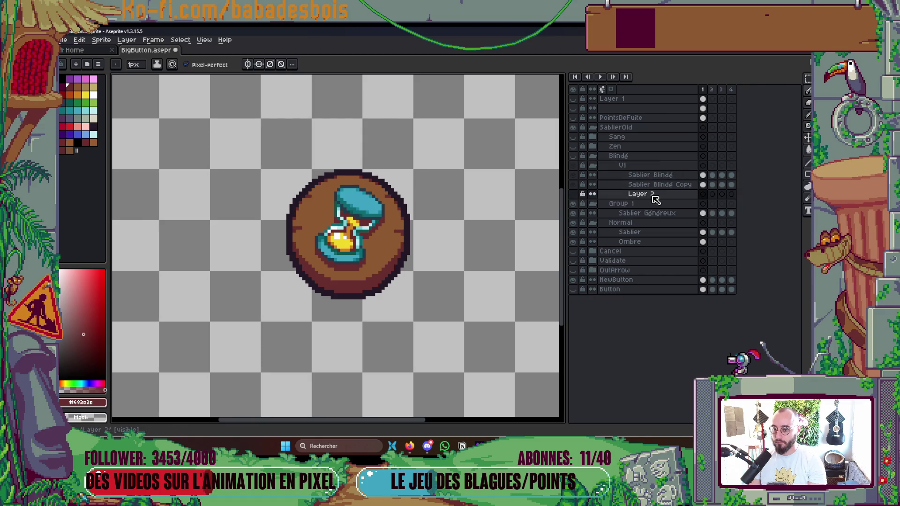
left_click_drag(664, 194, 666, 163)
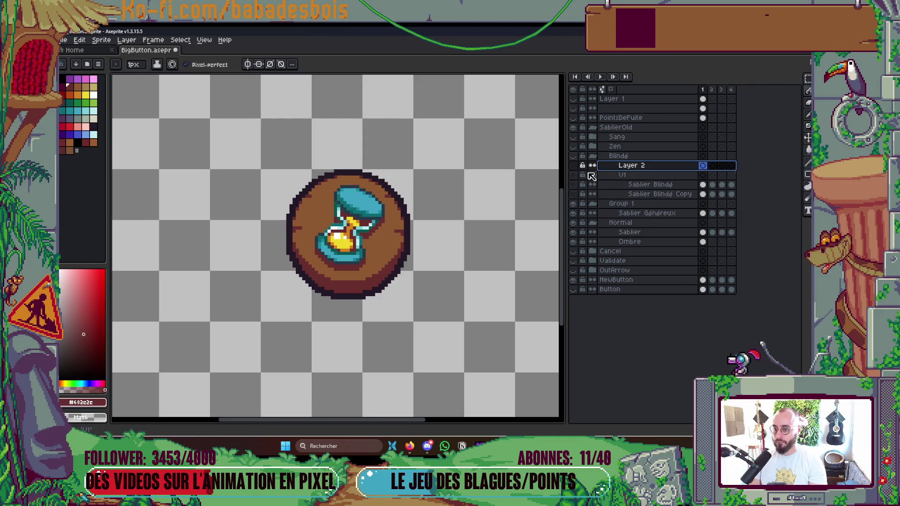
left_click(649, 235)
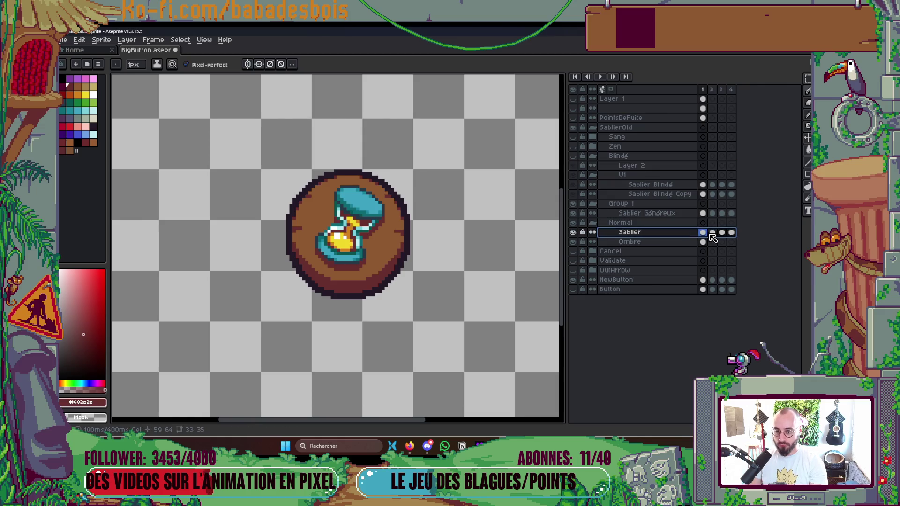
left_click(703, 166)
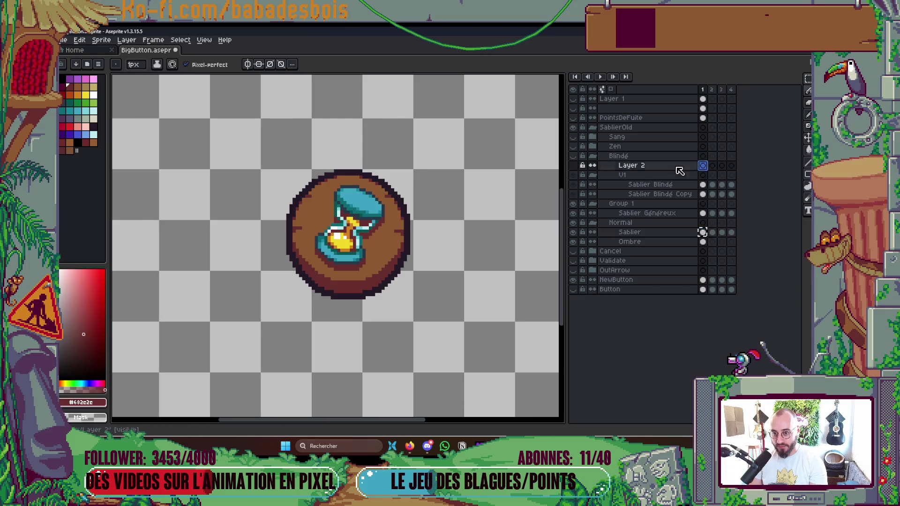
Step: Rename the new layer Sablier and put it in a new group named V2
double_click(653, 169)
type("Sablier")
key("Return")
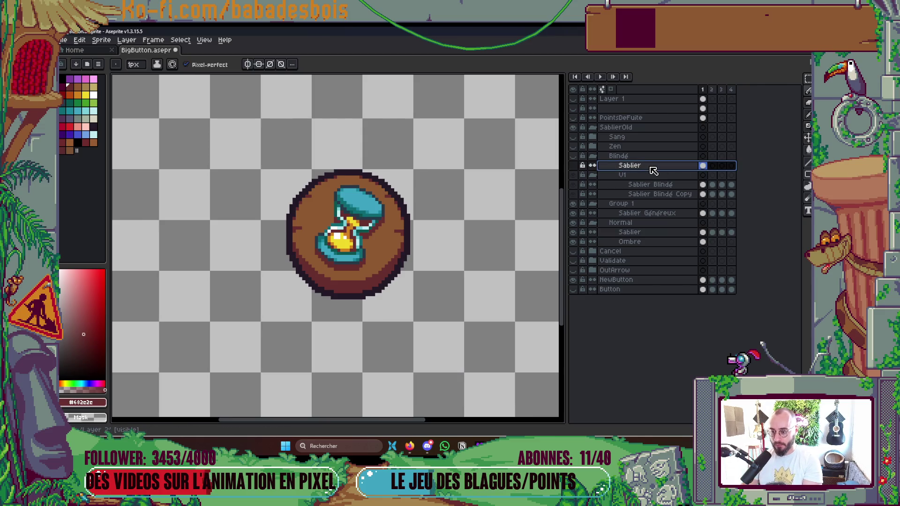
right_click(671, 169)
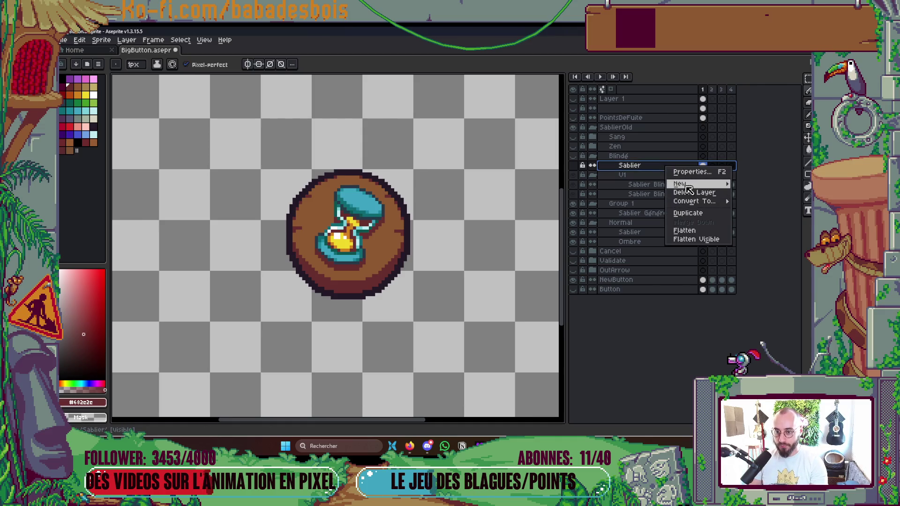
left_click(654, 192)
double_click(628, 165)
type("V")
key("Return")
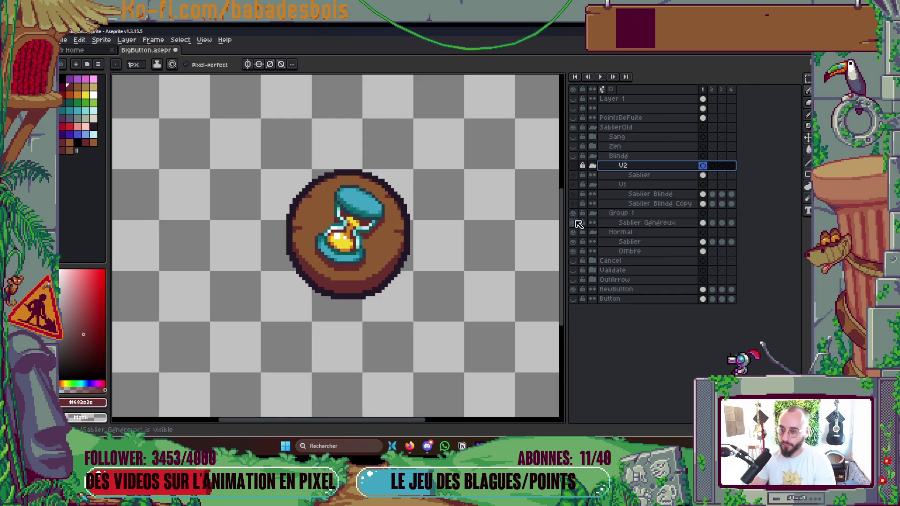
Step: Hide Sablier Généreux and the Normal hourglass, show Blindé's, and select the Sablier layer
left_click(573, 225)
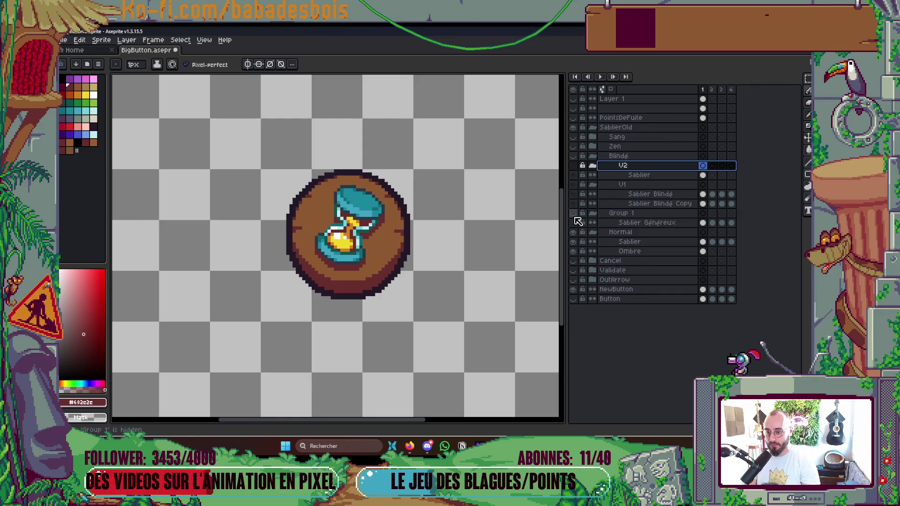
left_click(573, 232)
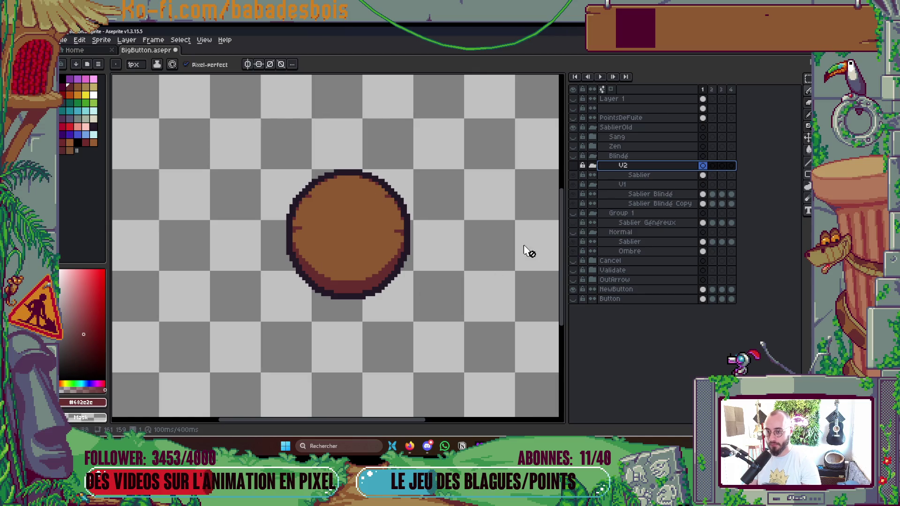
left_click(639, 175)
left_click(573, 157)
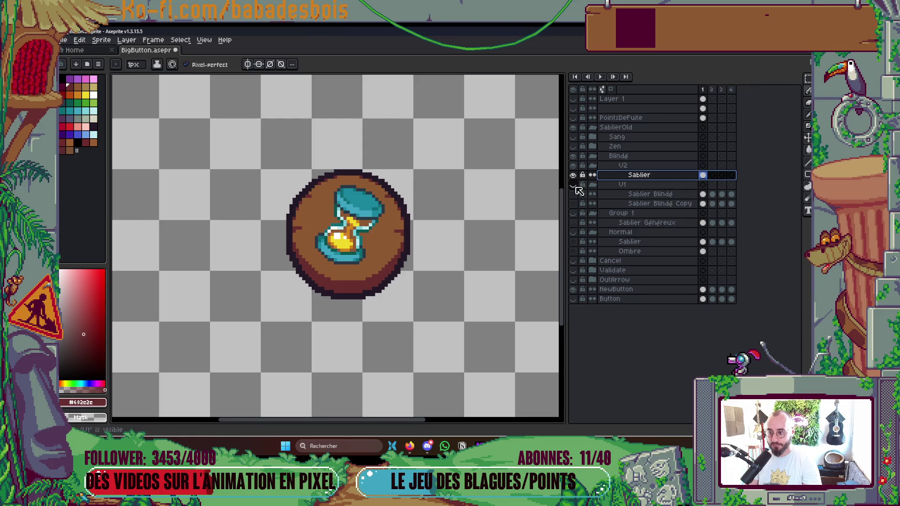
left_click_drag(432, 261, 471, 275)
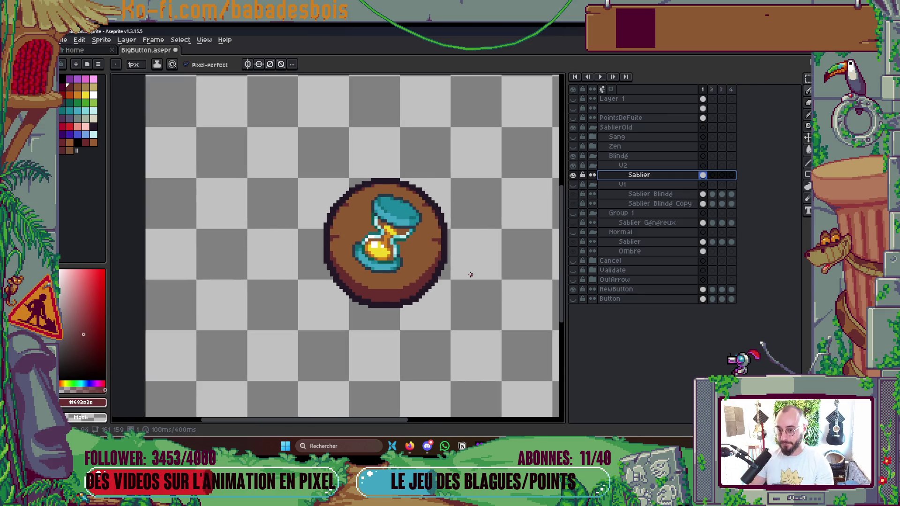
Step: Paint-bucket the yellow sand light blue, with Contiguous turned off to catch every pixel
scroll(393, 300, "up", 4)
key("g")
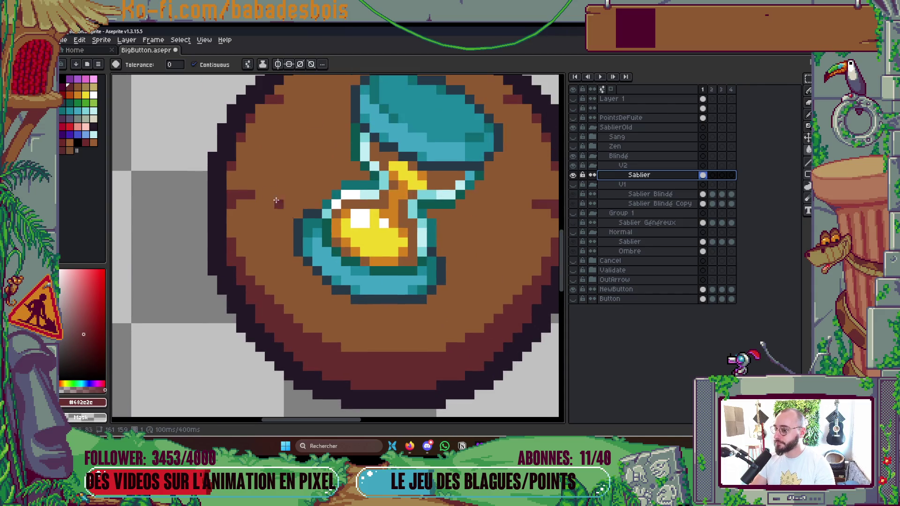
left_click(93, 141)
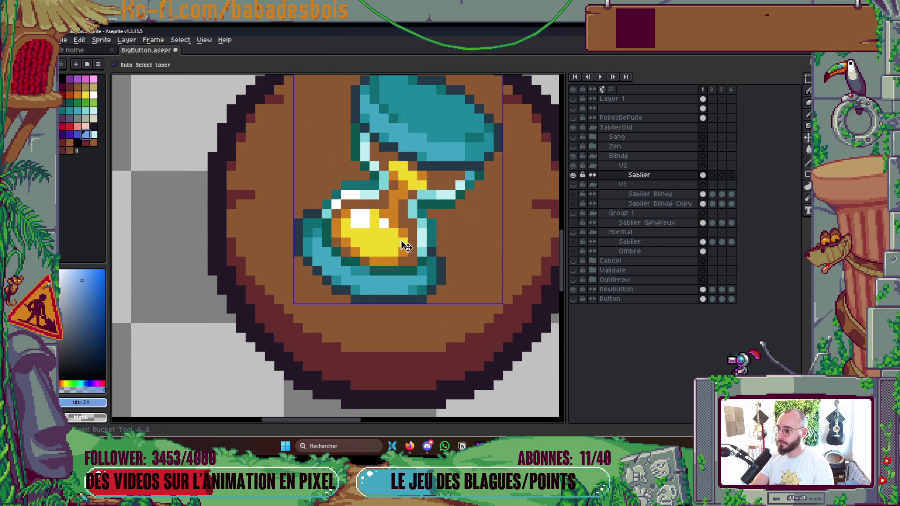
left_click(376, 243)
key("ctrl+z")
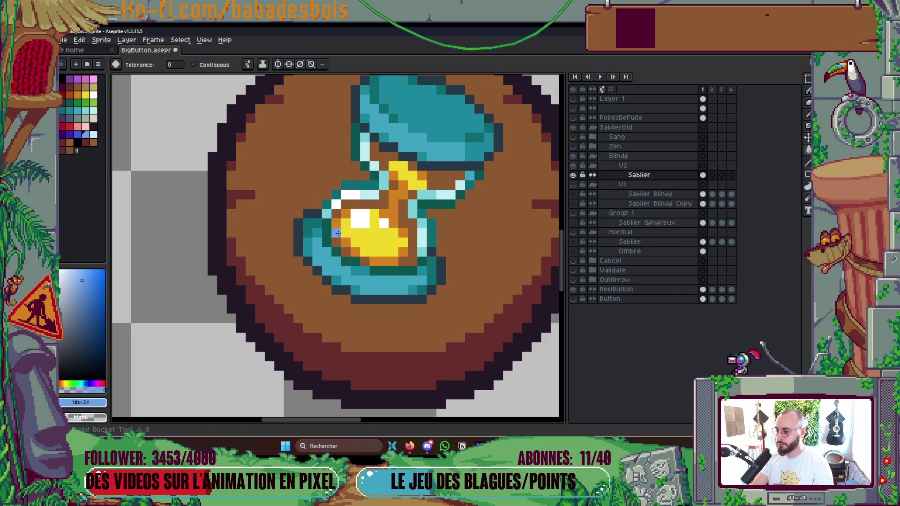
left_click(360, 237)
left_click(194, 64)
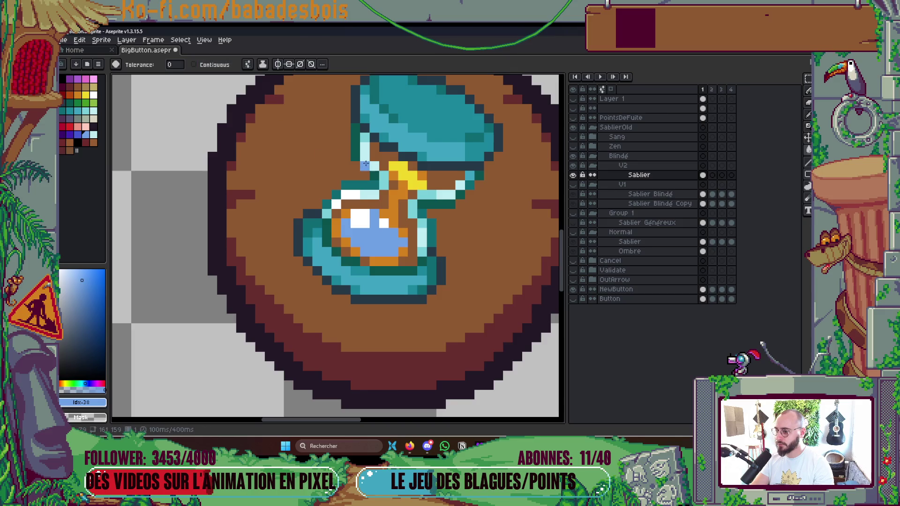
left_click(401, 166)
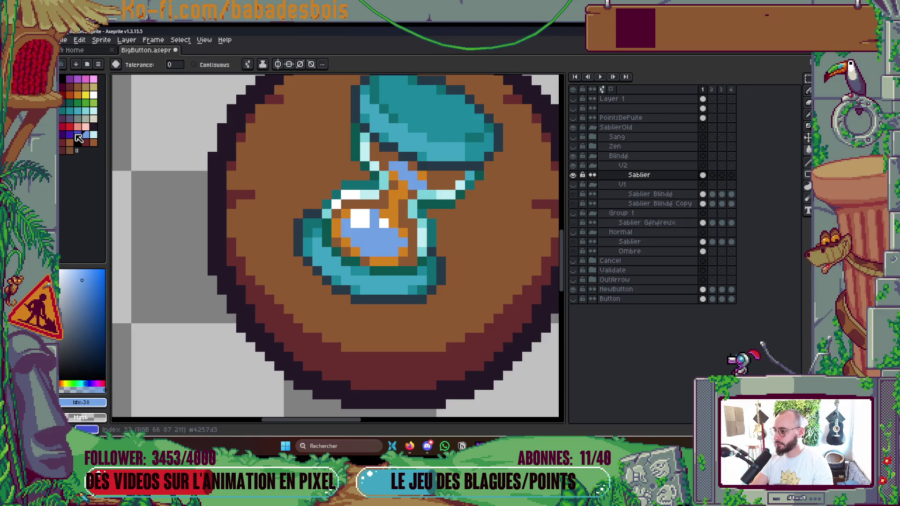
Step: Fill the orange sand shading with a deeper blue and save BigButton.aseprite
left_click(85, 143)
left_click(77, 134)
left_click(388, 198)
scroll(388, 198, "down", 5)
key("ctrl+s")
scroll(443, 189, "up", 2)
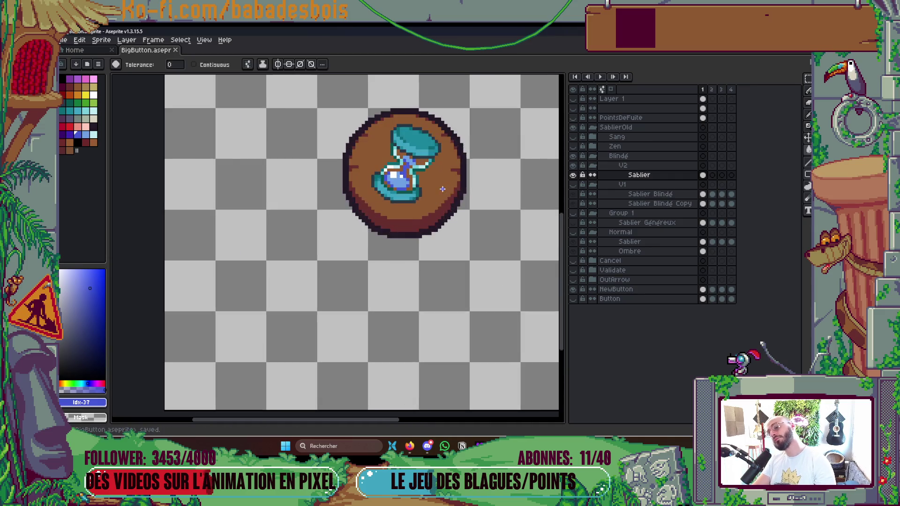
Step: Fill the light teal glass pixels with a pale beige
scroll(442, 189, "up", 2)
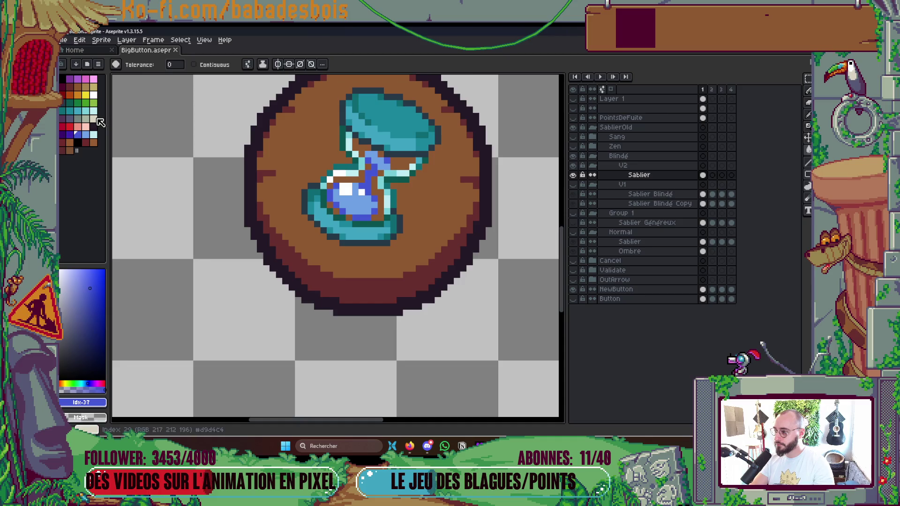
left_click(95, 119)
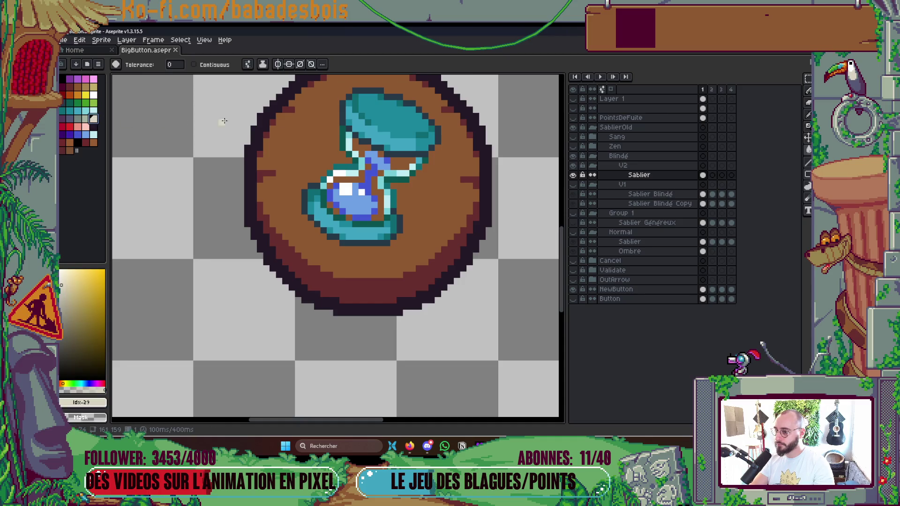
left_click(374, 135)
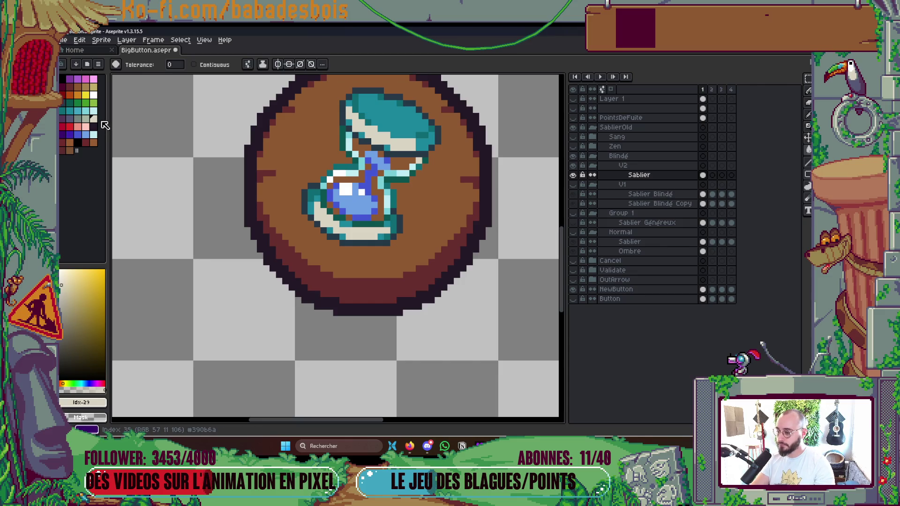
Step: Re-enable Contiguous and fill the teal top of the glass with a slightly different pale shade
left_click(86, 118)
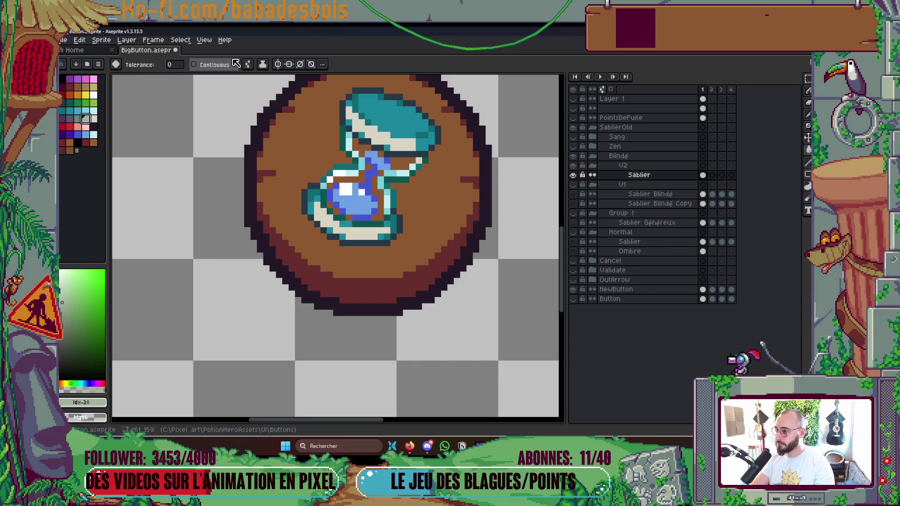
left_click(202, 68)
left_click(247, 64)
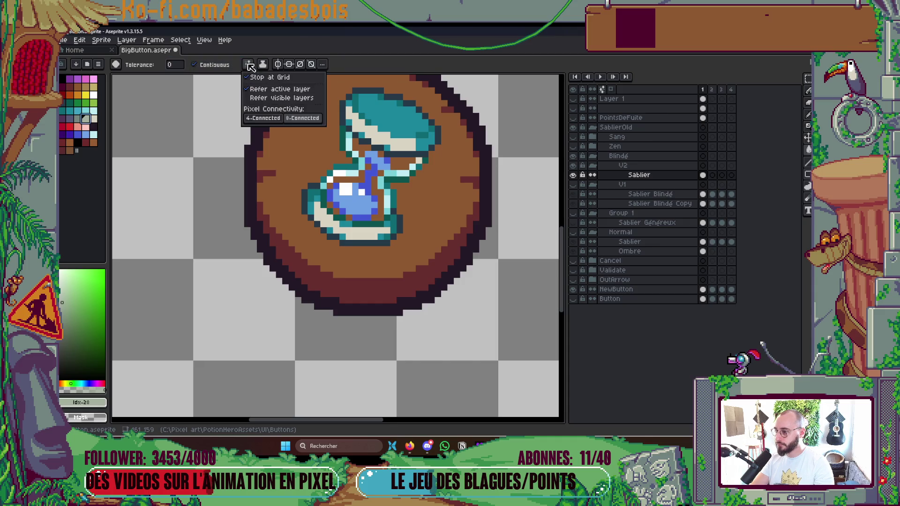
left_click(395, 118)
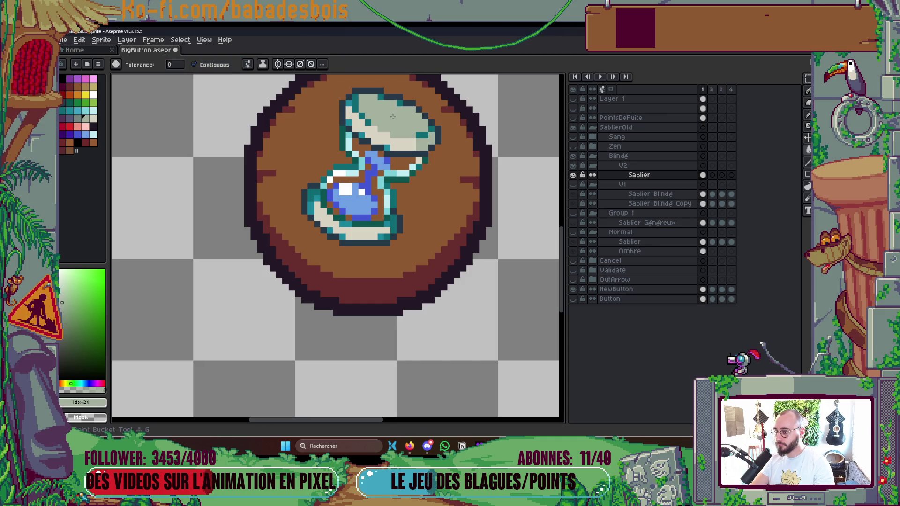
key("b")
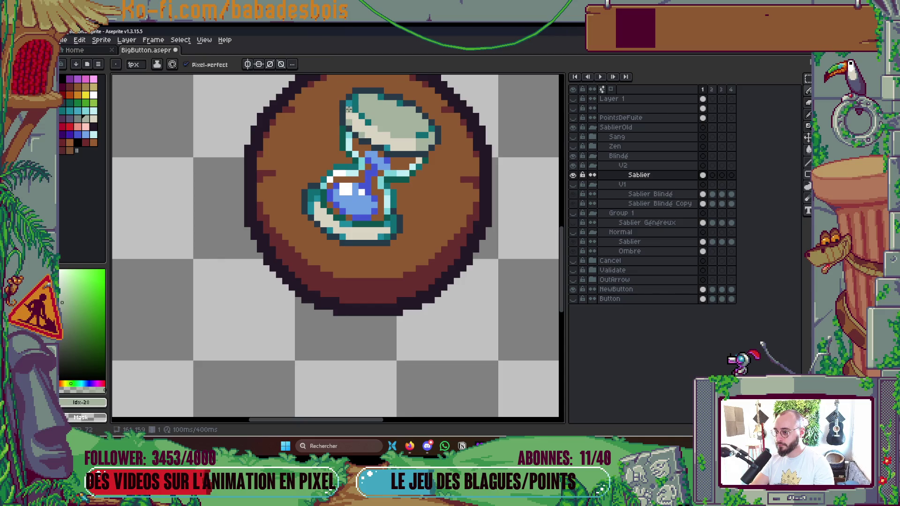
left_click_drag(381, 215, 386, 219)
key("g")
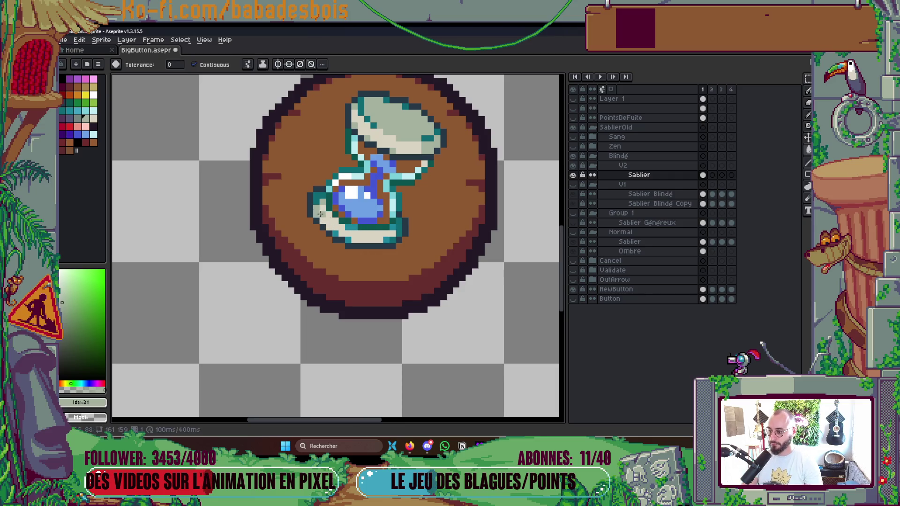
key("g")
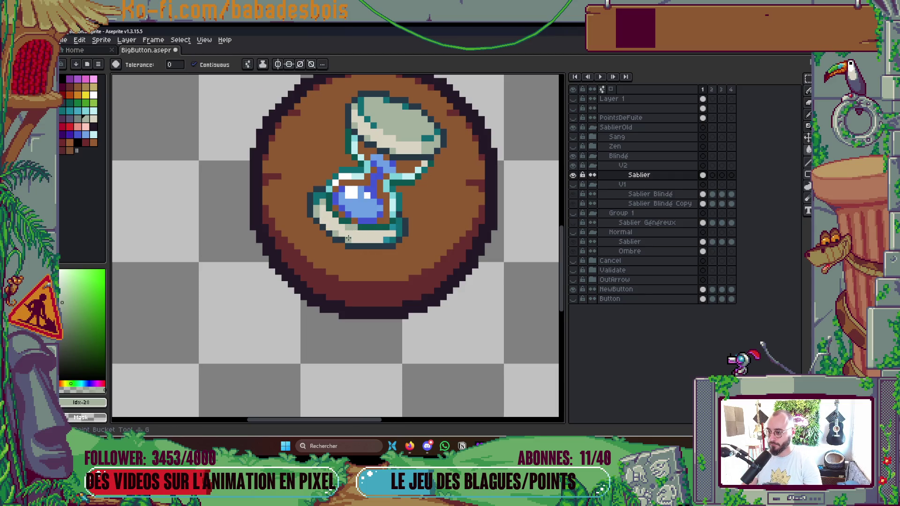